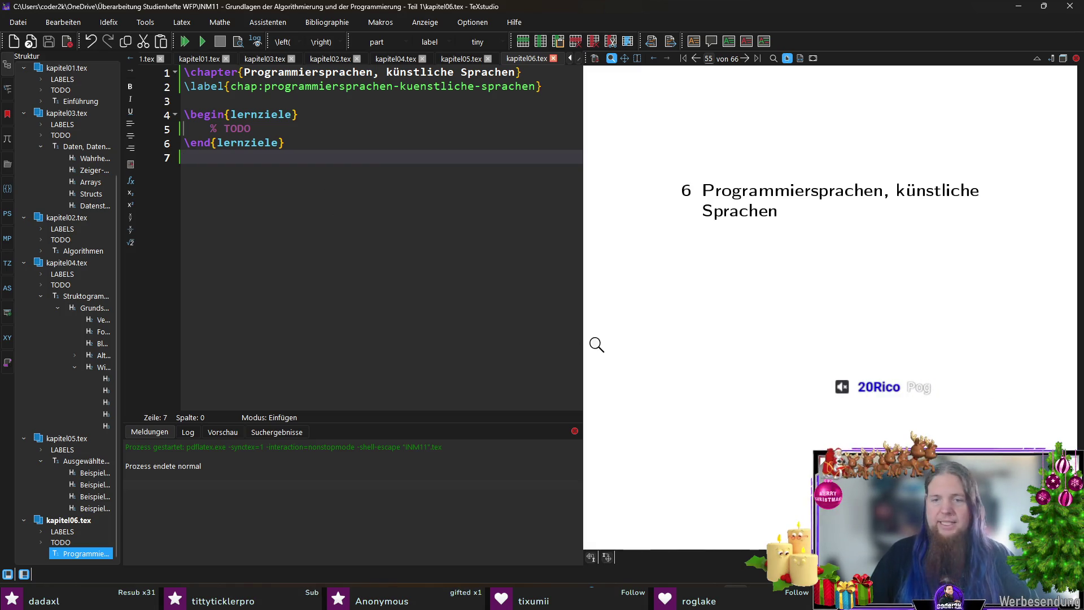
Add a new line 8 below the lernziele block and begin it with 'In den Anfangszeiten der Softwareentwicklung'.
{"action": "left_click", "coordinate": [412, 247]}
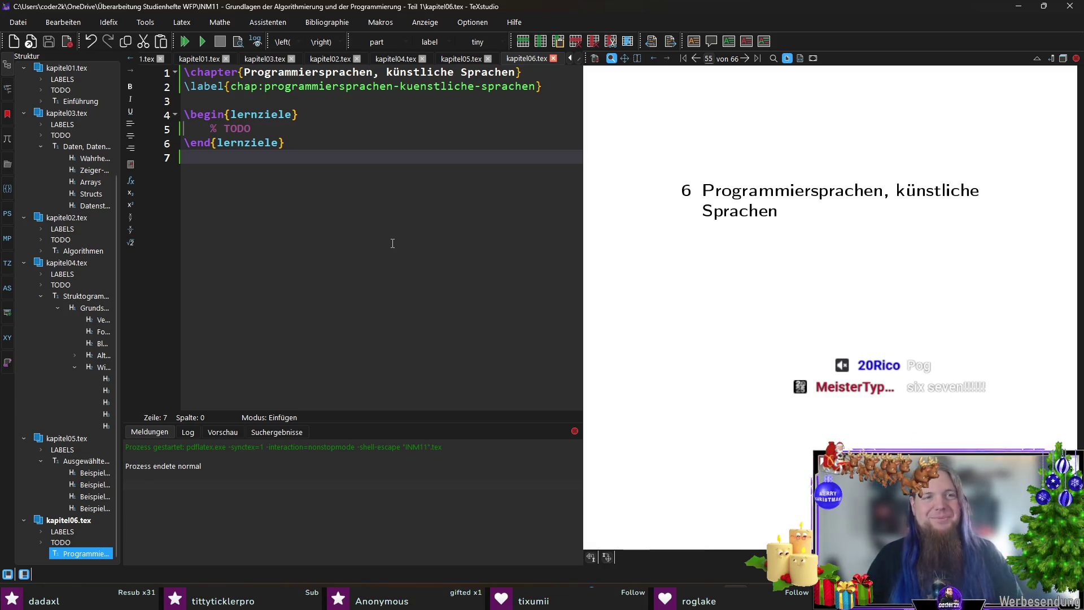
{"action": "key", "text": "Return"}
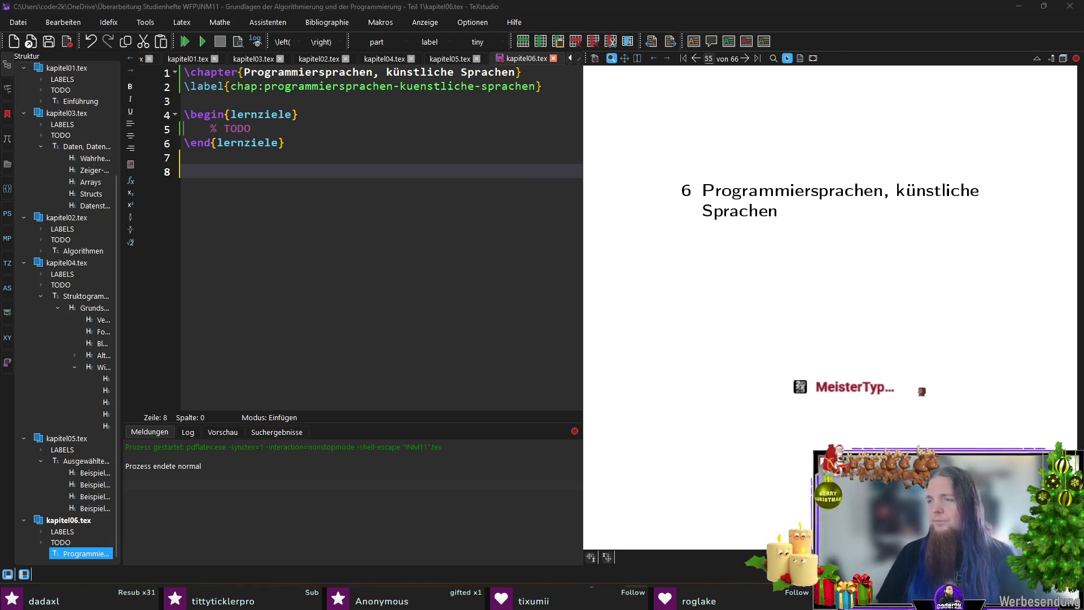
{"action": "left_click", "coordinate": [415, 191]}
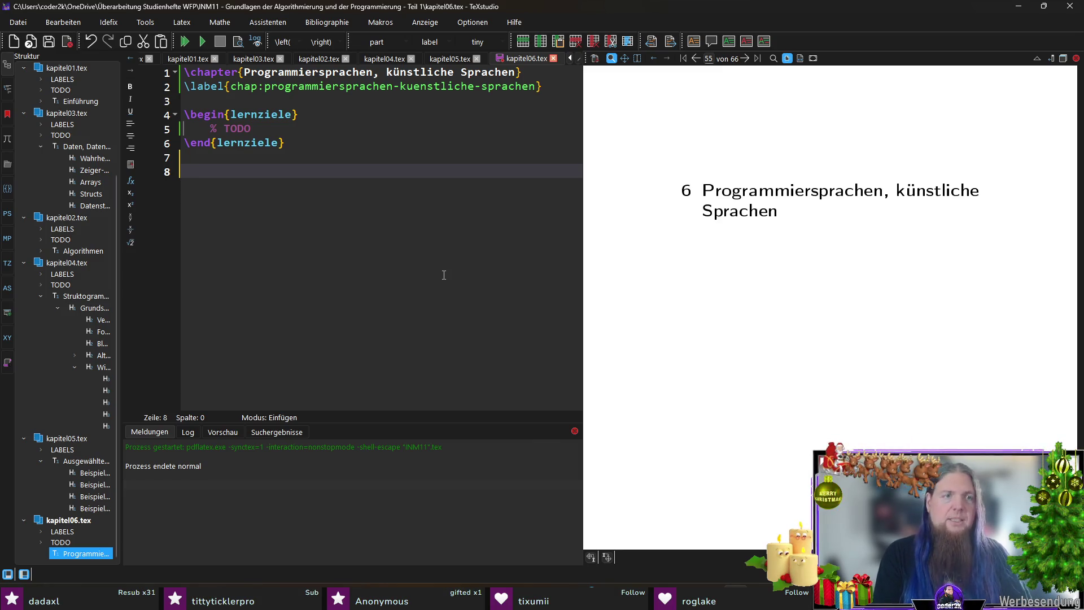
{"action": "type", "text": "In den Anfangsze"}
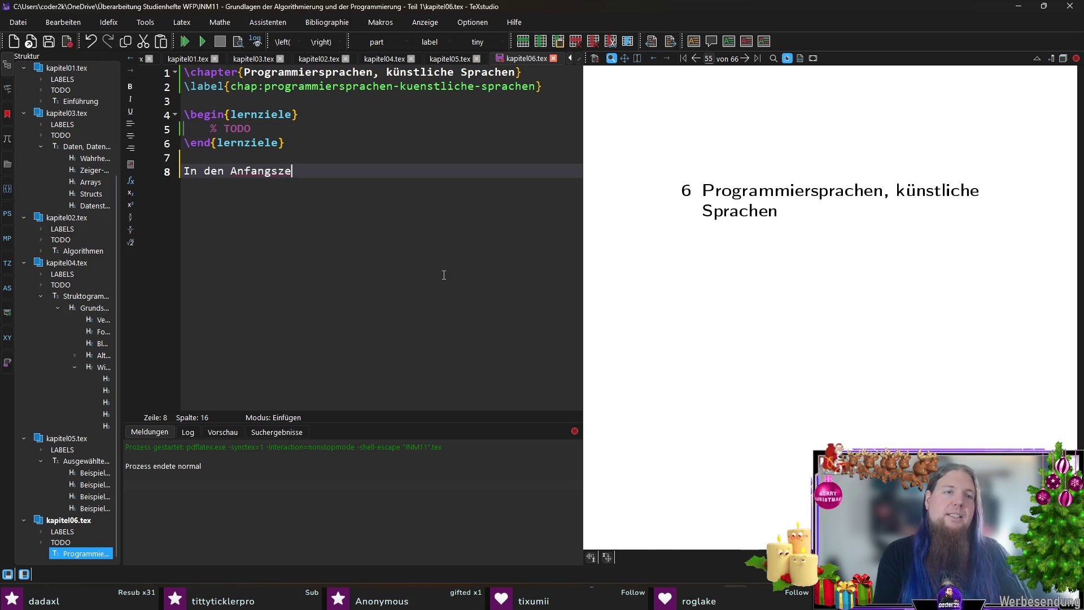
{"action": "type", "text": "iten der Softwareentwicklung"}
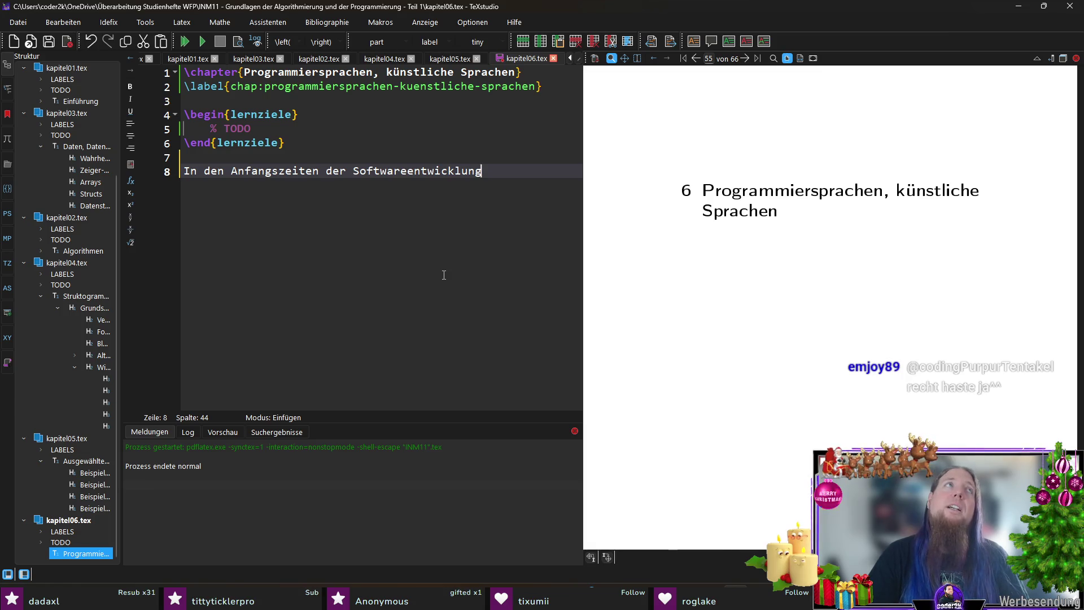
Replace the draft with 'Die ersten eingesetzten Programmiersprachen waren i. d. R.'.
{"action": "key", "text": "shift+Home"}
{"action": "key", "text": "BackSpace"}
{"action": "type", "text": "Die ers"}
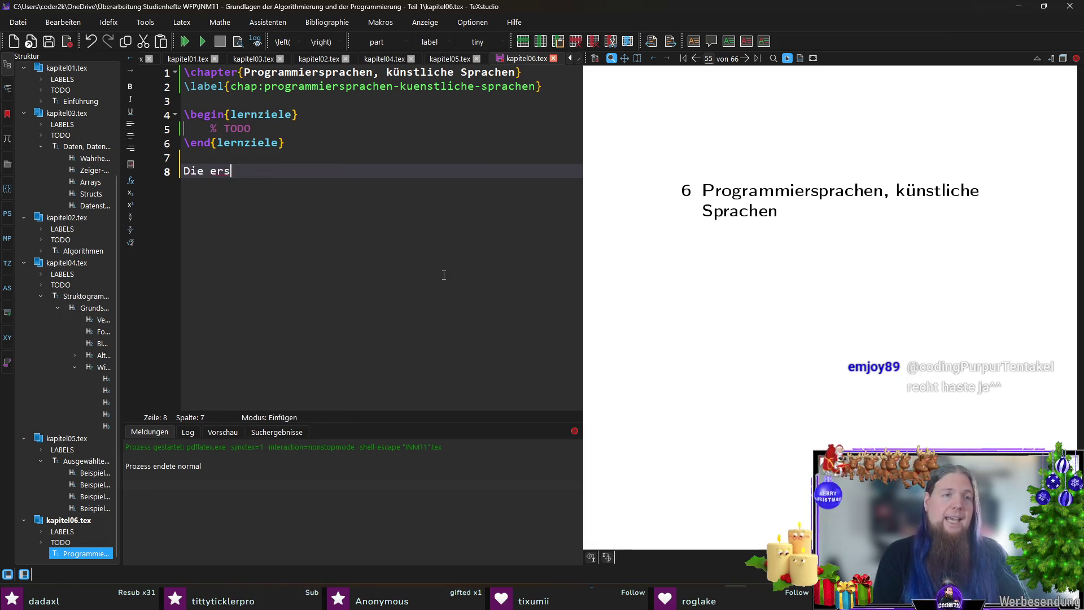
{"action": "type", "text": "ten Progra"}
{"action": "key", "text": "BackSpace"}
{"action": "key", "text": "BackSpace"}
{"action": "key", "text": "BackSpace"}
{"action": "type", "text": "eingesetzten Programmiersprachen"}
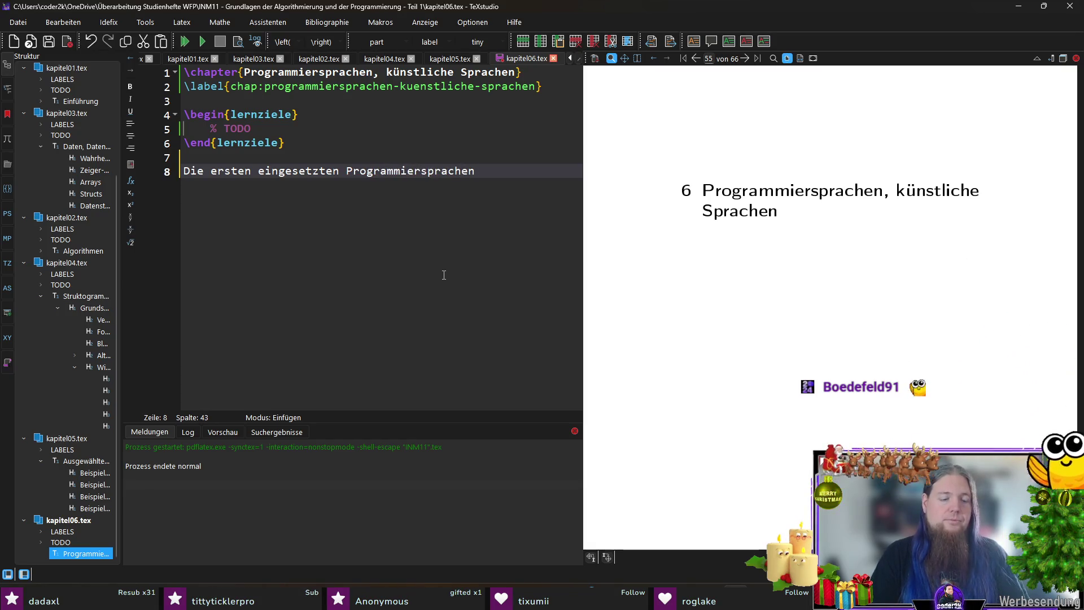
{"action": "type", "text": " waren i. d."}
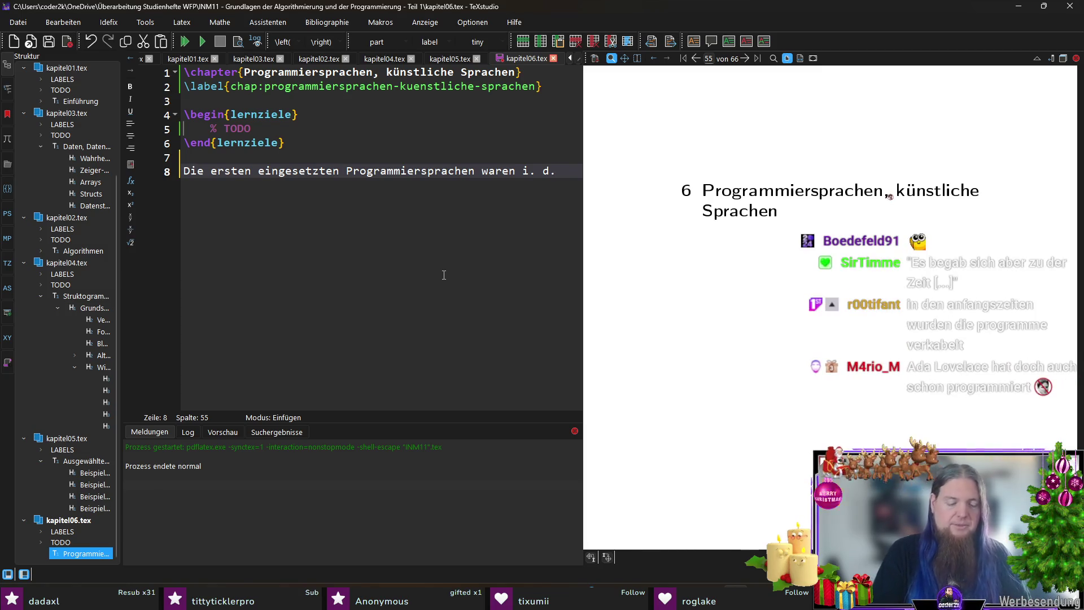
{"action": "type", "text": " R."}
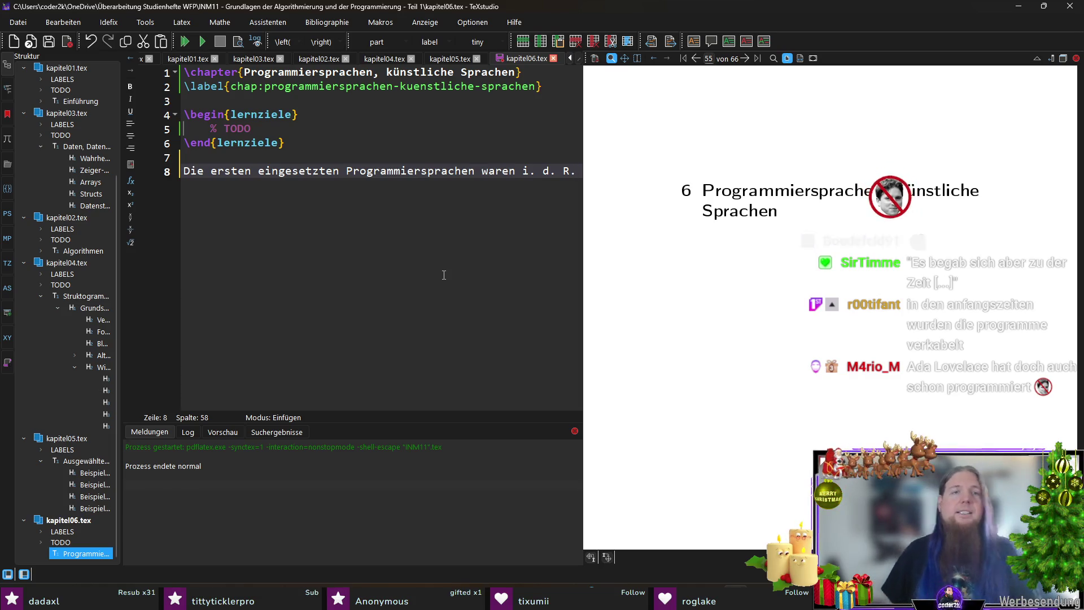
Change eingesetzten to verwendeten, append 'sog. „Assembler-Sprachen“. Diese', and select the term.
{"action": "key", "text": "Home"}
{"action": "key", "text": "ctrl+Right"}
{"action": "key", "text": "ctrl+Right"}
{"action": "key", "text": "ctrl+shift+Right"}
{"action": "type", "text": "verwendeten"}
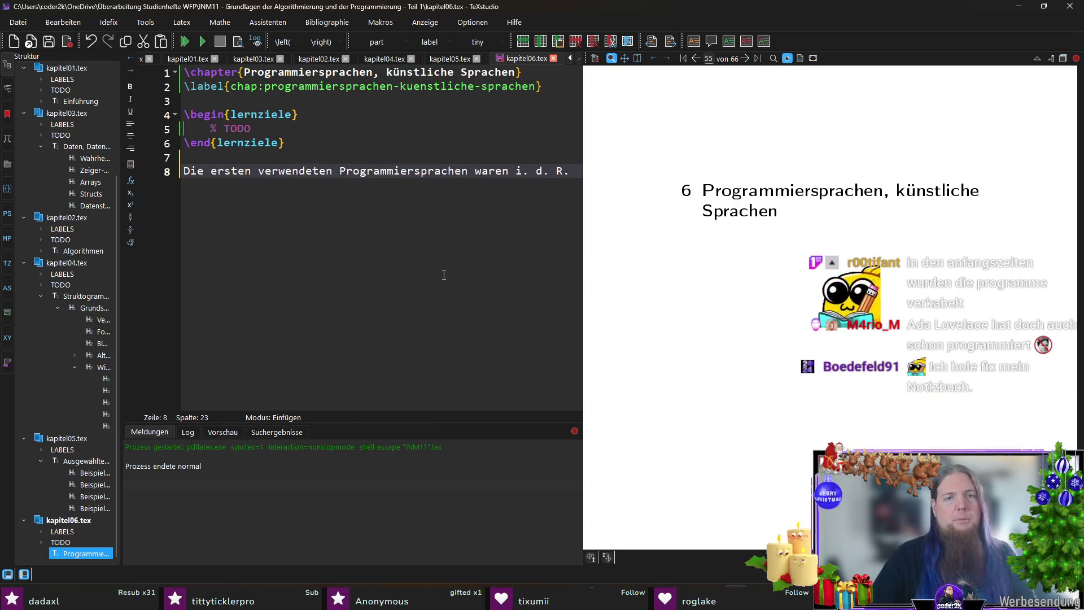
{"action": "key", "text": "End"}
{"action": "type", "text": "s"}
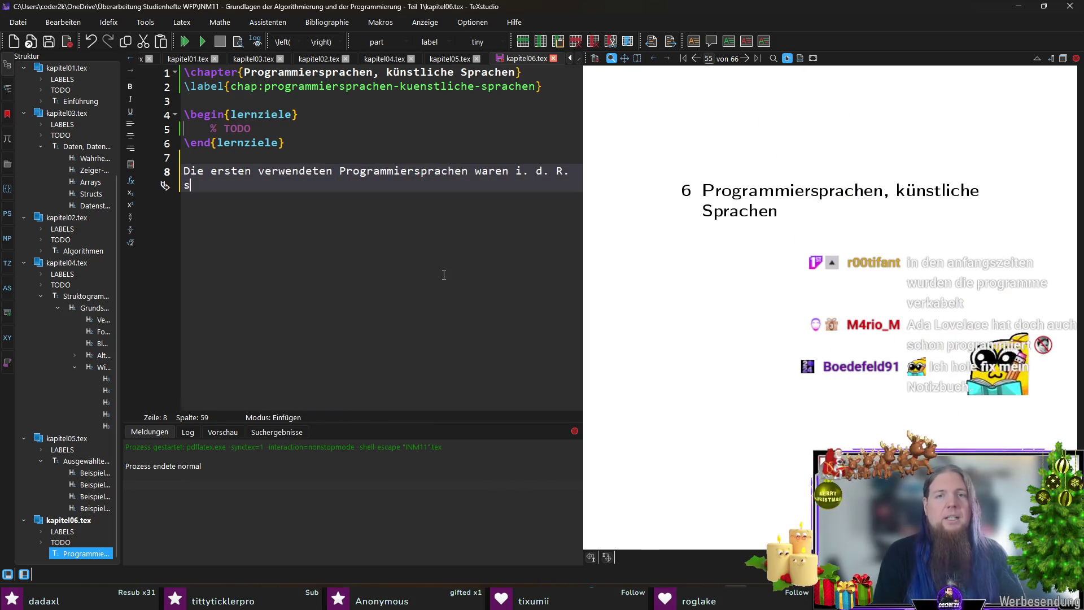
{"action": "type", "text": "og. "}
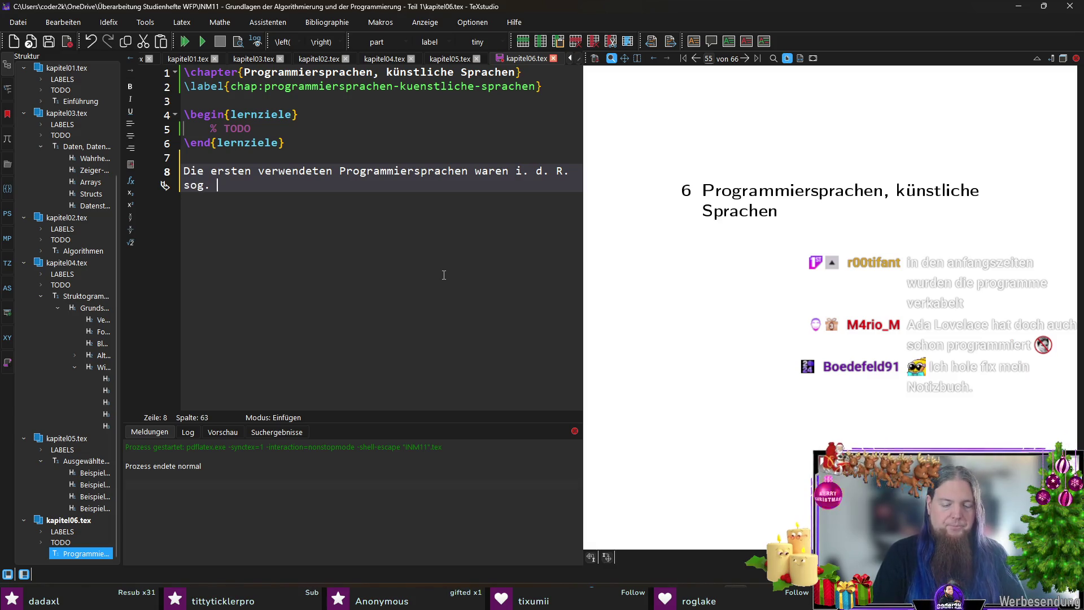
{"action": "type", "text": "„Assembler"}
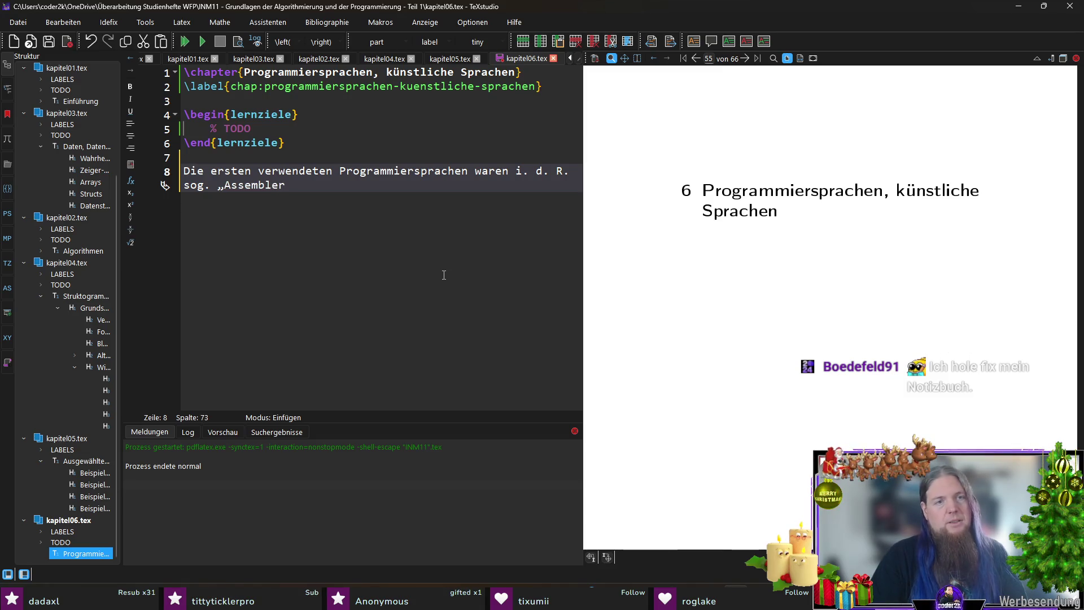
{"action": "type", "text": "-Sprachen“"}
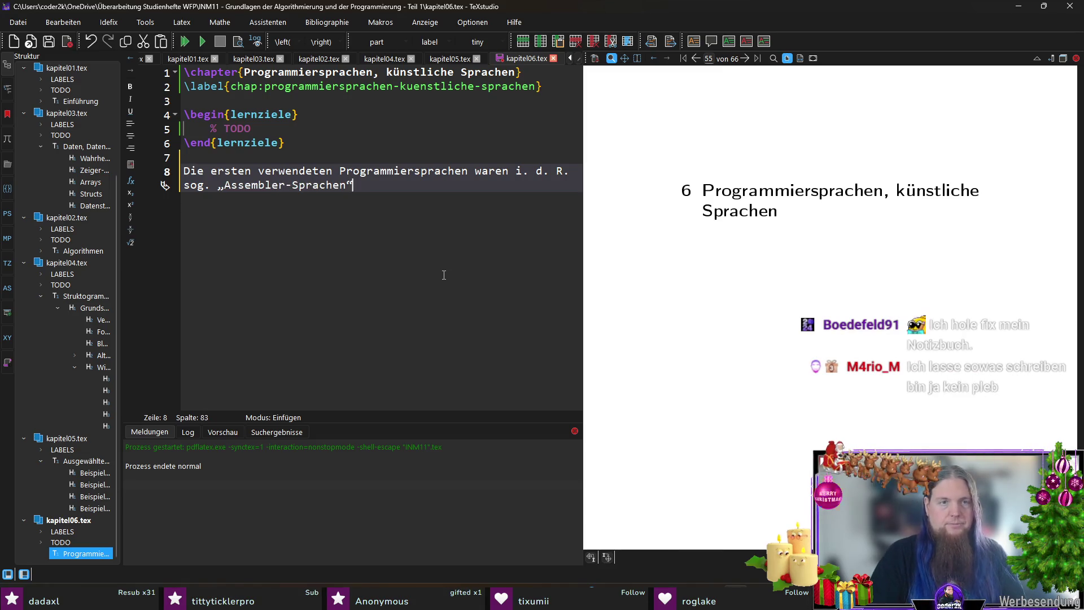
{"action": "key", "text": "BackSpace"}
{"action": "type", "text": "“. Di"}
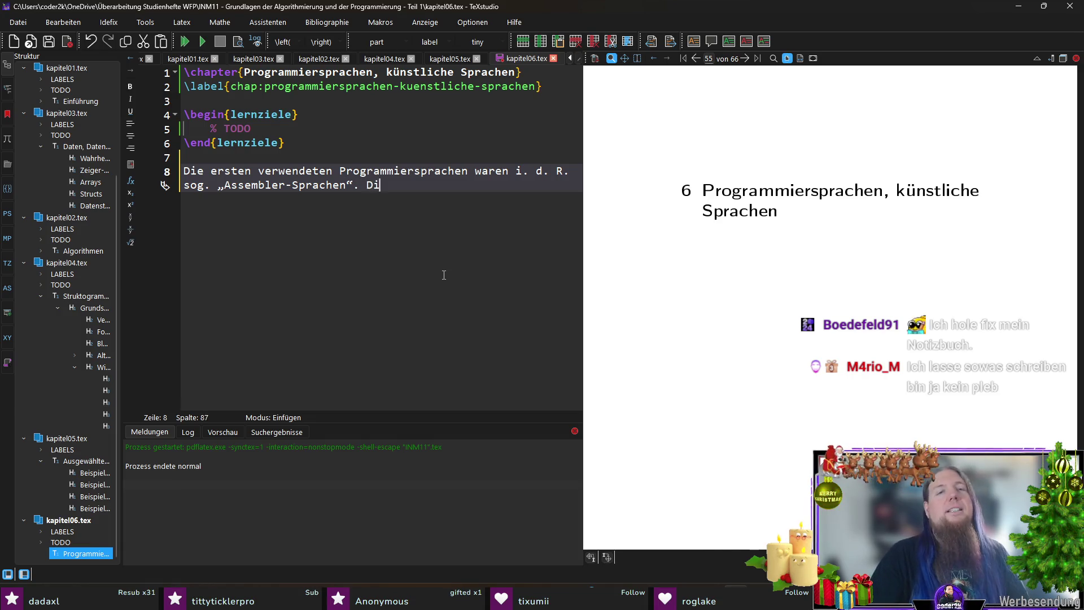
{"action": "type", "text": "ese"}
{"action": "key", "text": "Left"}
{"action": "key", "text": "Left"}
{"action": "key", "text": "Left"}
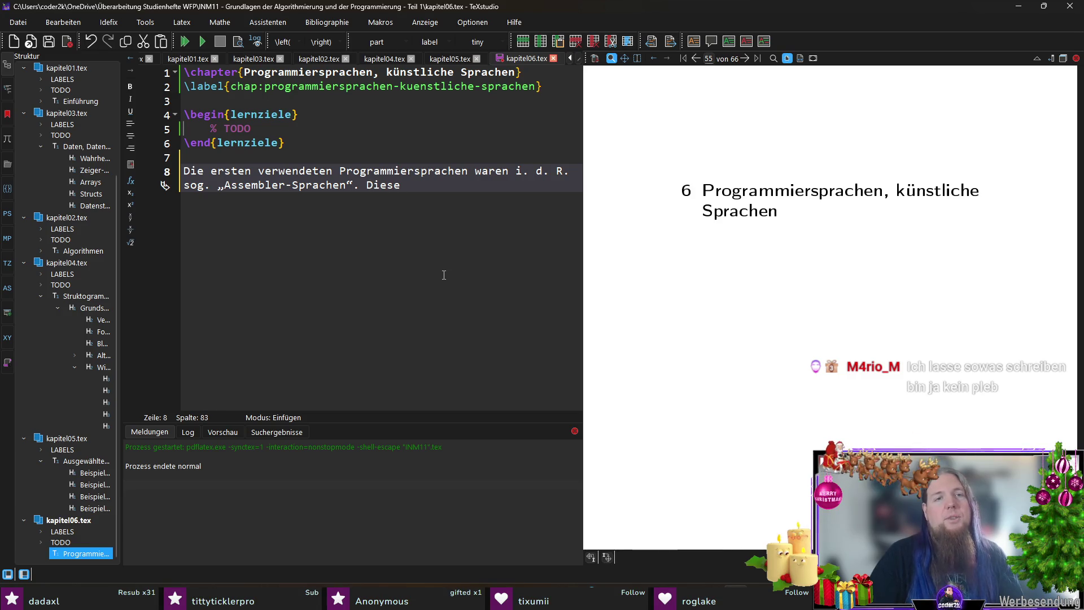
{"action": "key", "text": "ctrl+shift+Left"}
{"action": "key", "text": "ctrl+shift+Left"}
{"action": "key", "text": "ctrl+shift+Left"}
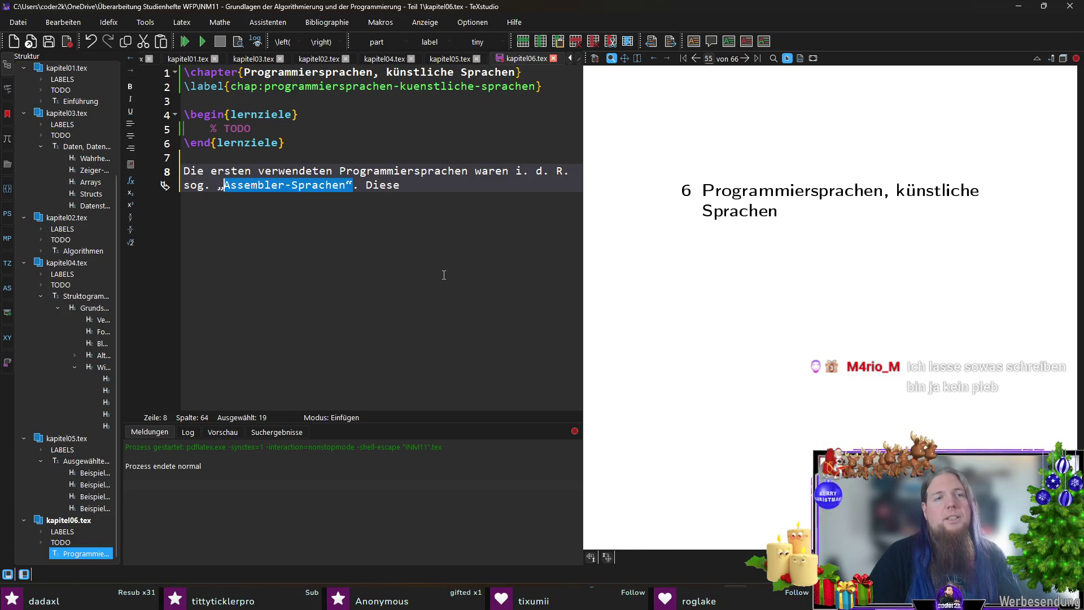
Make „Assembler-Sprachen“ bold with \textbf.
{"action": "key", "text": "shift+Right"}
{"action": "key", "text": "shift+Right"}
{"action": "key", "text": "ctrl+b"}
{"action": "key", "text": "End"}
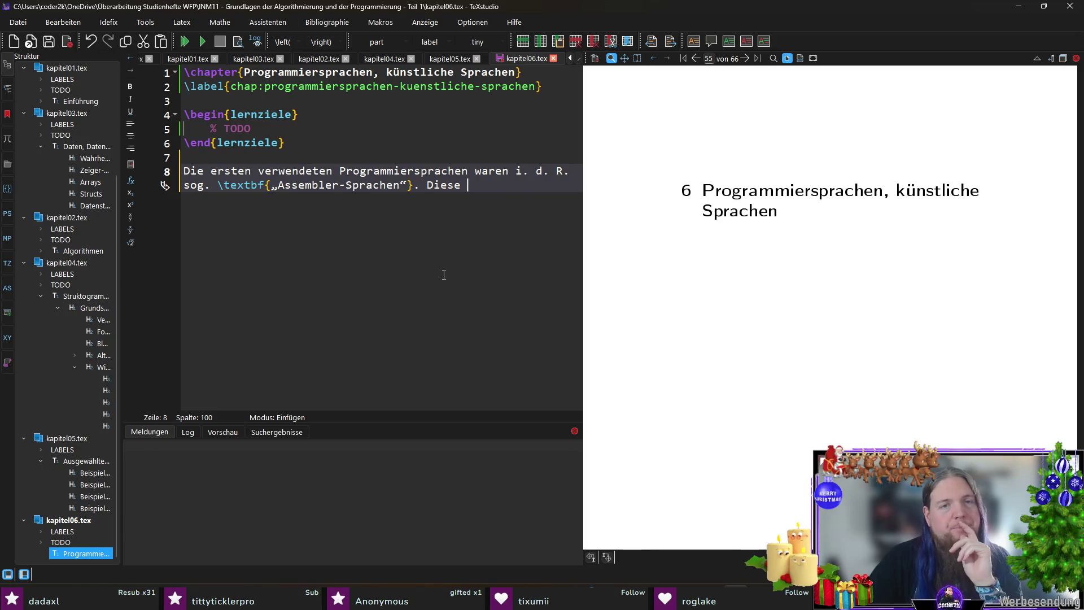
Replace 'Diese' with 'Darunter versteht man Sprachen, die eine menschenlesbare Form von Maschinencode darstellen. Maschinencode'.
{"action": "key", "text": "ctrl+shift+Left"}
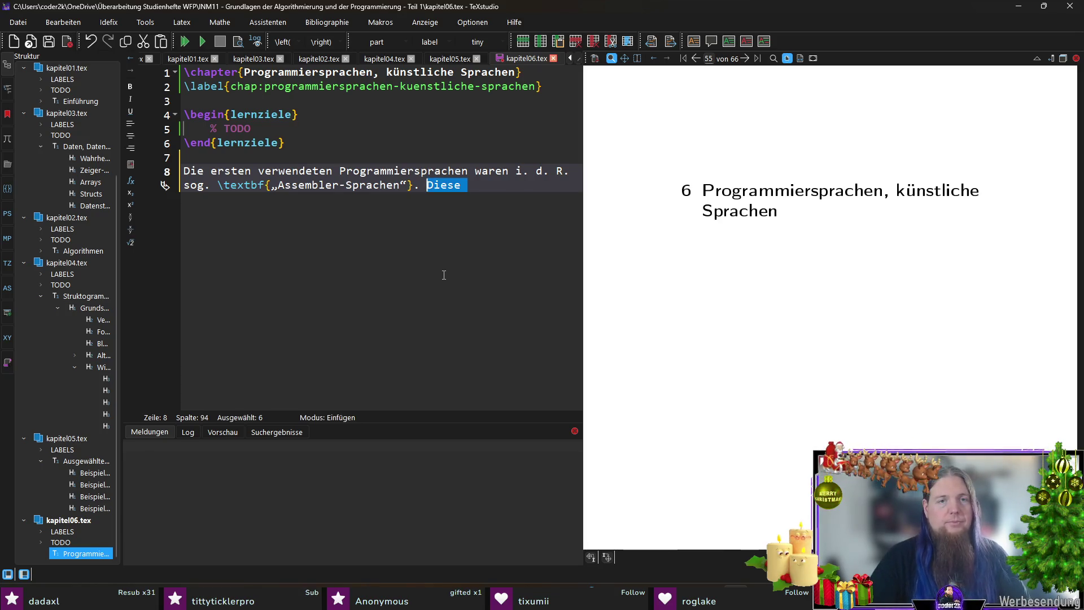
{"action": "type", "text": "Darunter "}
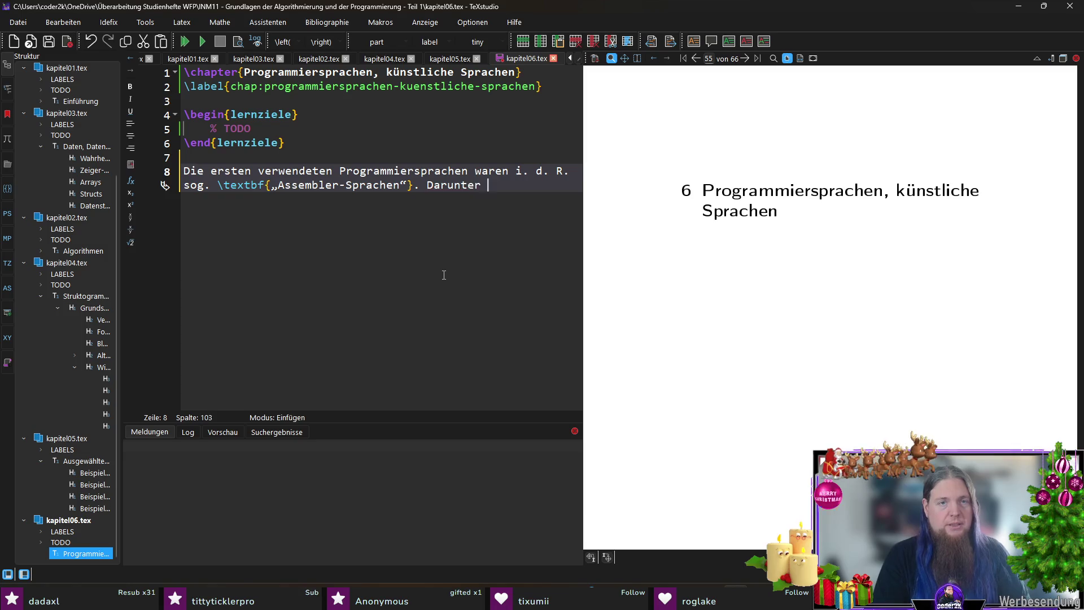
{"action": "type", "text": "versteht man Spra"}
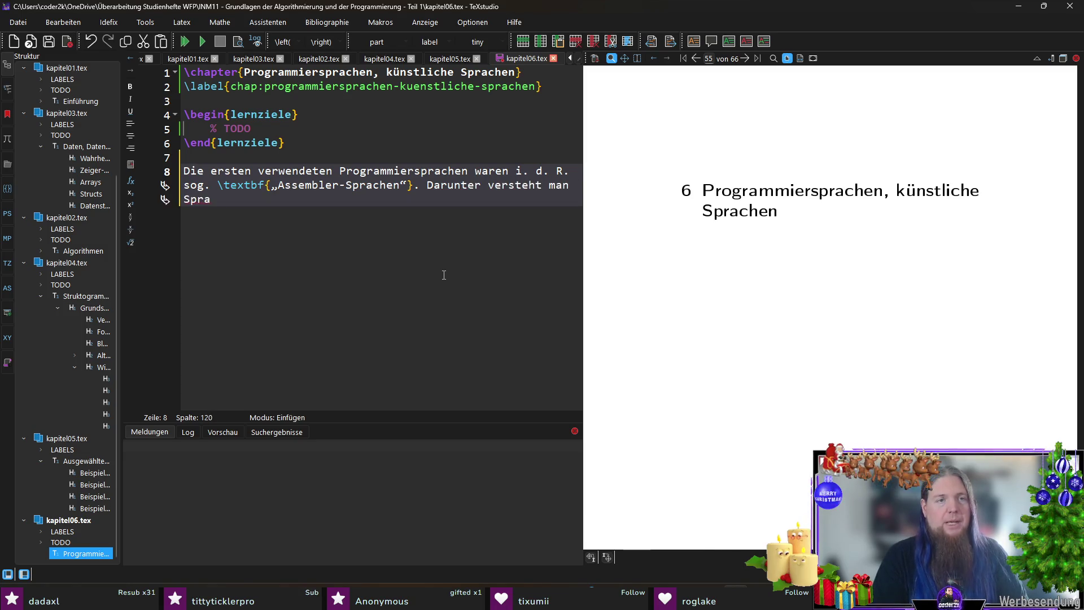
{"action": "type", "text": "chen, die eine"}
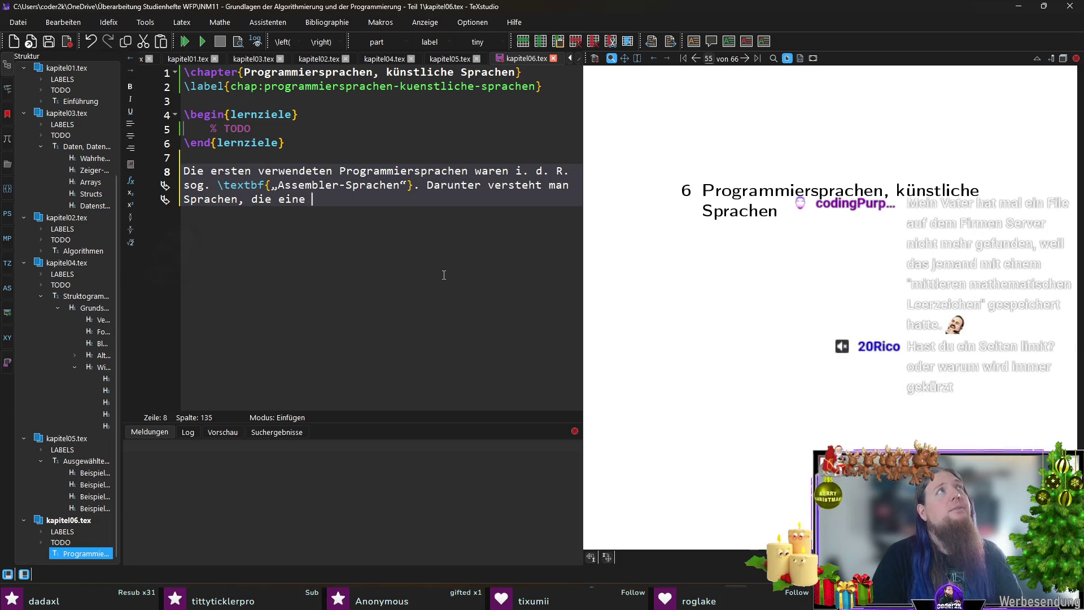
{"action": "type", "text": "menschenlesbare "}
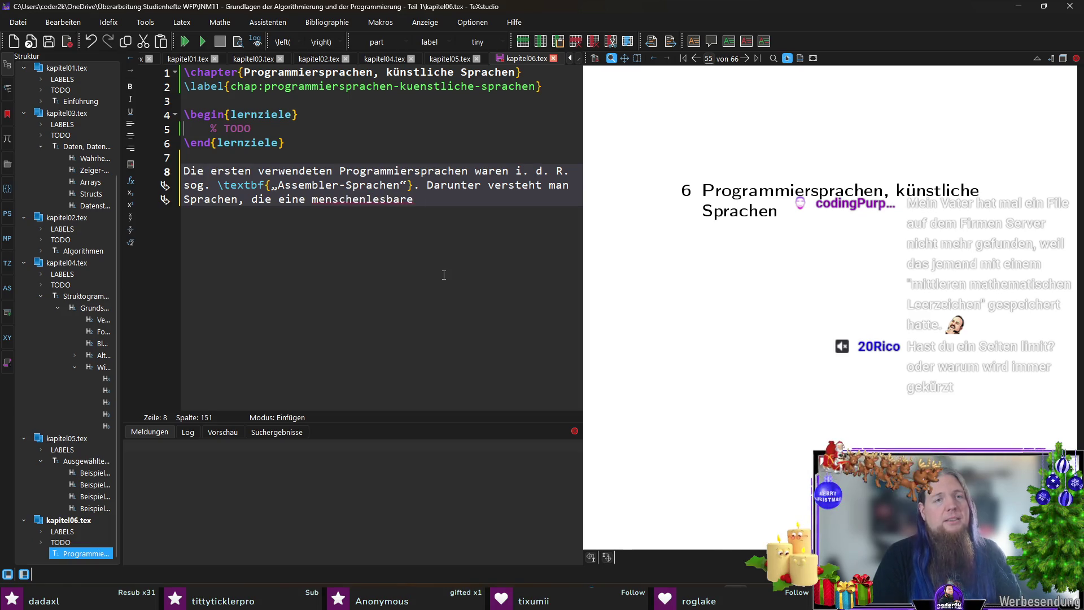
{"action": "type", "text": "Form von"}
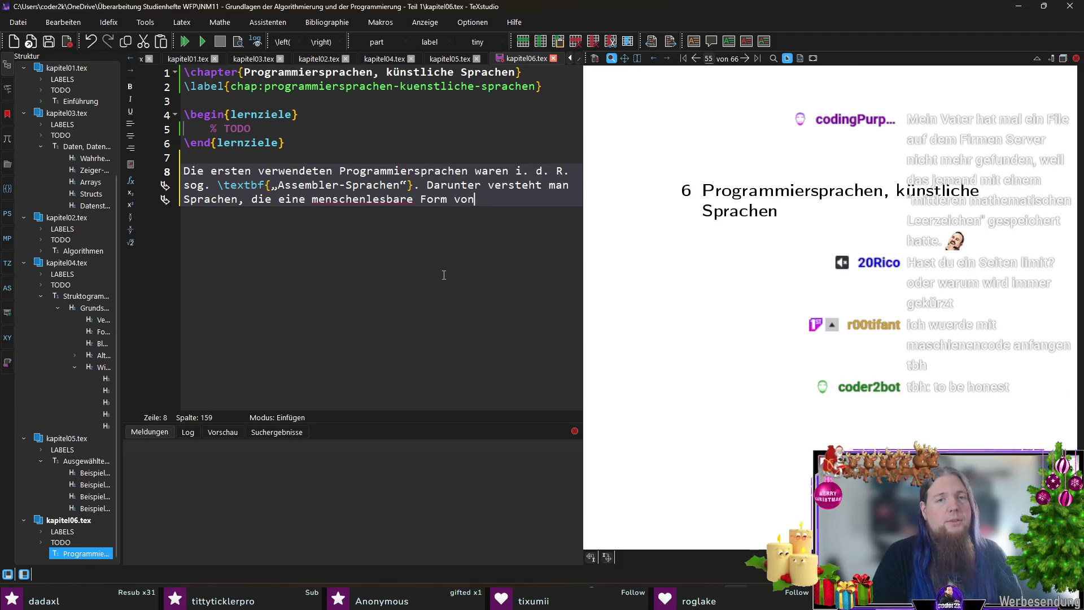
{"action": "type", "text": " Maschinencode"}
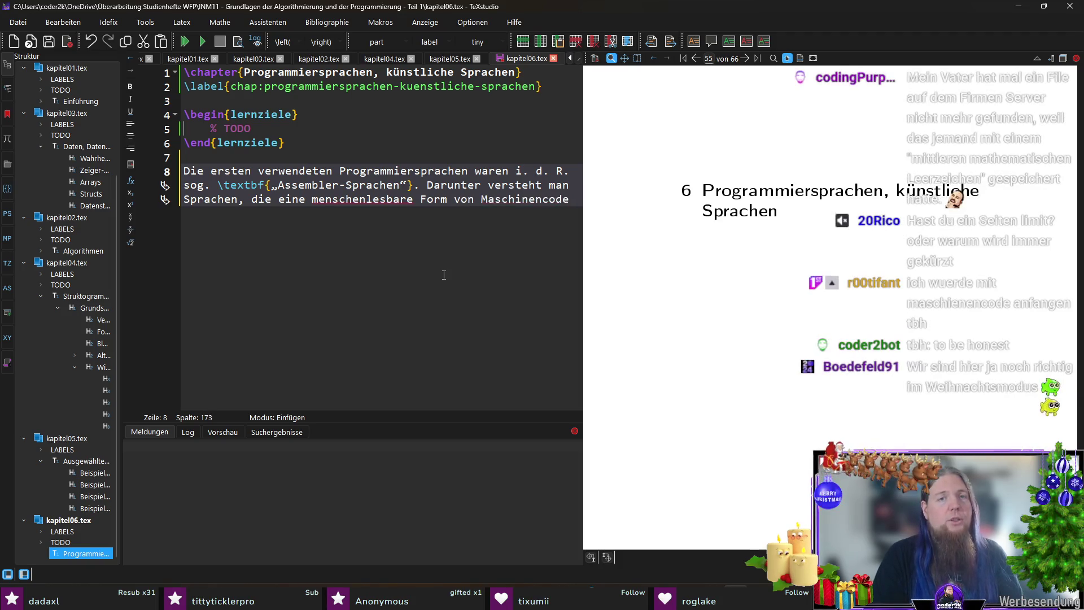
{"action": "type", "text": " dar"}
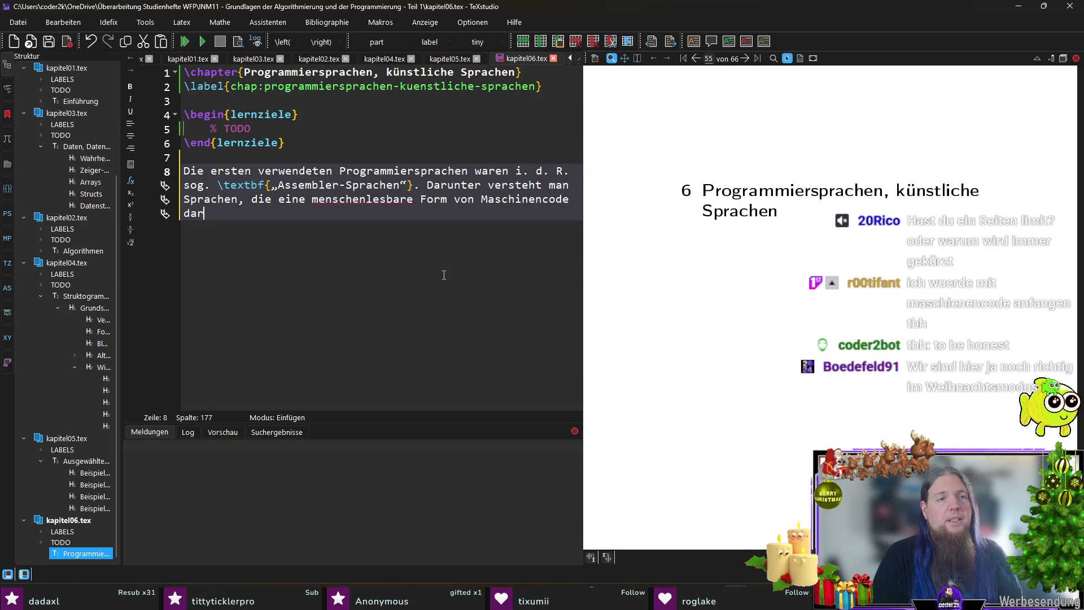
{"action": "type", "text": "stellen"}
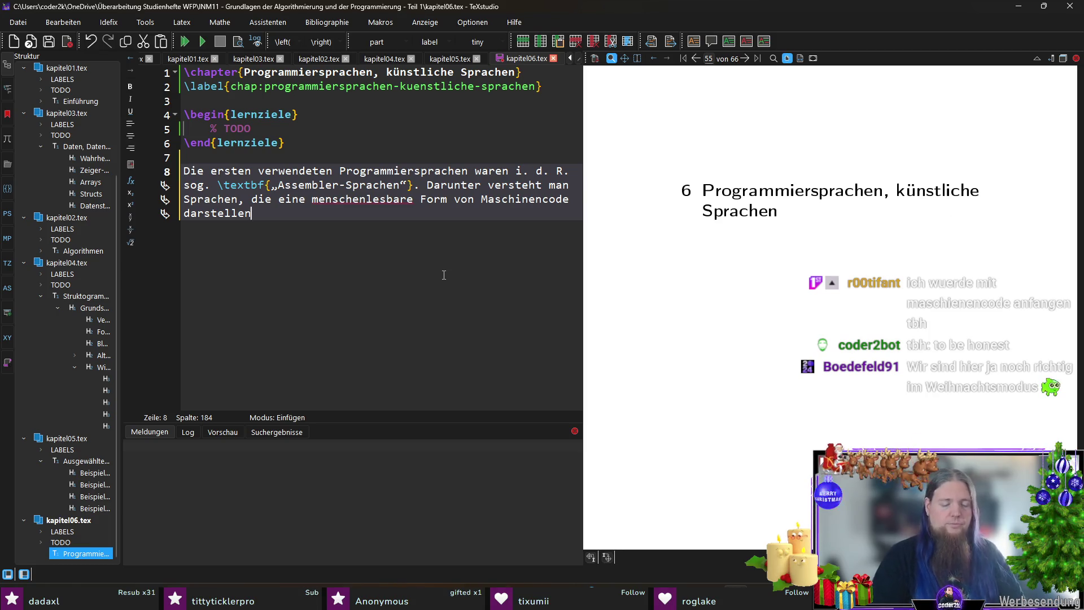
{"action": "type", "text": ". Maschinencode"}
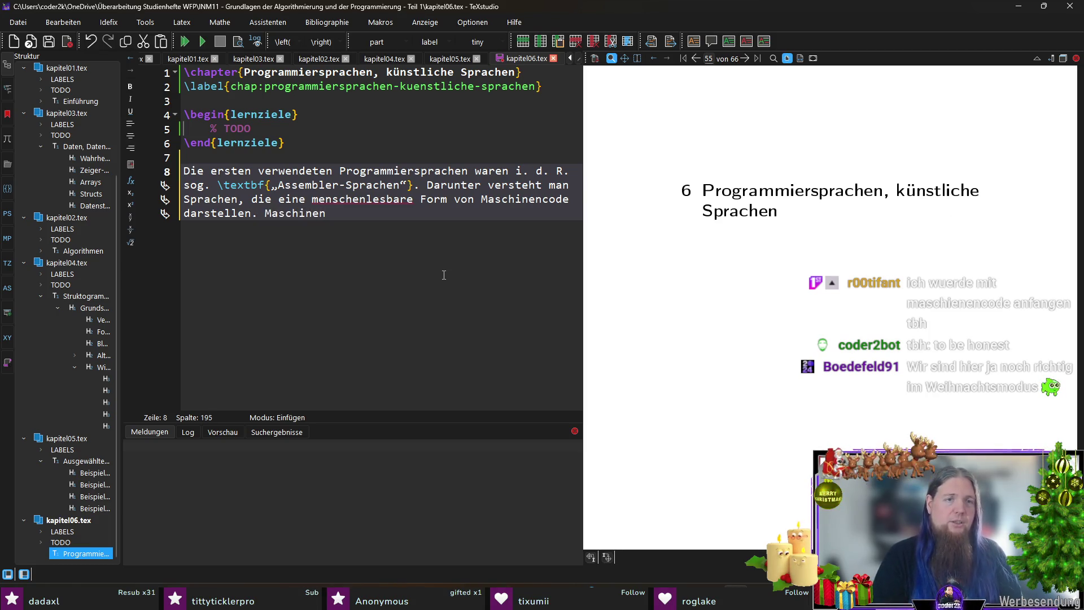
Make the earlier word Maschinencode bold.
{"action": "key", "text": "Up"}
{"action": "key", "text": "End"}
{"action": "key", "text": "ctrl+shift+Left"}
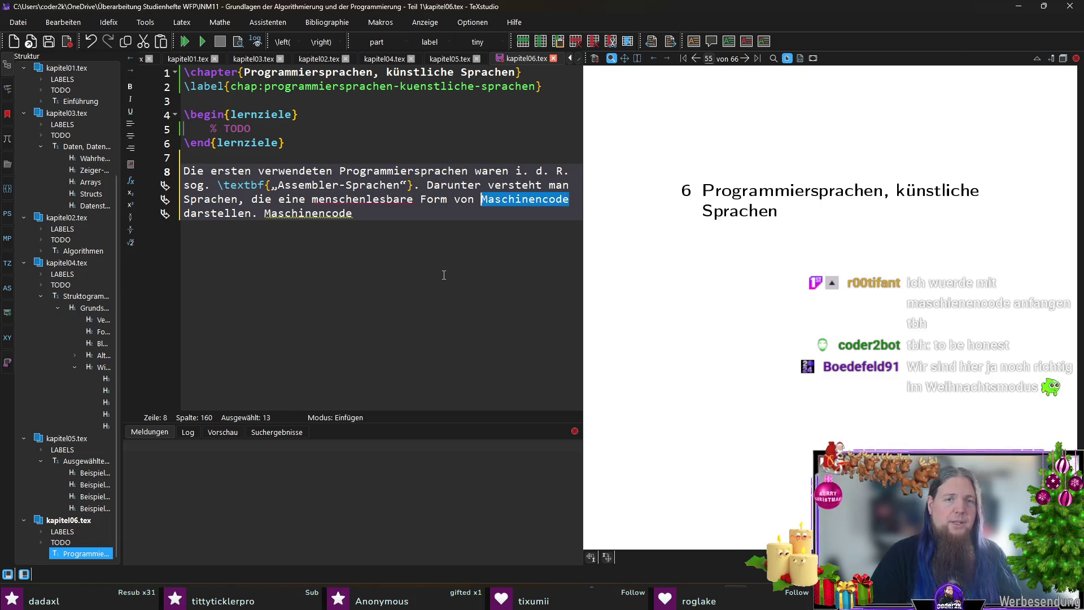
{"action": "key", "text": "ctrl+b"}
Add 'sind die Befehle, die ein Prozessor ausführen kann.' and place the cursor on empty line 7.
{"action": "key", "text": "End"}
{"action": "type", "text": "sind die "}
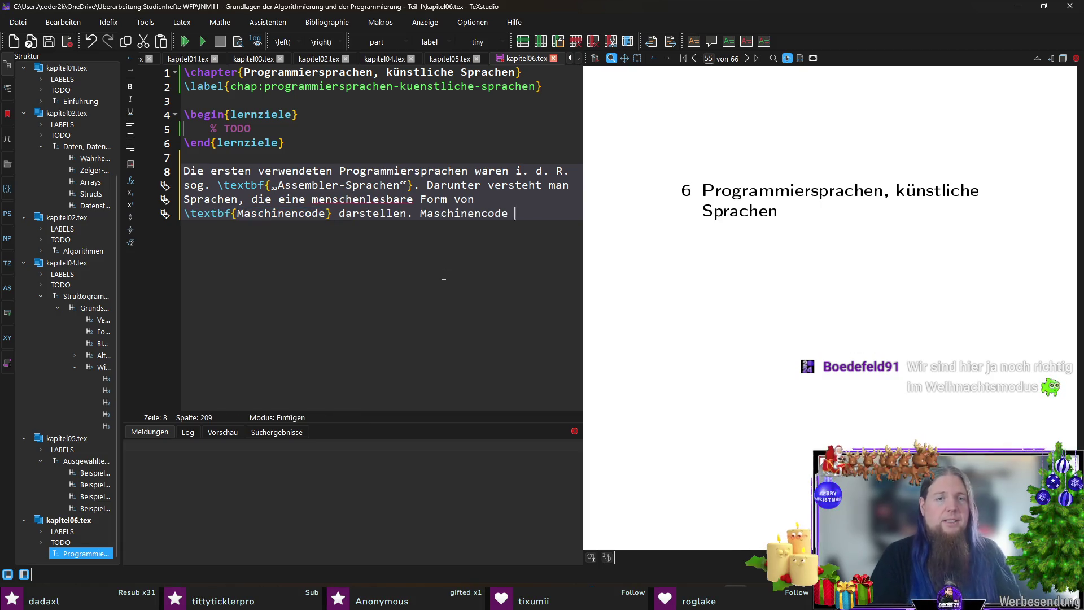
{"action": "type", "text": "Befeh"}
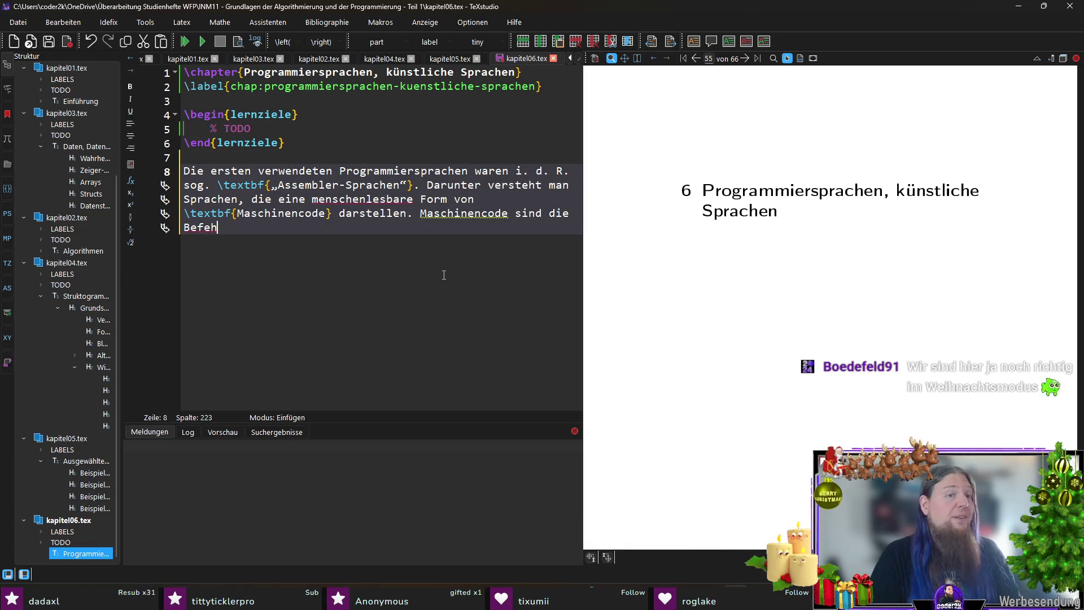
{"action": "type", "text": "le, die ein Pro"}
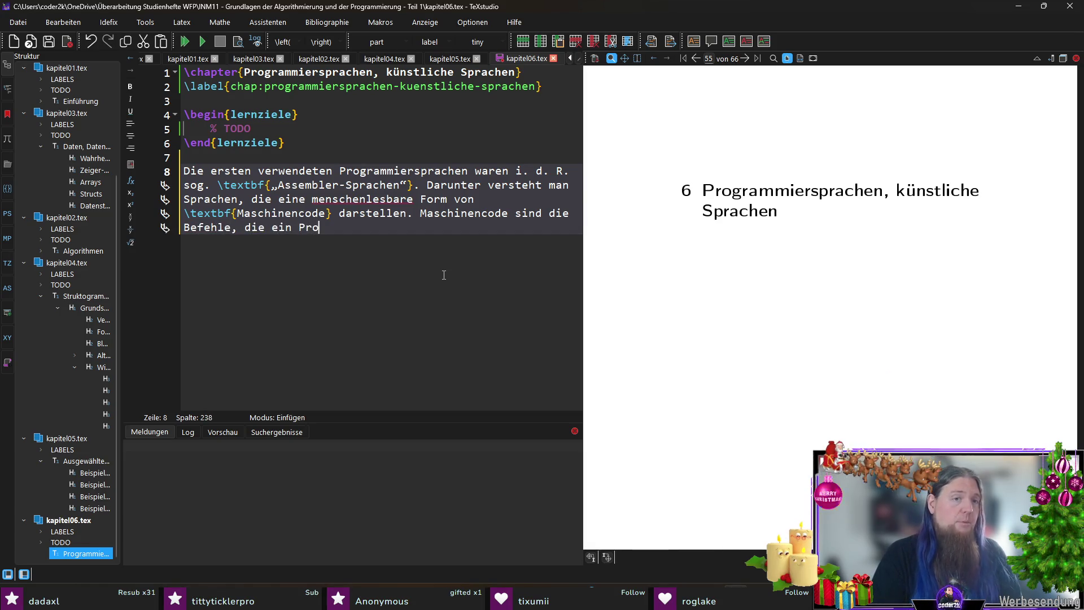
{"action": "type", "text": "zessor ausführen kann."}
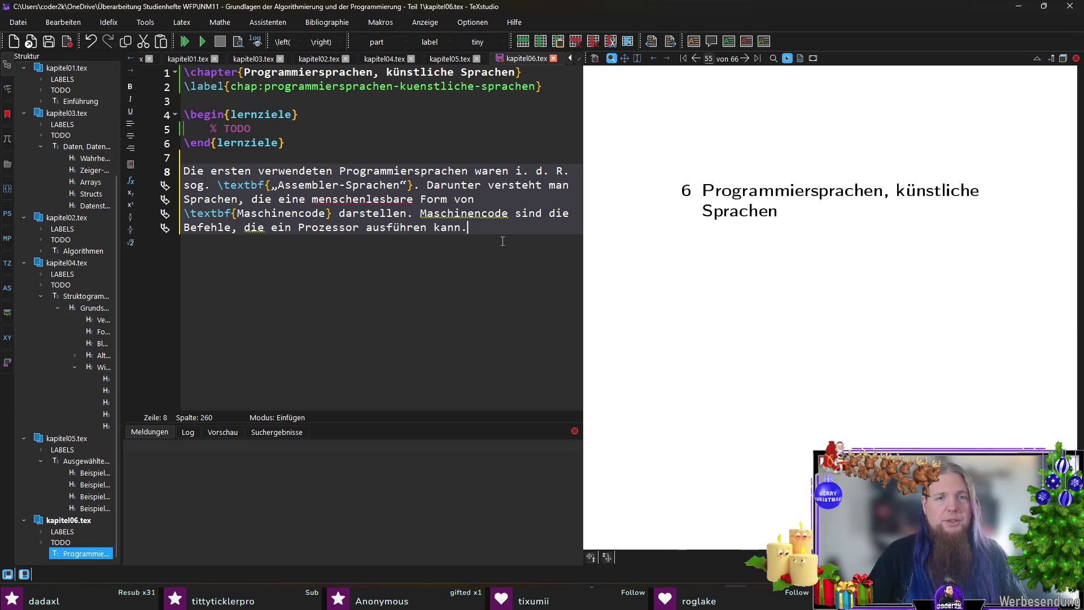
{"action": "left_click", "coordinate": [423, 214]}
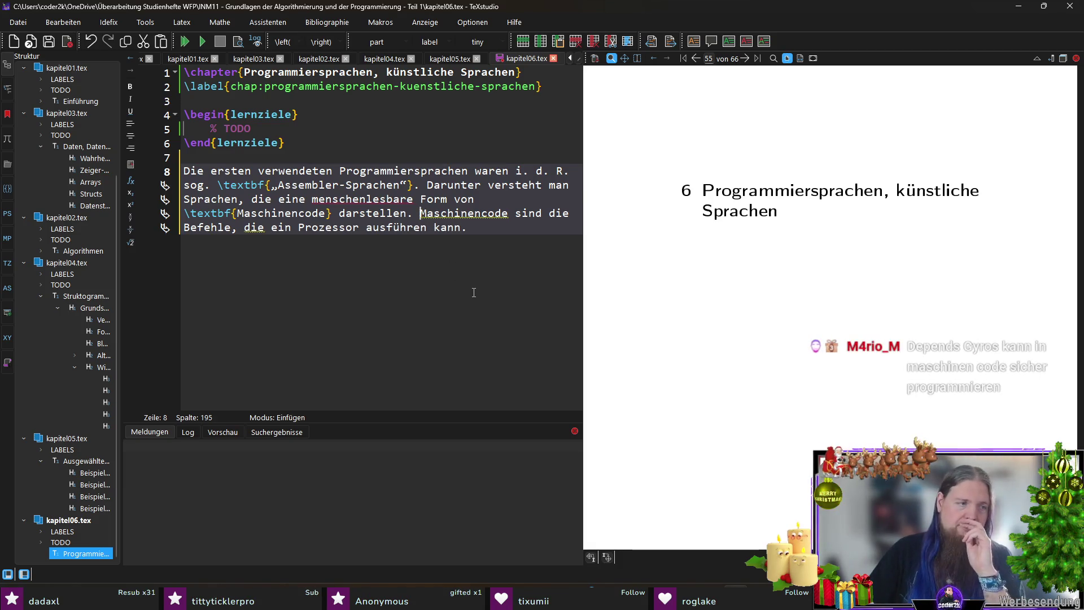
{"action": "left_click", "coordinate": [285, 158]}
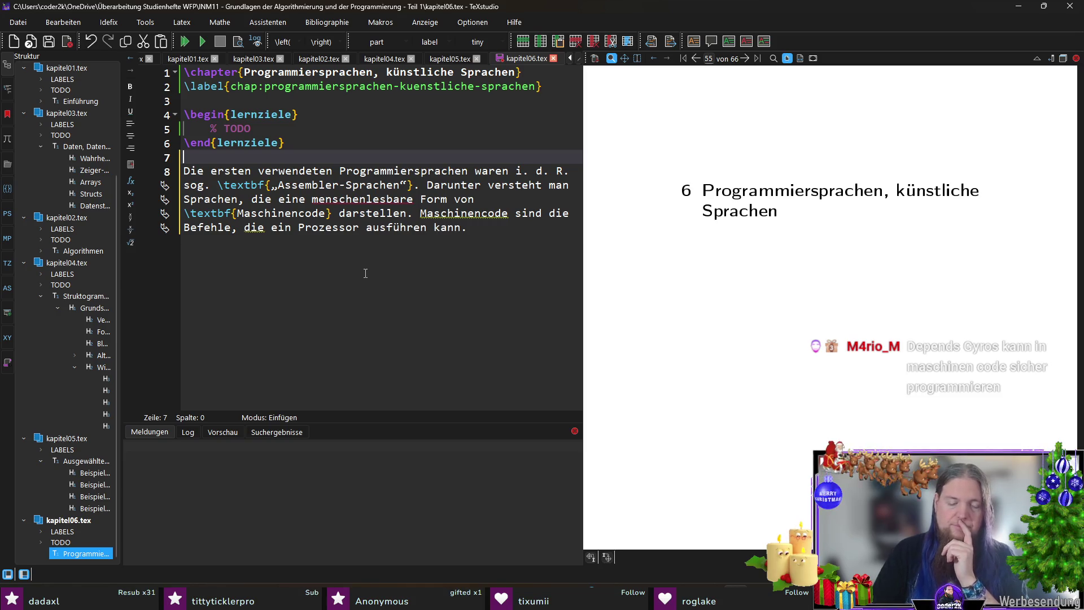
Above the paragraph, write 'Die Befehle, die ein Prozessor „versteht“, also ausführen kann, werden als sog.'.
{"action": "key", "text": "Return"}
{"action": "key", "text": "Return"}
{"action": "key", "text": "Up"}
{"action": "type", "text": "Die Befeh"}
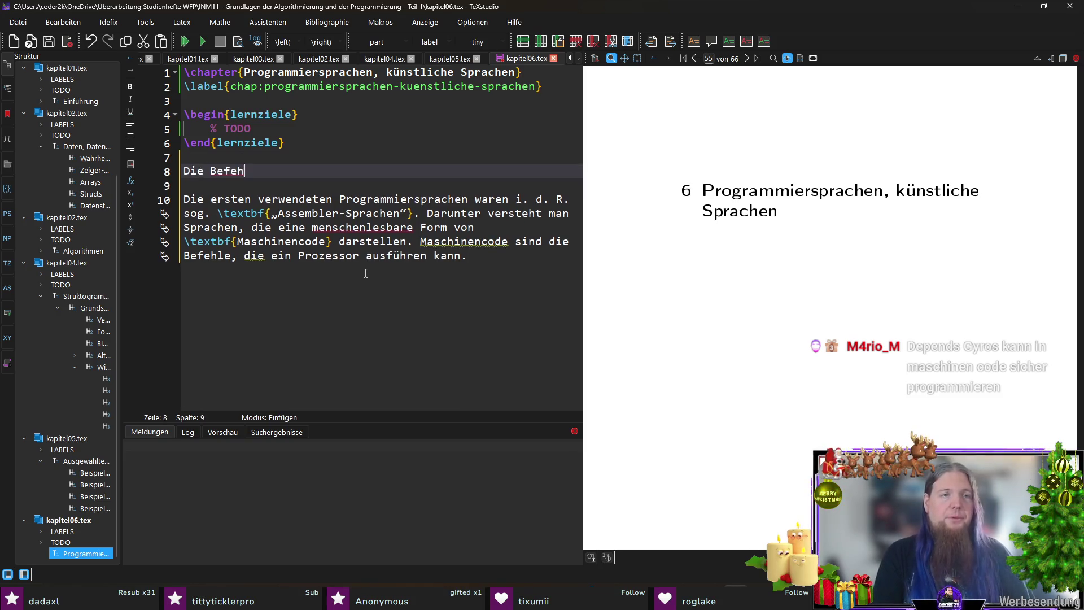
{"action": "type", "text": "le, die ein Prozesso"}
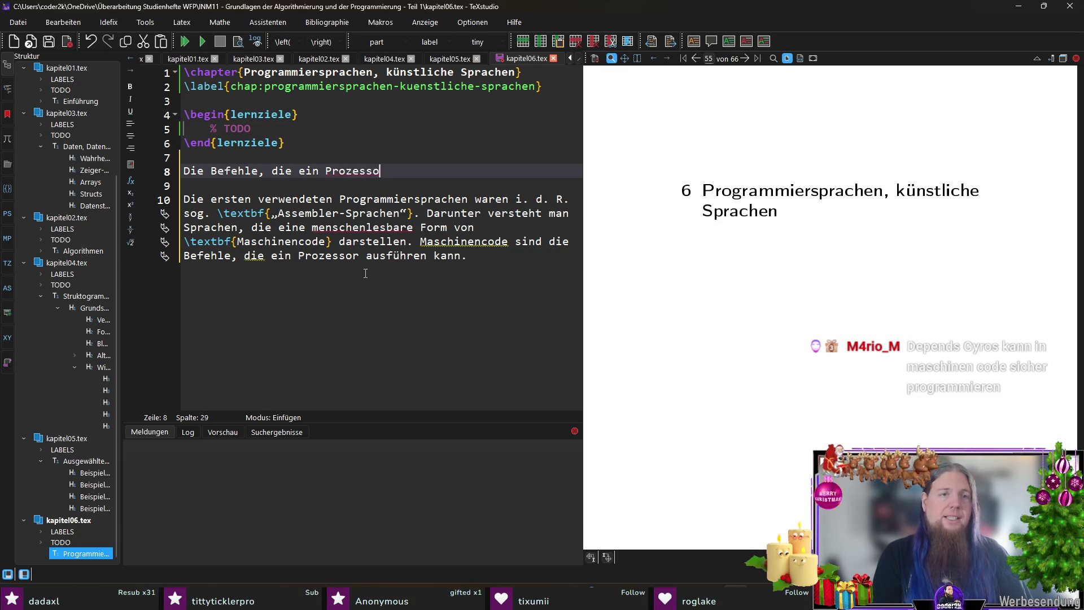
{"action": "type", "text": "r au"}
{"action": "key", "text": "BackSpace"}
{"action": "key", "text": "BackSpace"}
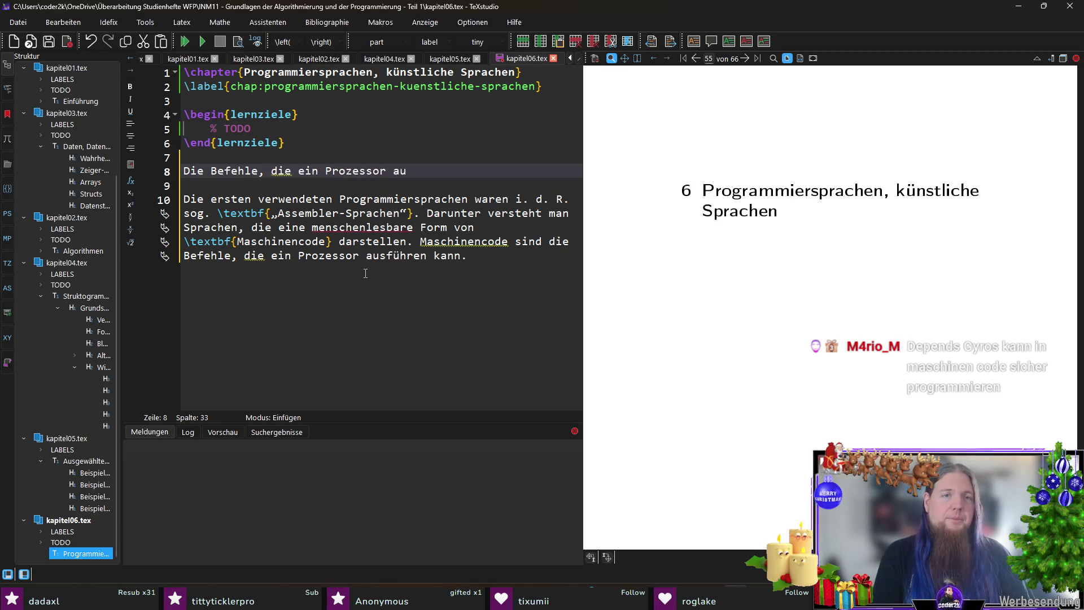
{"action": "type", "text": "„versteht"}
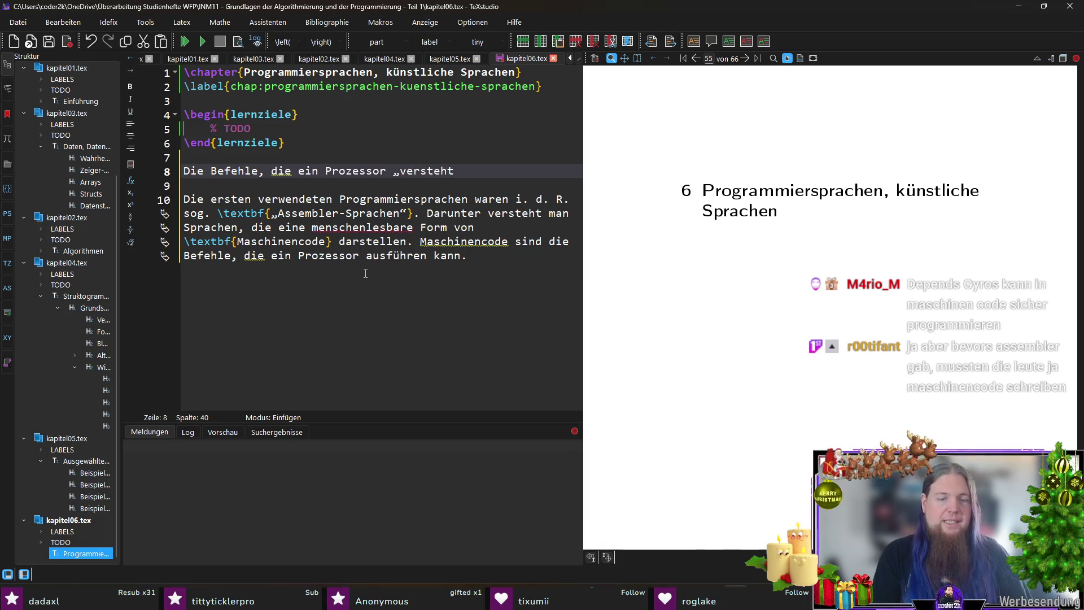
{"action": "type", "text": "“, also aufü"}
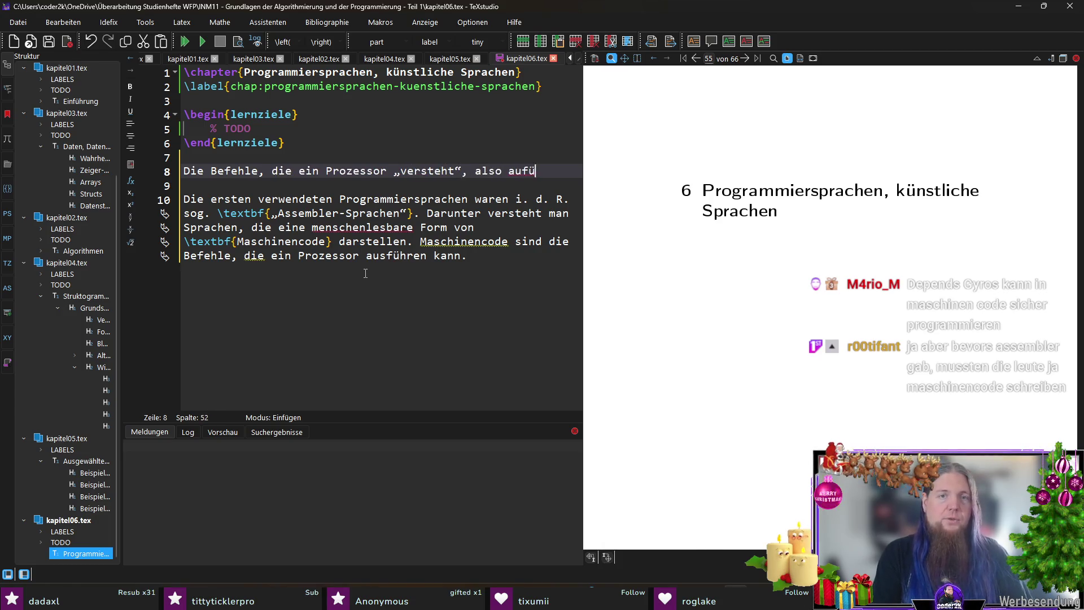
{"action": "key", "text": "BackSpace"}
{"action": "type", "text": "führen kann,"}
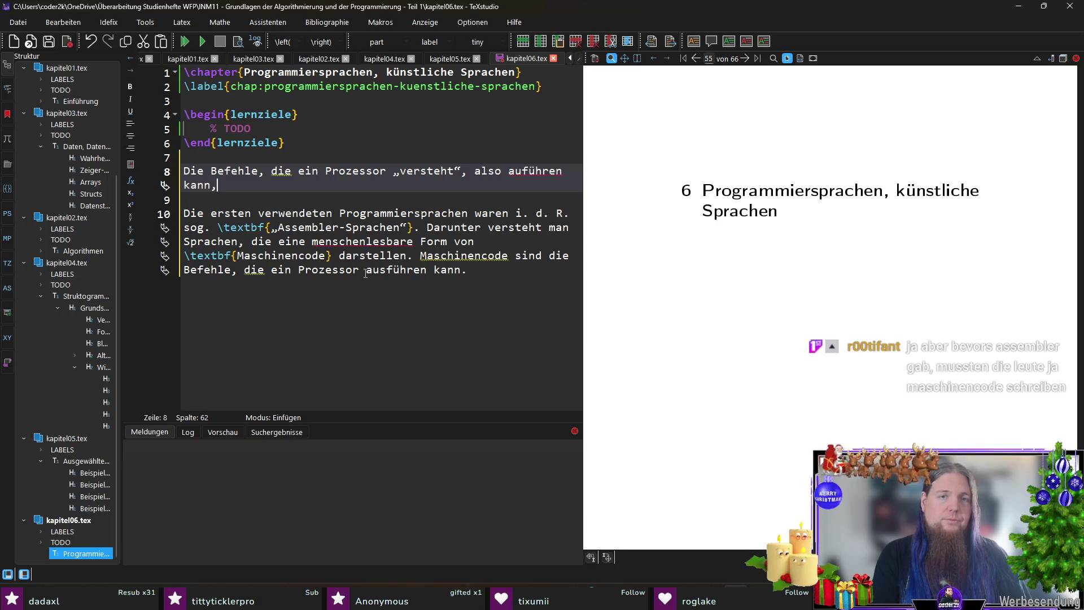
{"action": "key", "text": "Left"}
{"action": "key", "text": "Left"}
{"action": "key", "text": "Left"}
{"action": "type", "text": "s"}
{"action": "key", "text": "End"}
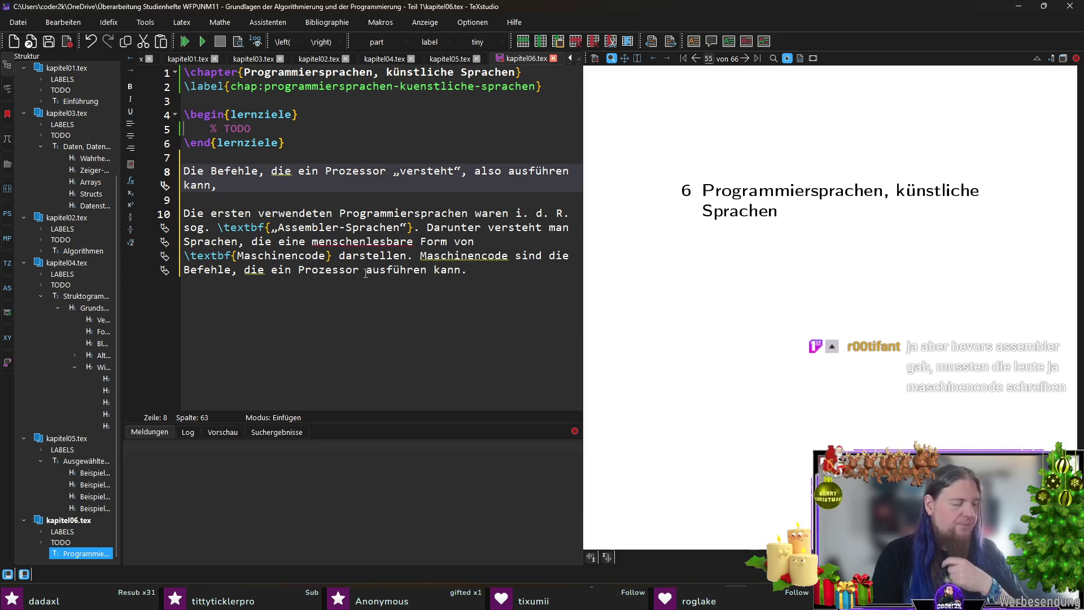
{"action": "type", "text": "d"}
{"action": "key", "text": "BackSpace"}
{"action": "type", "text": "werden als sog."}
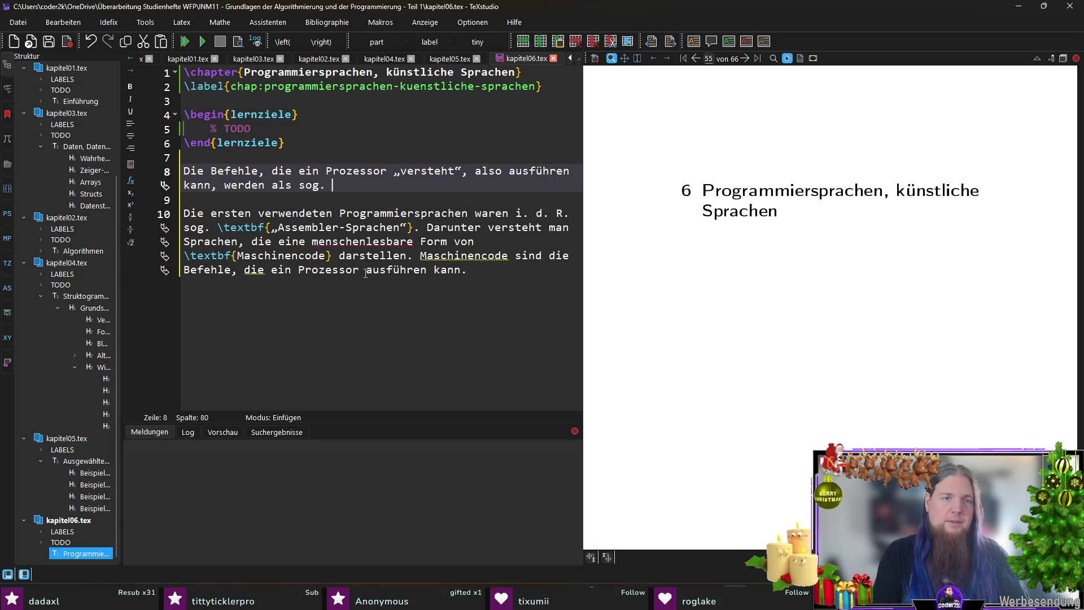
Add bold „Maschinencode“ dargestellt, defined as number sequences in Binär- oder Hexadezimalsystem.
{"action": "key", "text": "ctrl+b"}
{"action": "type", "text": "„Maschinencode"}
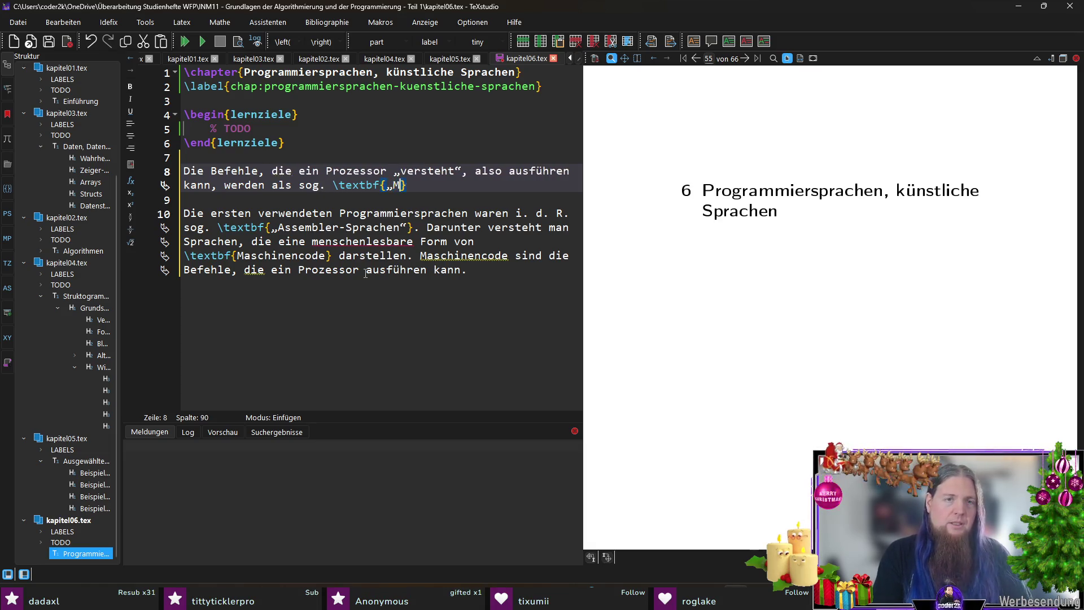
{"action": "type", "text": "“"}
{"action": "key", "text": "Right"}
{"action": "type", "text": "dargestellt. Dabei handelt es "}
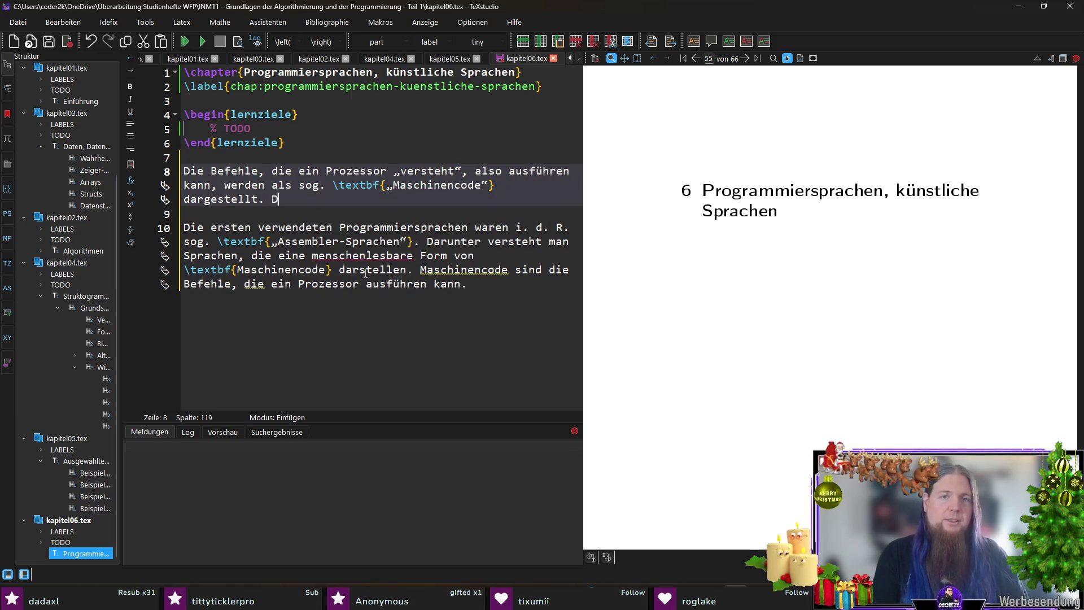
{"action": "type", "text": "sich um"}
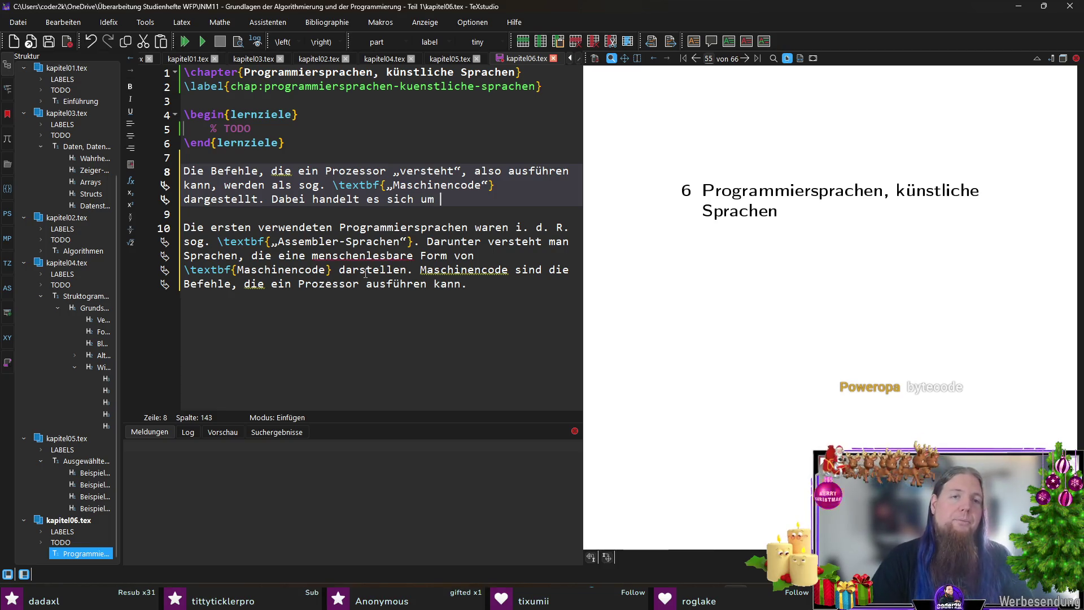
{"action": "type", "text": "eine Abfolge von Zahlen"}
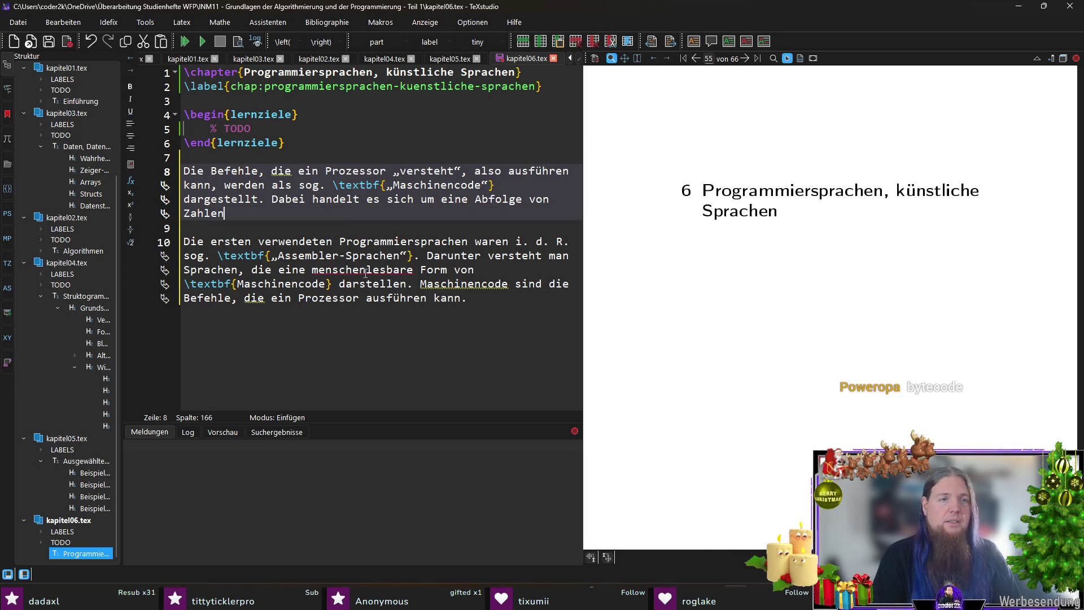
{"action": "type", "text": ", üblicher"}
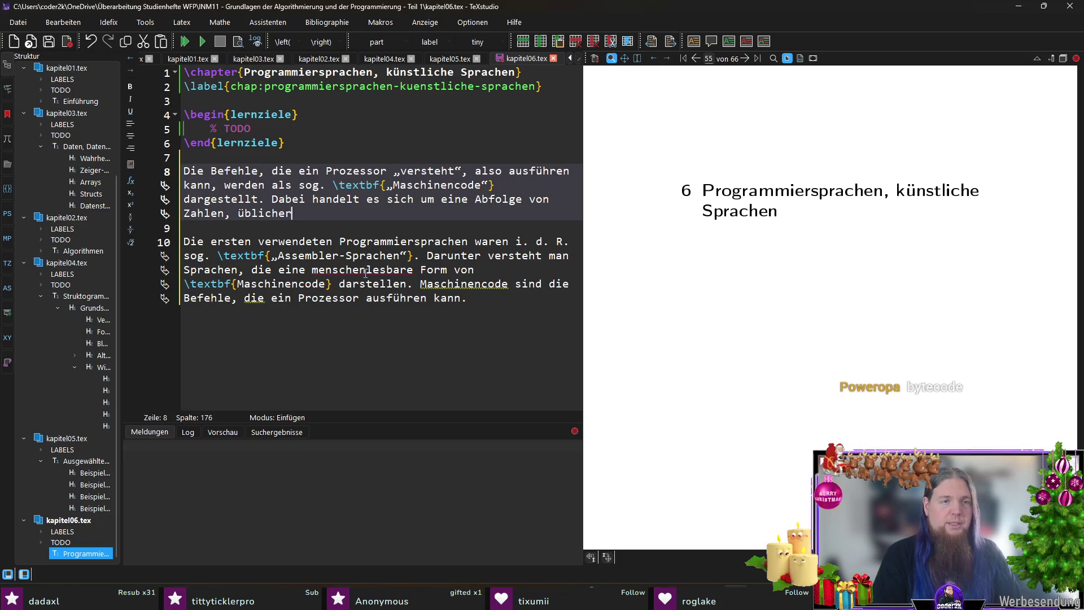
{"action": "type", "text": "weise entwede"}
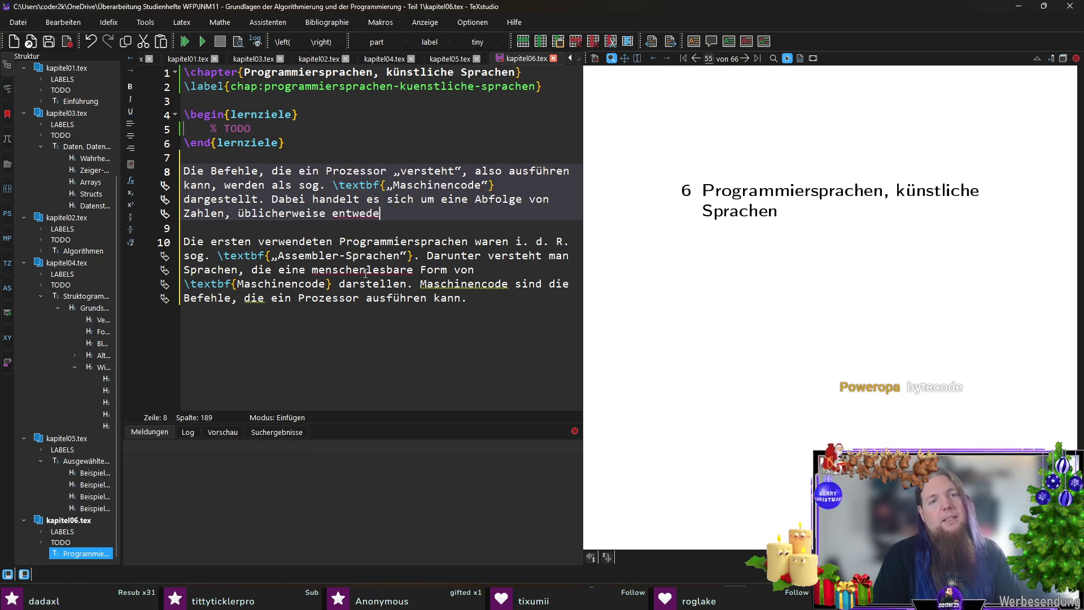
{"action": "type", "text": "r im bin"}
{"action": "key", "text": "BackSpace"}
{"action": "key", "text": "BackSpace"}
{"action": "key", "text": "BackSpace"}
{"action": "type", "text": "Binär- oder Hexadez"}
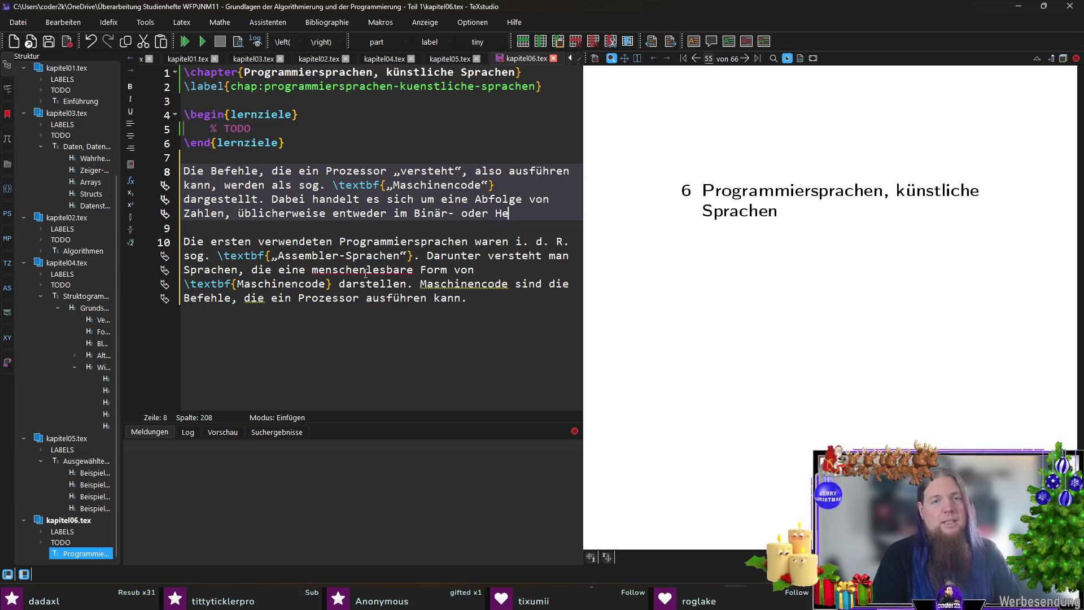
{"action": "type", "text": "imalsystem "}
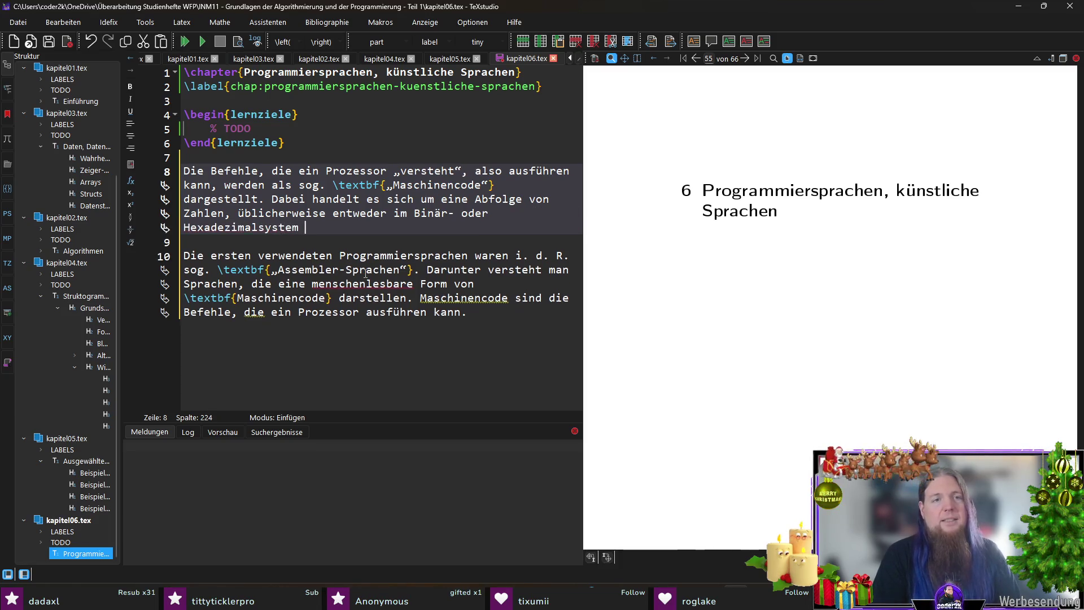
{"action": "type", "text": "geschrieben."}
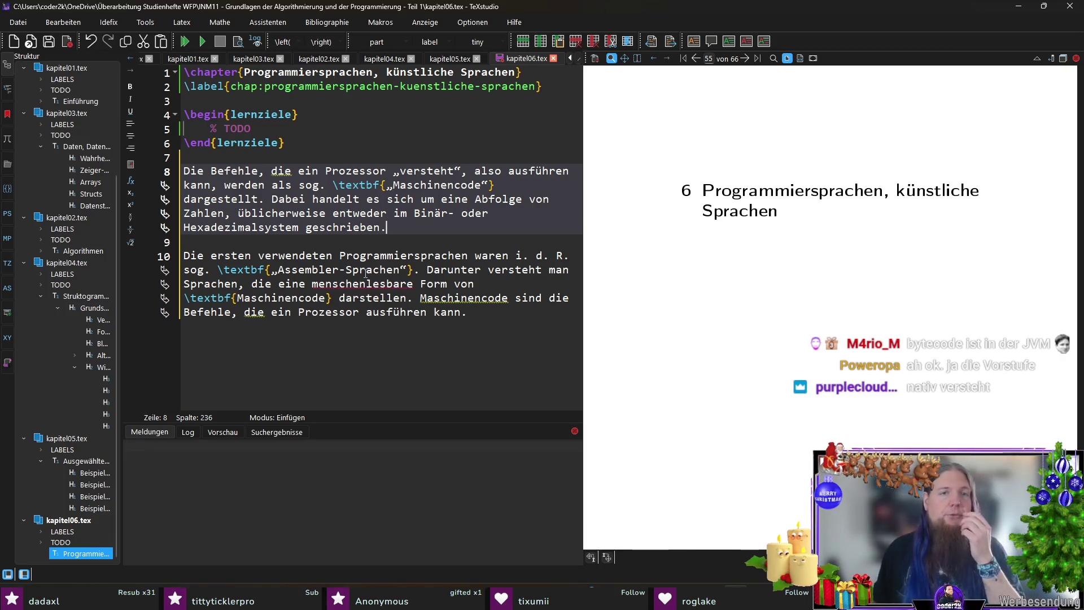
Insert 'nativ' after Prozessor and save kapitel06.tex.
{"action": "left_click", "coordinate": [389, 171]}
{"action": "type", "text": "nativ"}
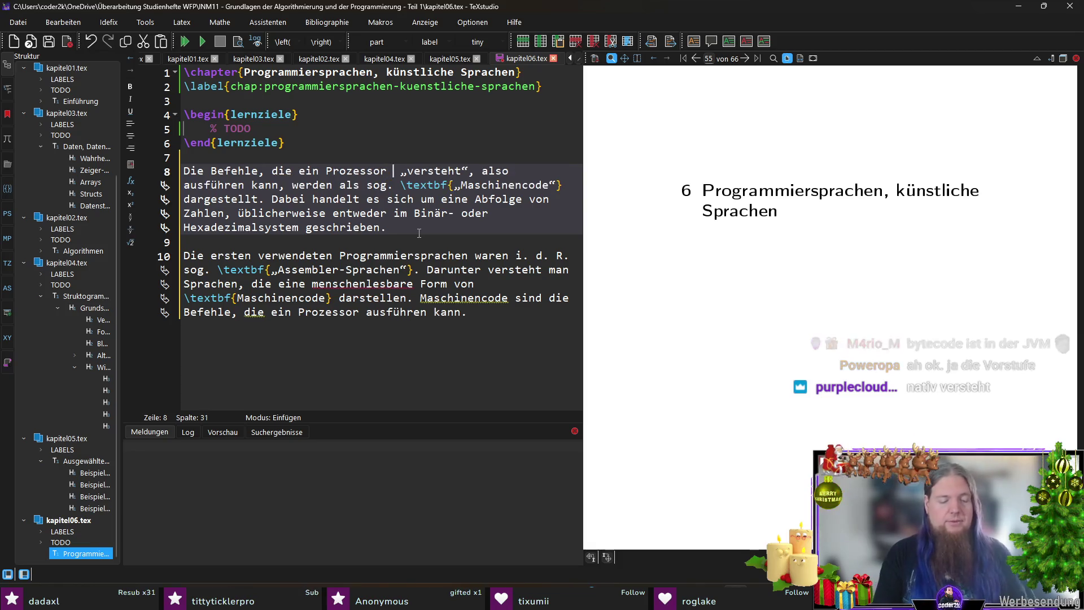
{"action": "key", "text": "ctrl+s"}
Replace the old paragraph with 'Die Programmierung von Maschinencode ist für Menschen sehr schwierig und fehleranfällig.', then start 'Um das Programmieren zu vereinfachen'.
{"action": "left_click", "coordinate": [418, 226]}
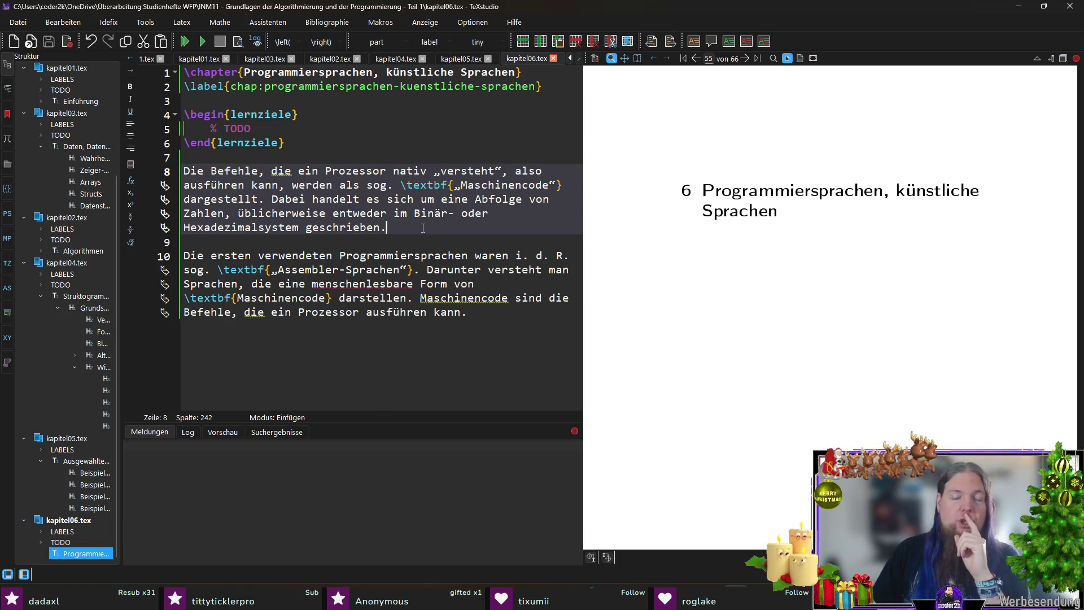
{"action": "left_click_drag", "start_coordinate": [423, 228], "coordinate": [501, 347]}
{"action": "type", "text": "Die Programmierung"}
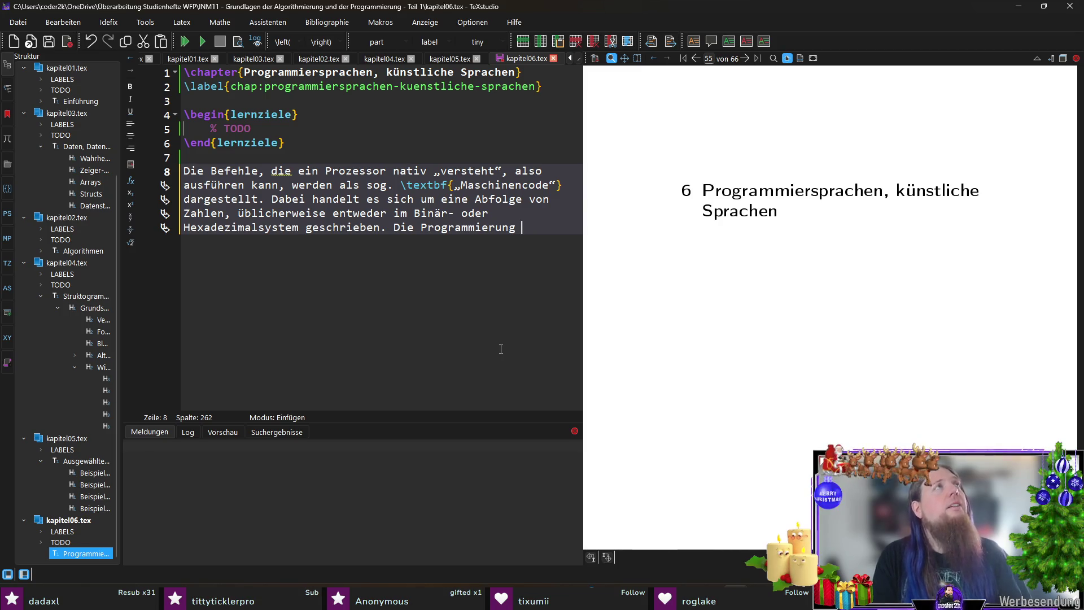
{"action": "type", "text": "von Maschinencode ist für Mensche"}
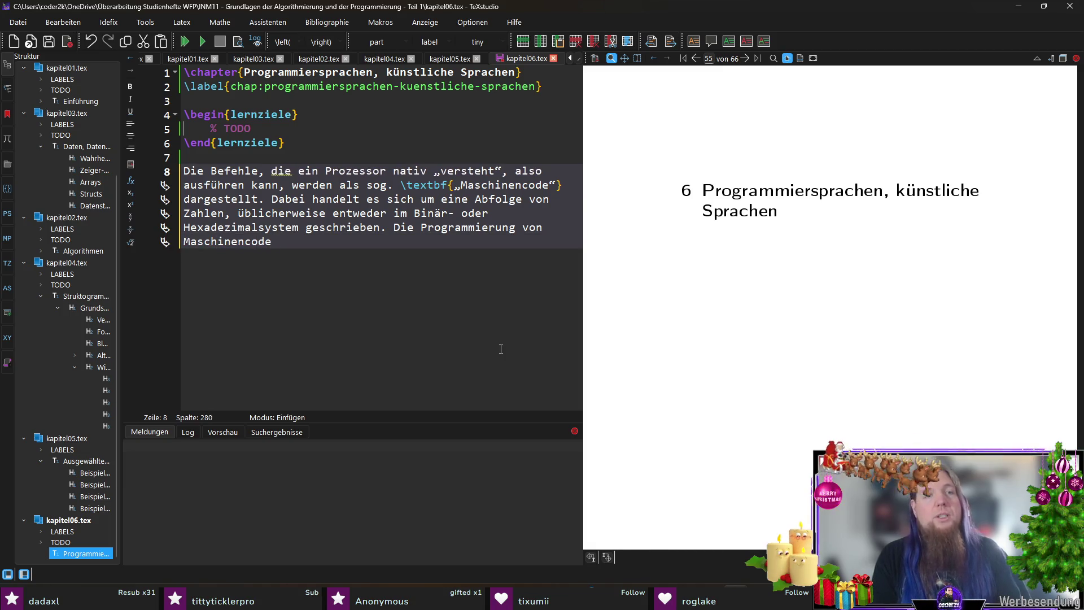
{"action": "type", "text": "n sehr schwierig udn feh"}
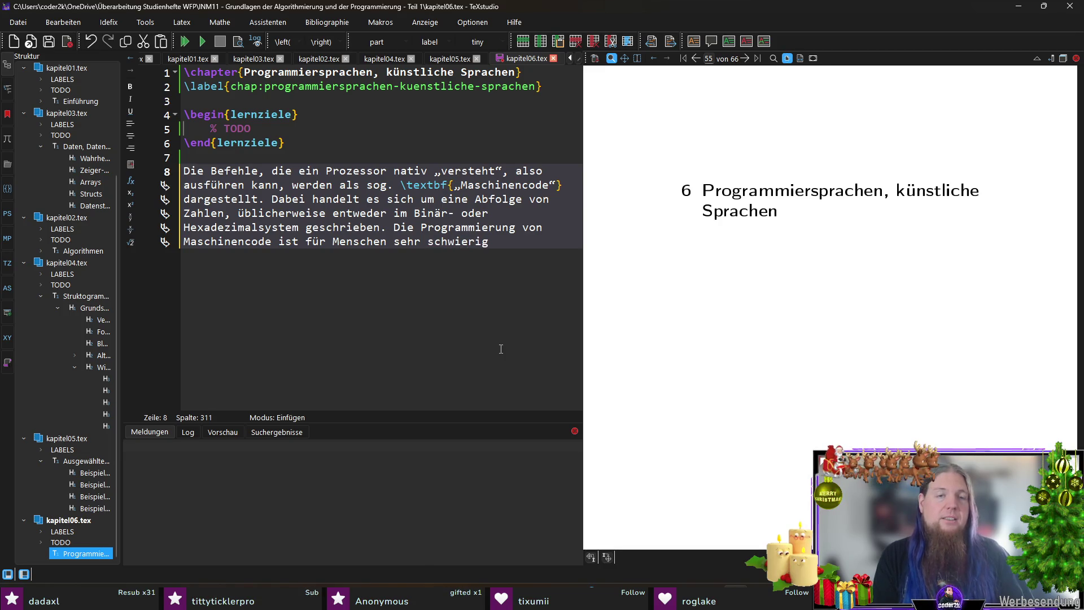
{"action": "key", "text": "BackSpace"}
{"action": "key", "text": "BackSpace"}
{"action": "key", "text": "BackSpace"}
{"action": "type", "text": "nd fehleranfällig "}
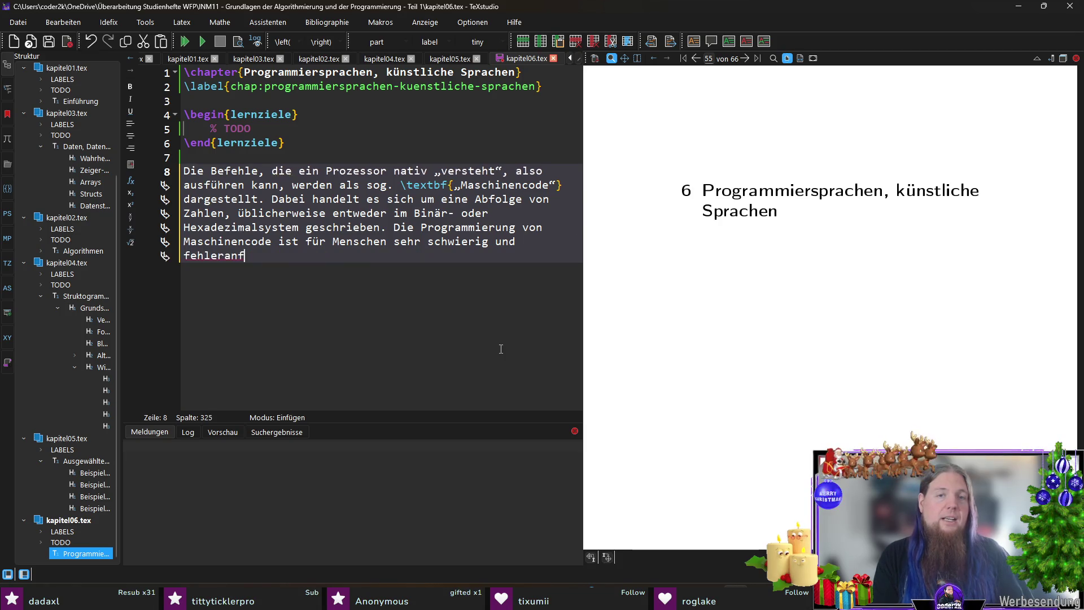
{"action": "type", "text": "- "}
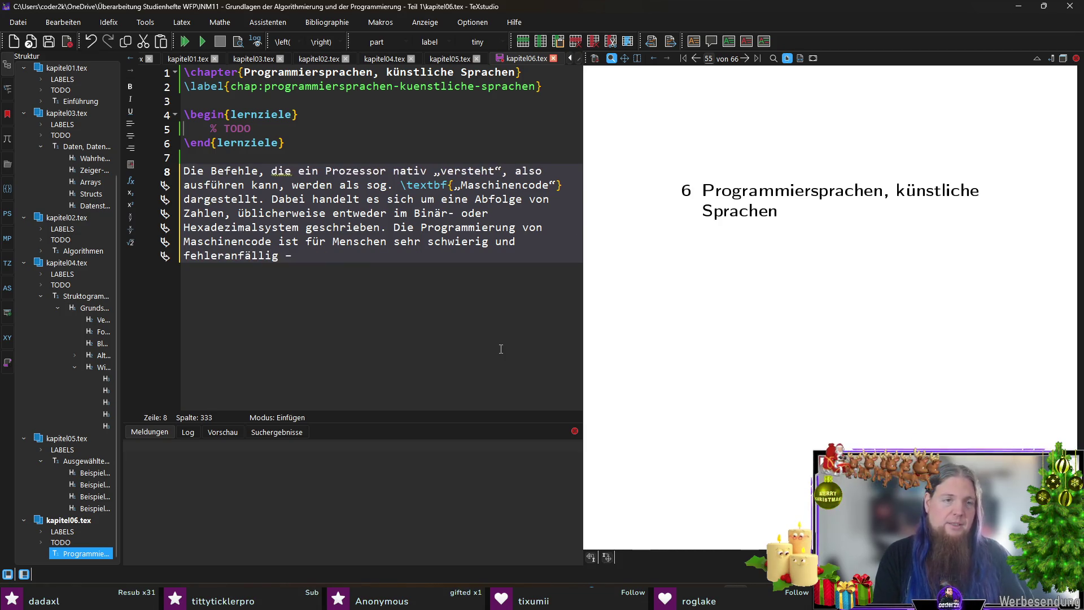
{"action": "type", "text": "Menschen sind"}
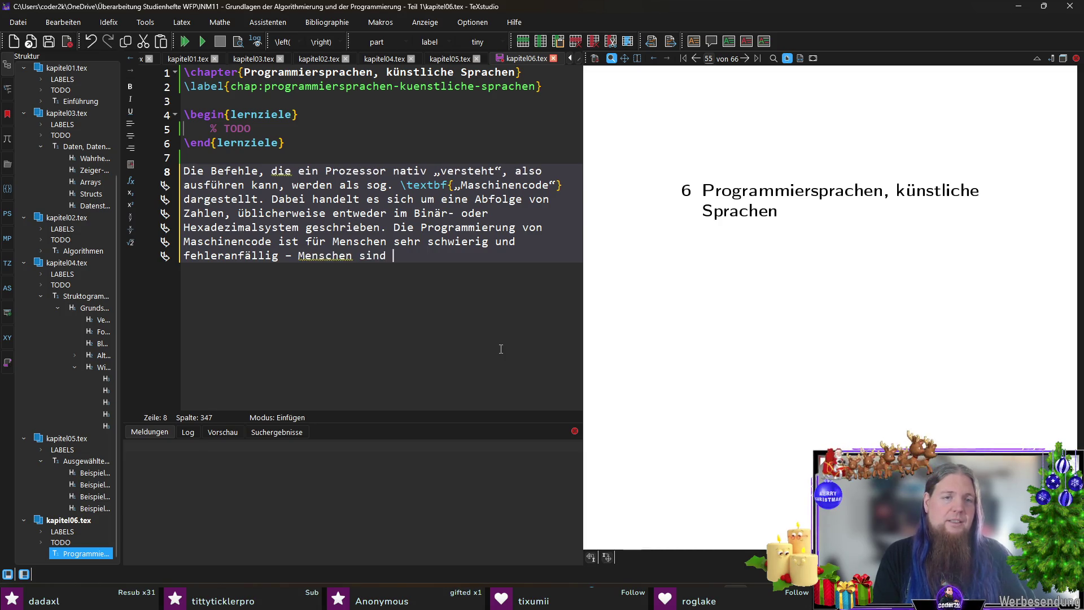
{"action": "key", "text": "ctrl+shift+Left"}
{"action": "key", "text": "ctrl+shift+Left"}
{"action": "key", "text": "ctrl+shift+Left"}
{"action": "key", "text": "ctrl+shift+Left"}
{"action": "key", "text": "ctrl+shift+Right"}
{"action": "key", "text": "ctrl+shift+Right"}
{"action": "key", "text": "shift+Left"}
{"action": "key", "text": "shift+Left"}
{"action": "type", "text": "."}
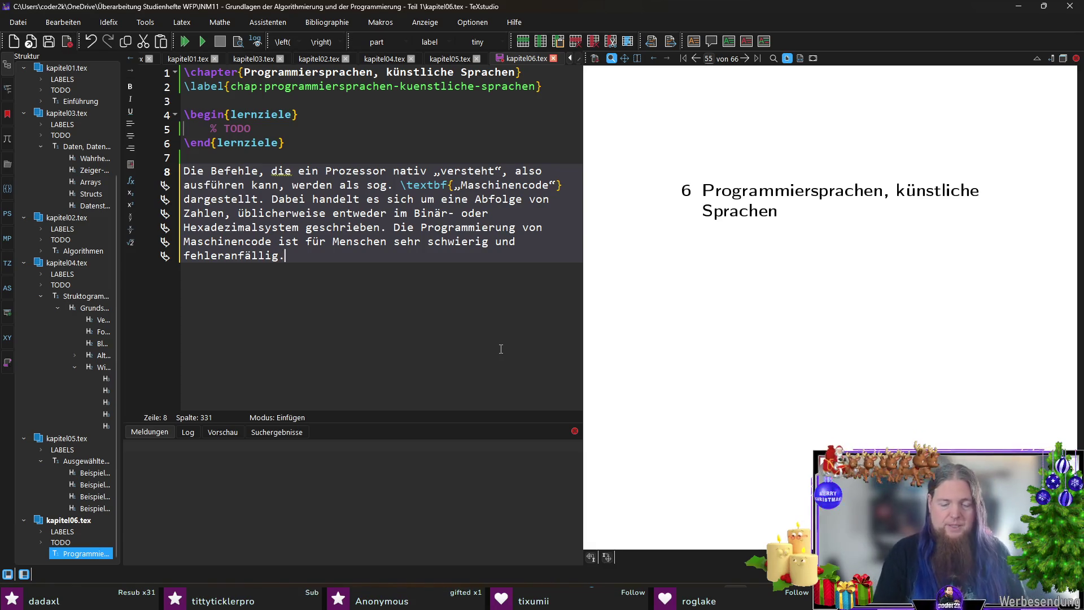
{"action": "key", "text": "Return"}
{"action": "key", "text": "Return"}
{"action": "type", "text": "Um "}
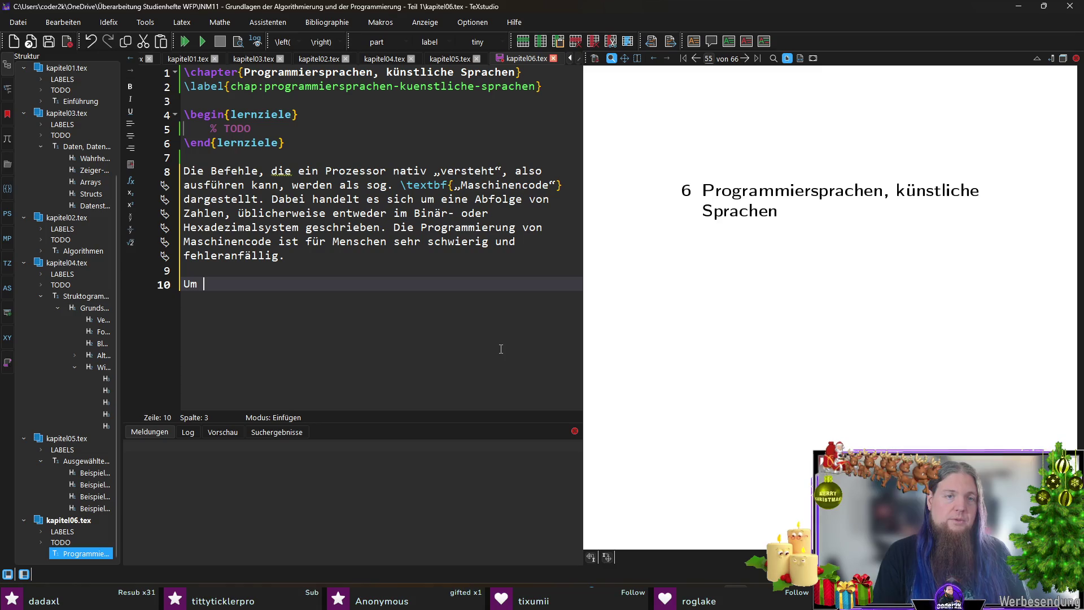
{"action": "type", "text": "das Pr"}
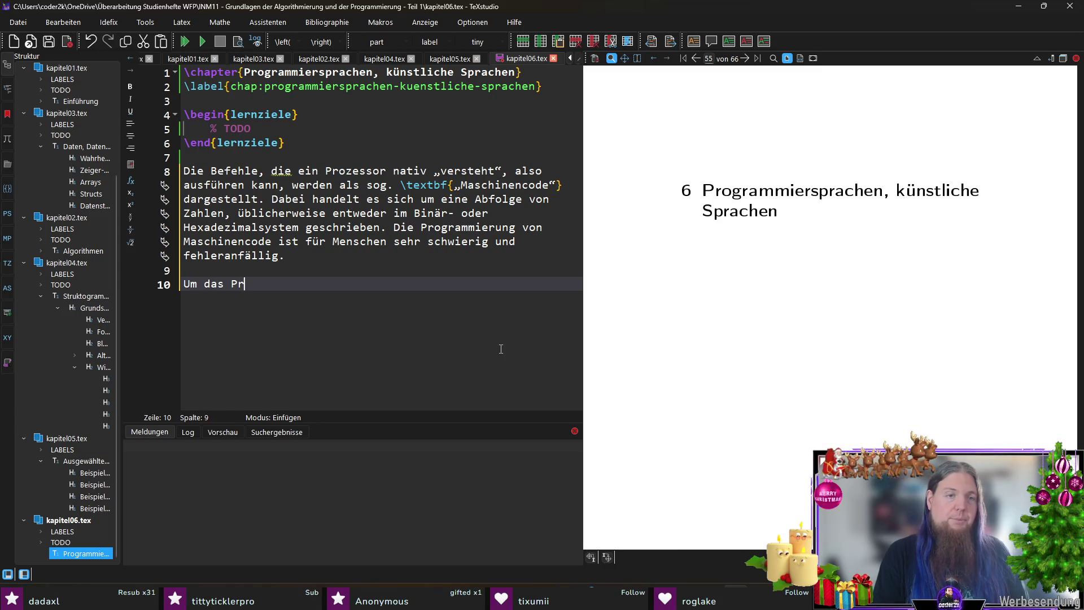
{"action": "type", "text": "ogrammieren zu "}
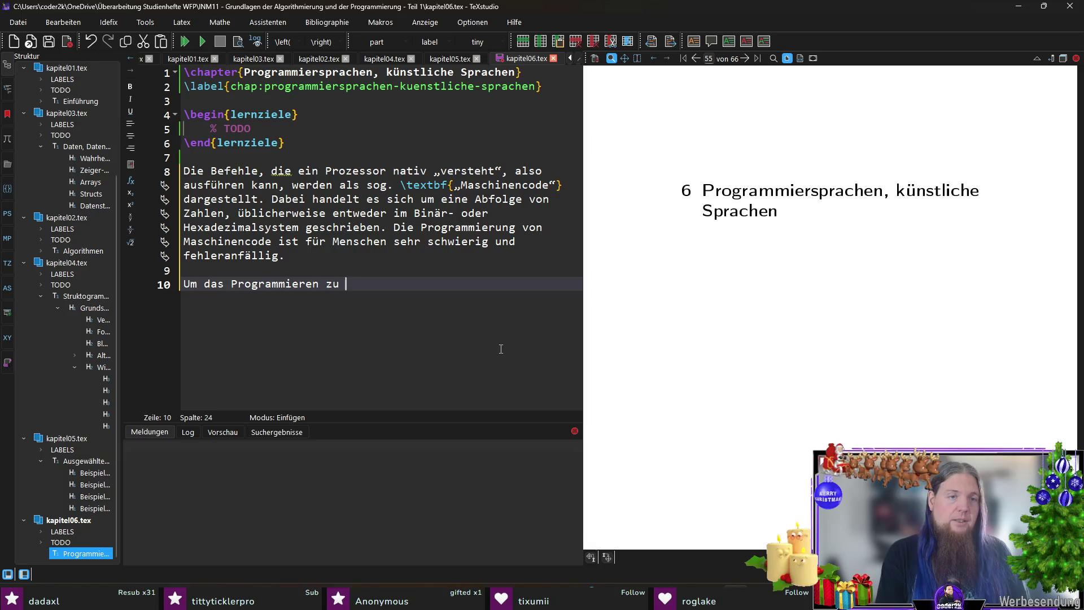
{"action": "type", "text": "vereinfachen,"}
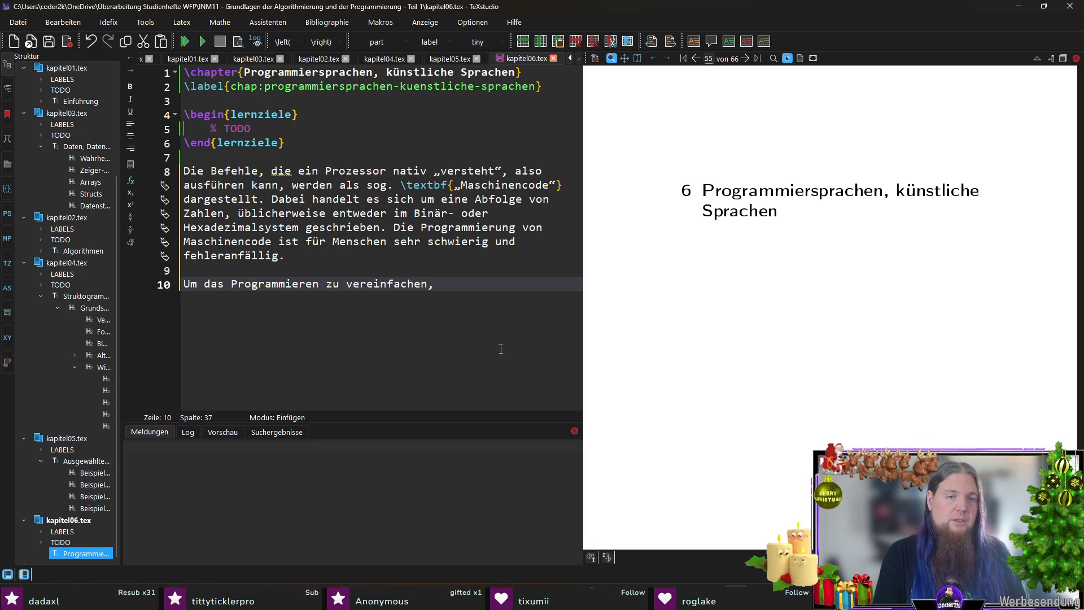
Rewrite the opening as 'Zur Vereinfachung entstanden zunächst sog. \textbf{„Assemblersprachen“}'.
{"action": "key", "text": "shift+Home"}
{"action": "type", "text": "Zur Vereinfachung entstanden zund"}
{"action": "key", "text": "BackSpace"}
{"action": "key", "text": "BackSpace"}
{"action": "type", "text": "nächst sog. \textbf{„Assemblersprachen“"}
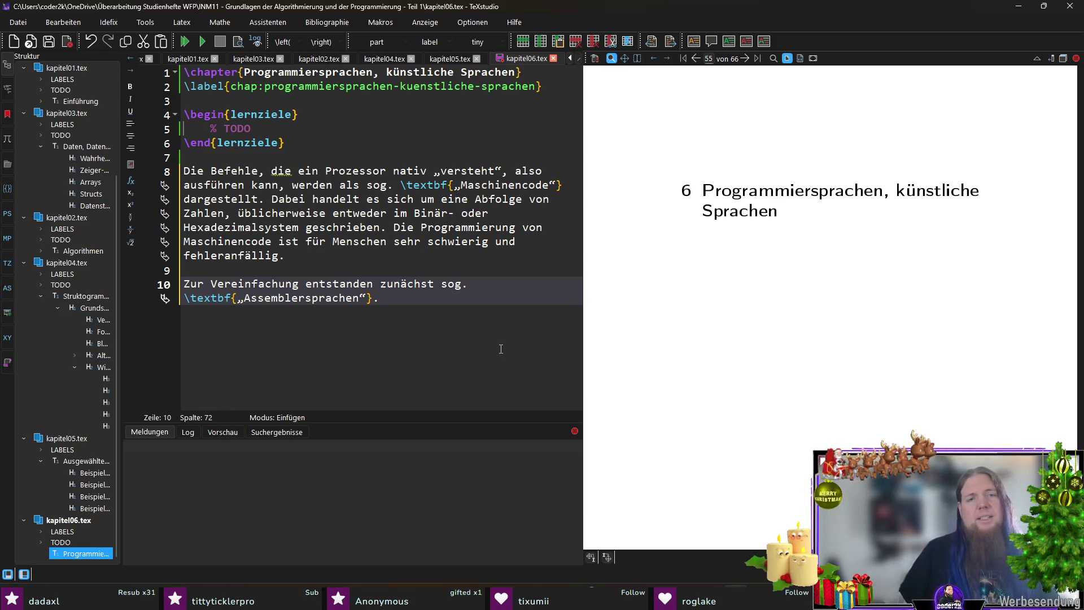
Add 'Dabei handelt es sich um eine menschenlesbare Sprache, bei der einzelne Instruktionen'.
{"action": "type", "text": "Dab"}
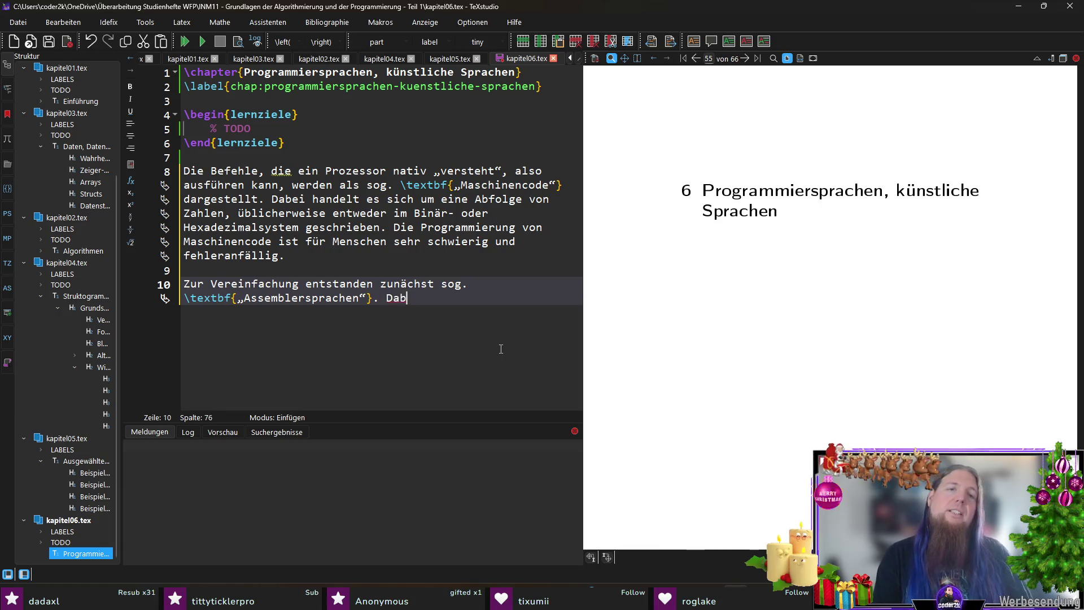
{"action": "type", "text": "ei handelt es sich"}
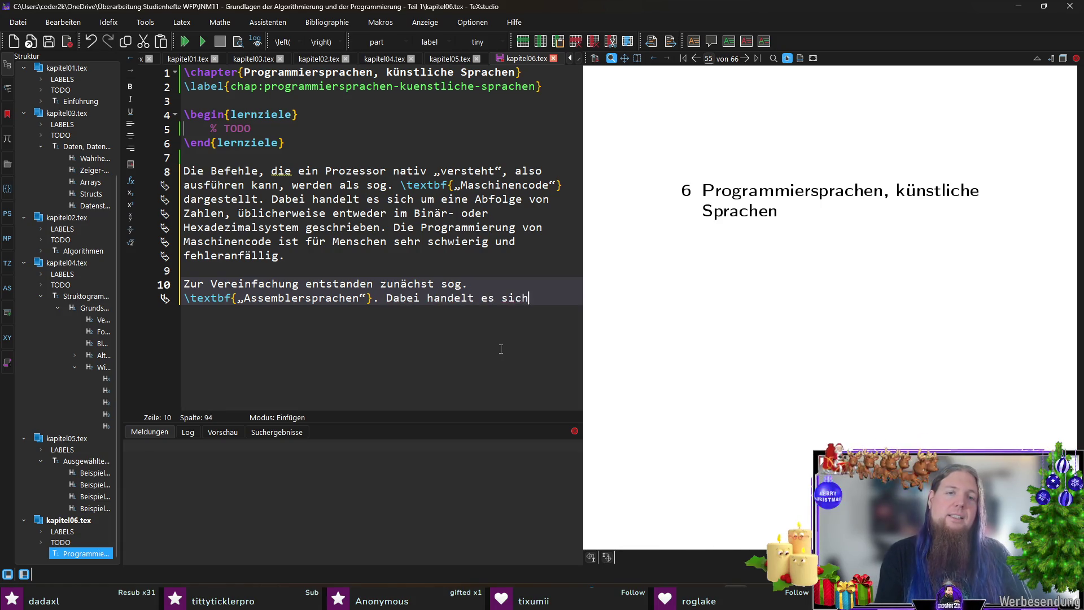
{"action": "type", "text": " um eine menschenlesbare "}
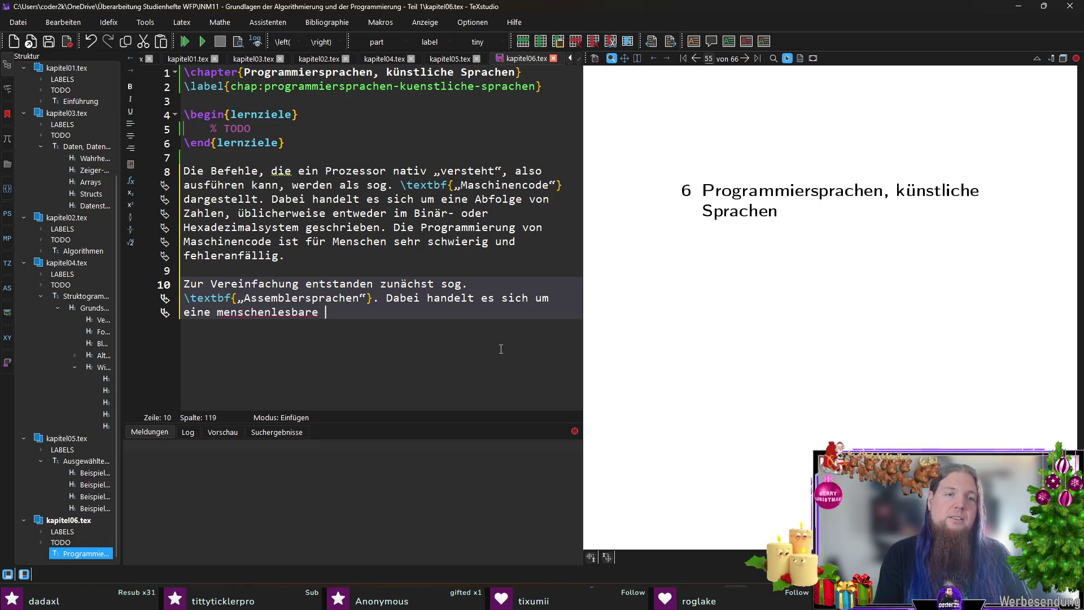
{"action": "type", "text": "Sprache, die"}
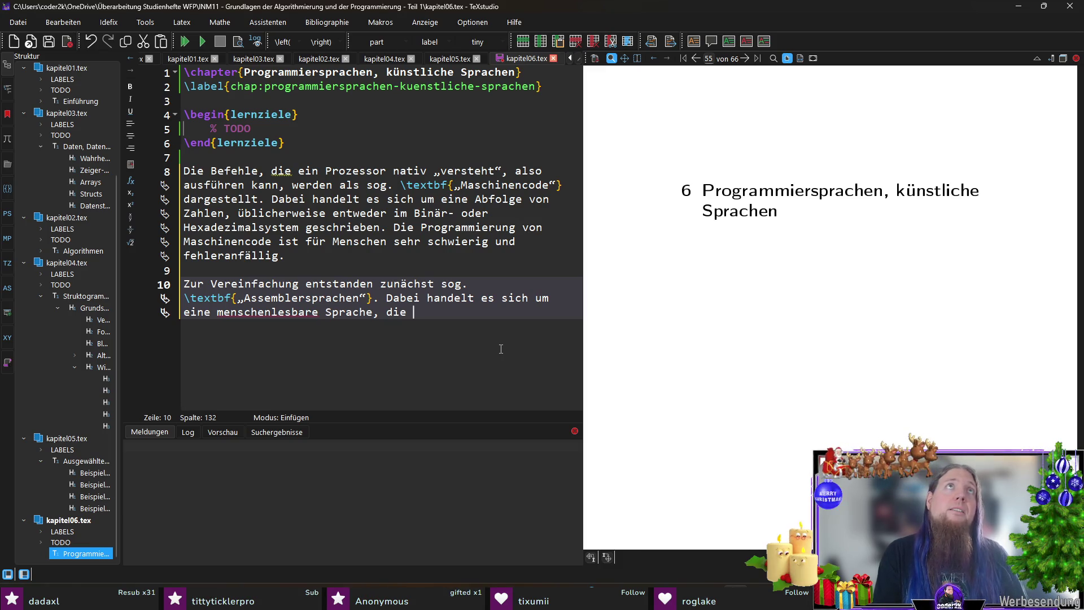
{"action": "key", "text": "BackSpace"}
{"action": "key", "text": "BackSpace"}
{"action": "key", "text": "BackSpace"}
{"action": "type", "text": "bei der "}
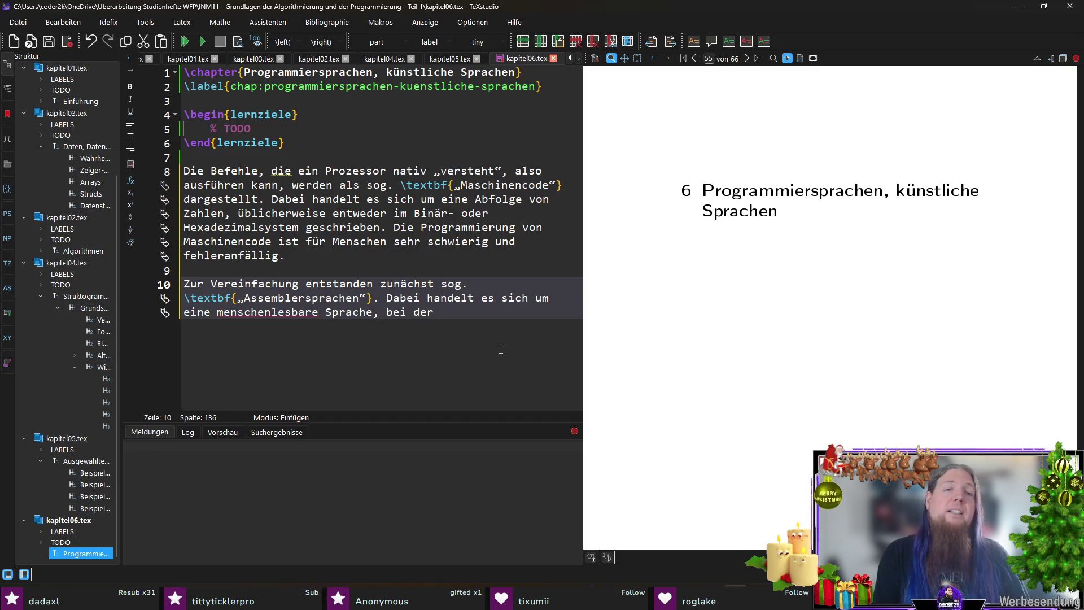
{"action": "type", "text": "einzelne Inbstr"}
{"action": "key", "text": "BackSpace"}
{"action": "key", "text": "BackSpace"}
{"action": "key", "text": "BackSpace"}
{"action": "key", "text": "BackSpace"}
{"action": "type", "text": "struktionen"}
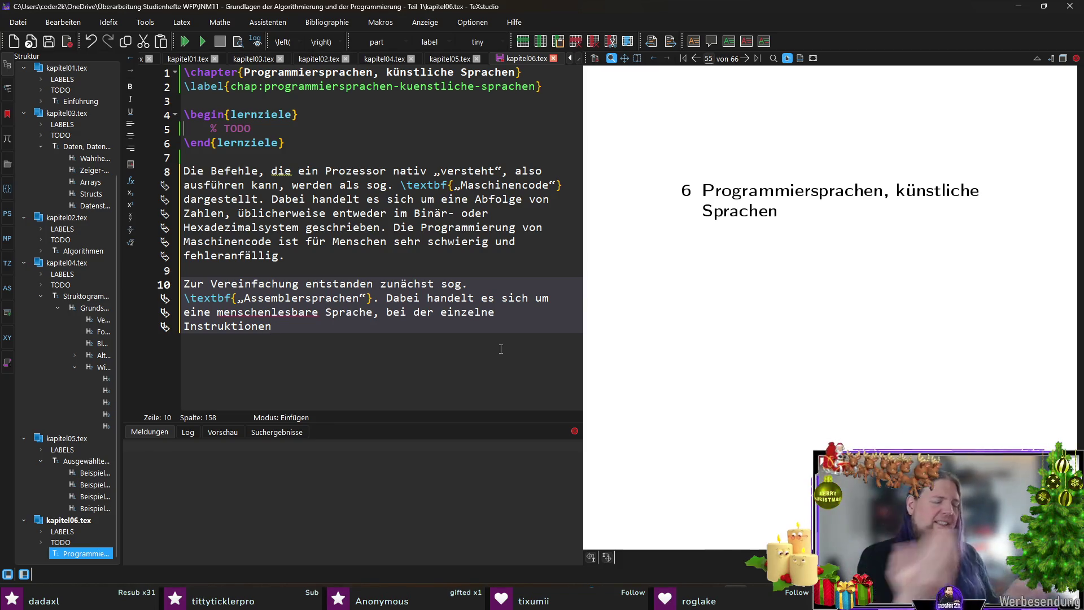
Change the phrase to 'einzelne Befehle bzw. Instruktionen'.
{"action": "key", "text": "ctrl+shift+Left"}
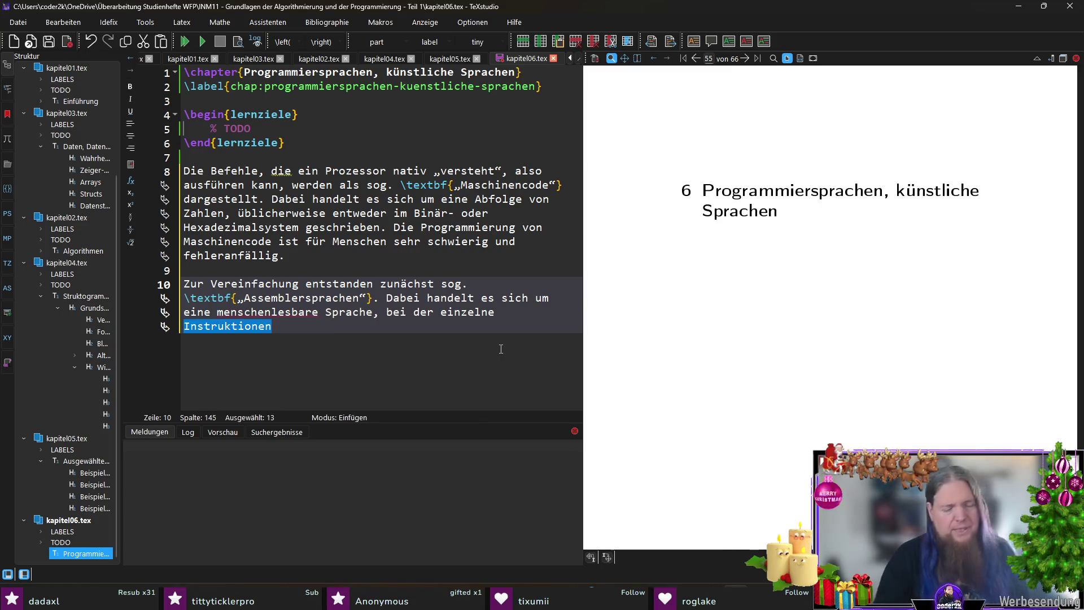
{"action": "key", "text": "Left"}
{"action": "type", "text": "Befehle"}
{"action": "key", "text": "ctrl+shift+Right"}
{"action": "type", "text": "("}
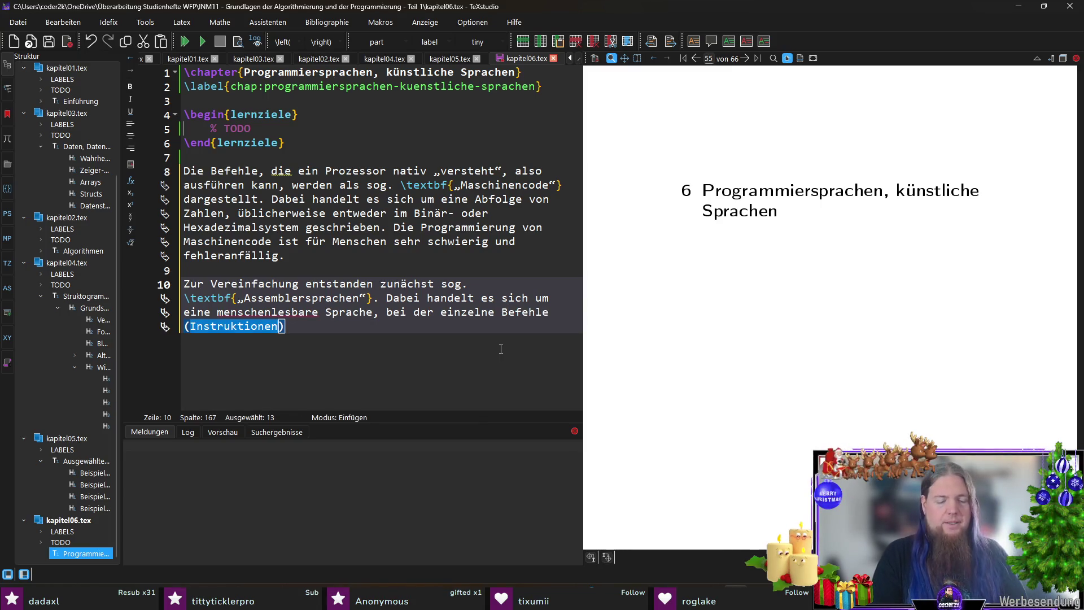
{"action": "key", "text": "BackSpace"}
{"action": "key", "text": "BackSpace"}
{"action": "type", "text": "bzw."}
{"action": "key", "text": "Delete"}
{"action": "type", "text": "Instruktionen"}
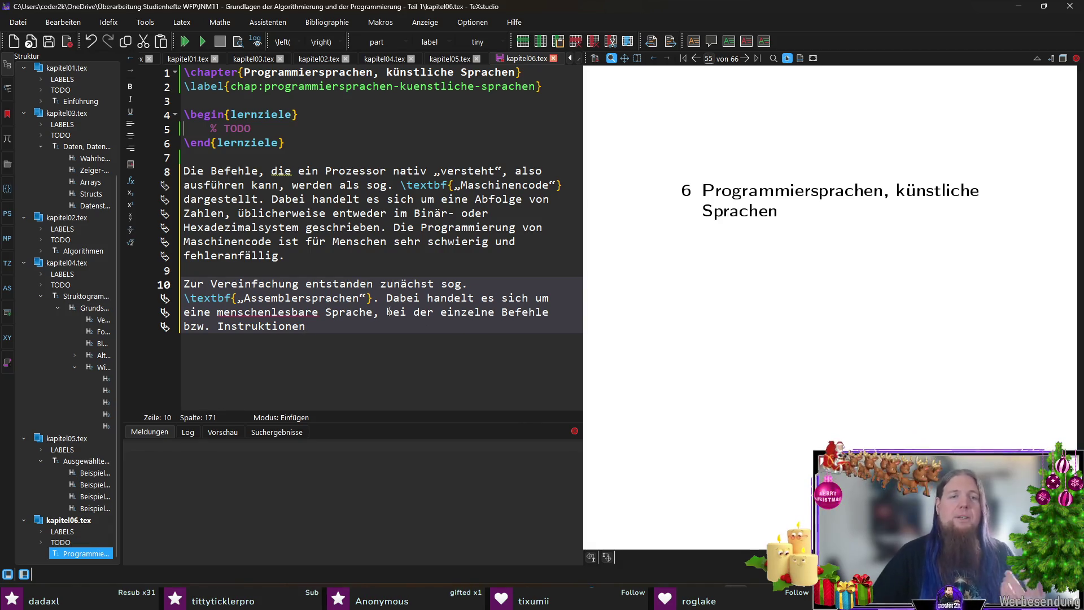
Replace 'bei der einzelne Befehle bzw. Instruktionen' with 'die sehr eng am jeweiligen Maschinencode'.
{"action": "left_click_drag", "start_coordinate": [389, 311], "coordinate": [399, 343]}
{"action": "type", "text": "die"}
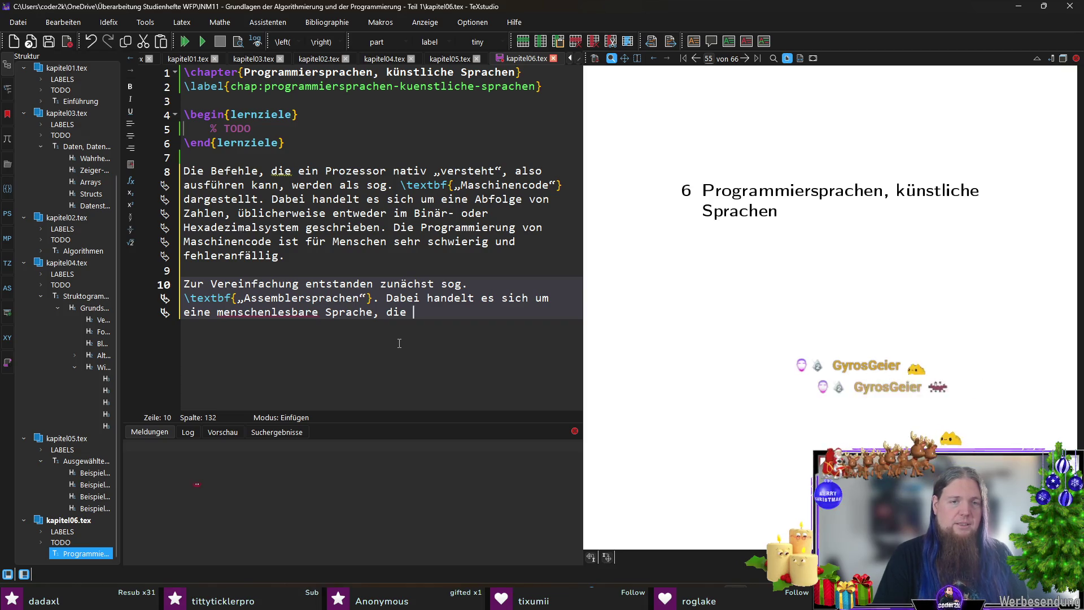
{"action": "type", "text": "sher"}
{"action": "key", "text": "BackSpace"}
{"action": "key", "text": "BackSpace"}
{"action": "key", "text": "BackSpace"}
{"action": "type", "text": "ehr eng an"}
{"action": "key", "text": "BackSpace"}
{"action": "type", "text": "m jewei"}
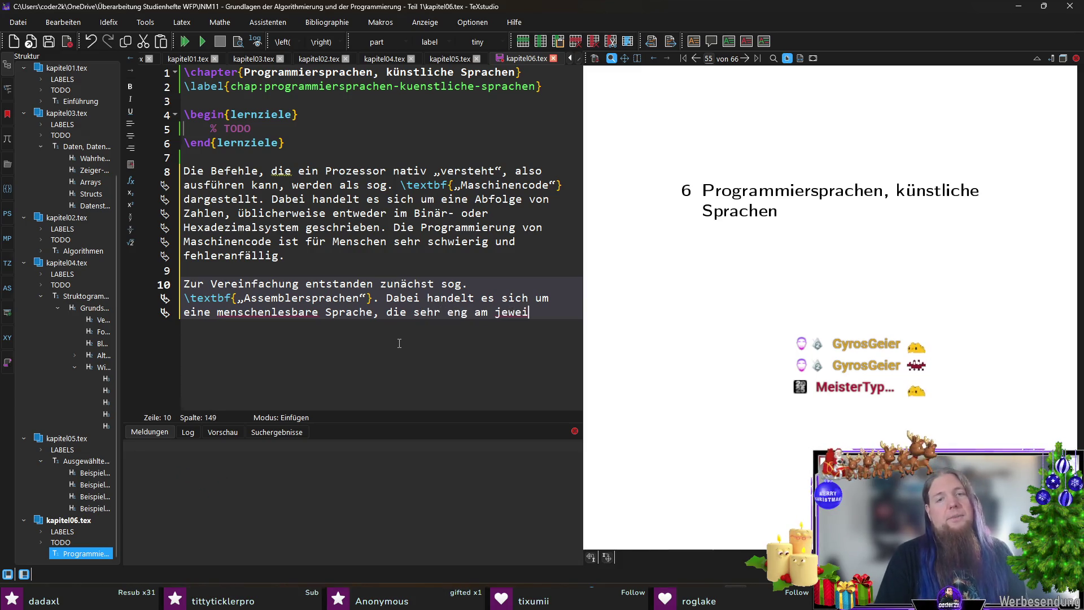
{"action": "type", "text": "ligen Maschinencode"}
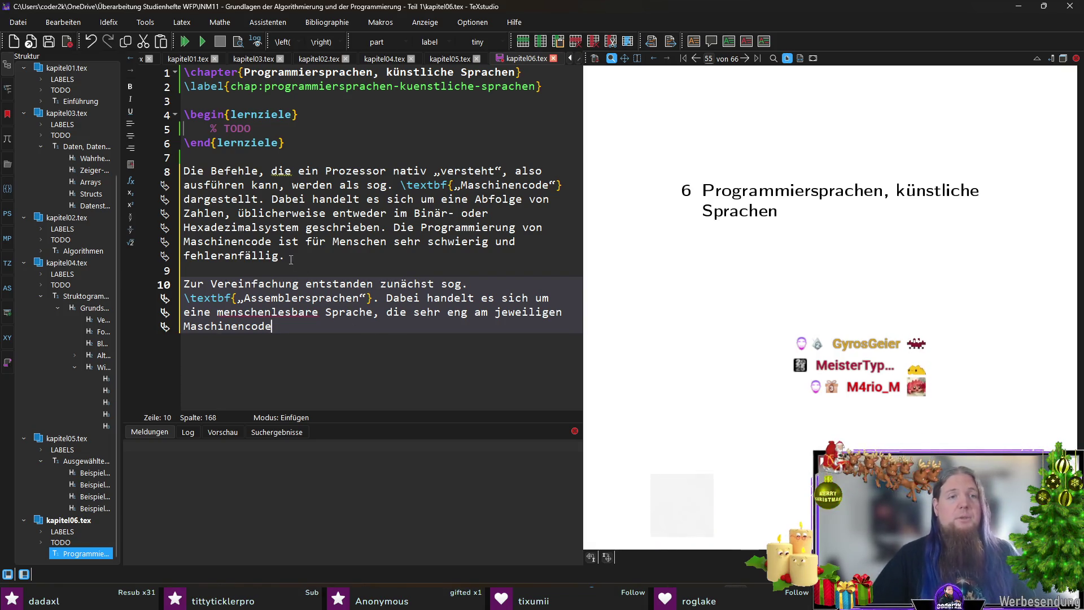
{"action": "left_click", "coordinate": [343, 252]}
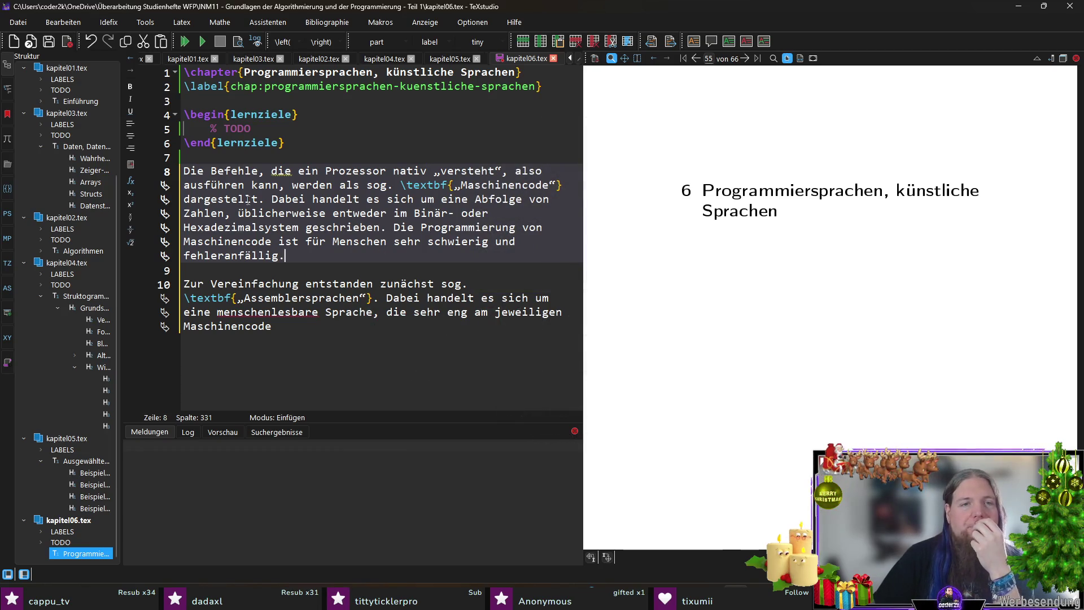
Insert 'Die Menge der gültigen Maschinencodes eines Prozessors' and move the Programmierung sentence to its own paragraph.
{"action": "left_click", "coordinate": [394, 227]}
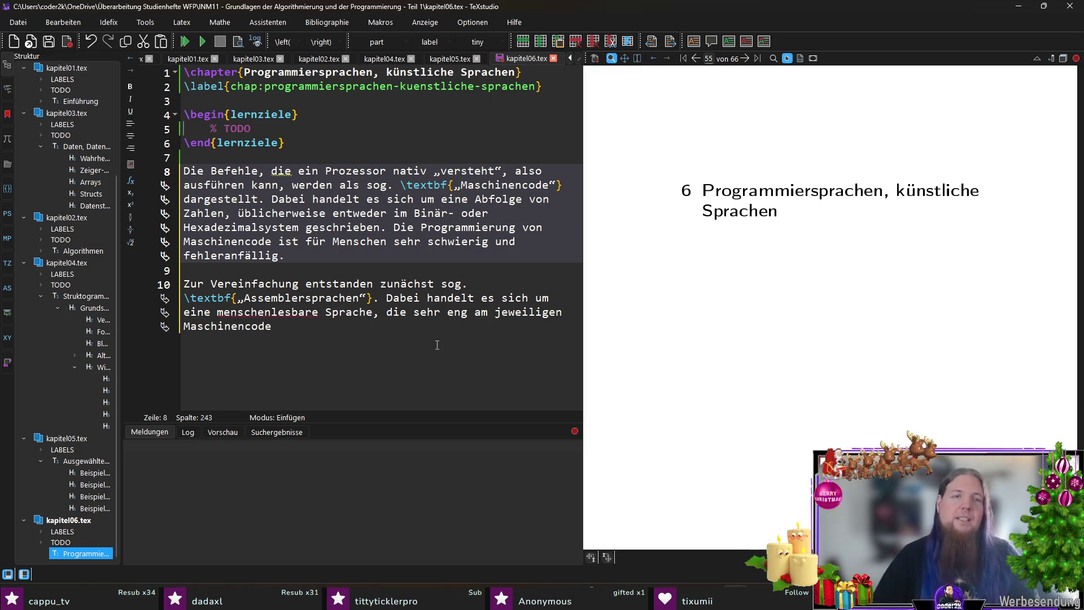
{"action": "type", "text": "Die Menge gültiger D"}
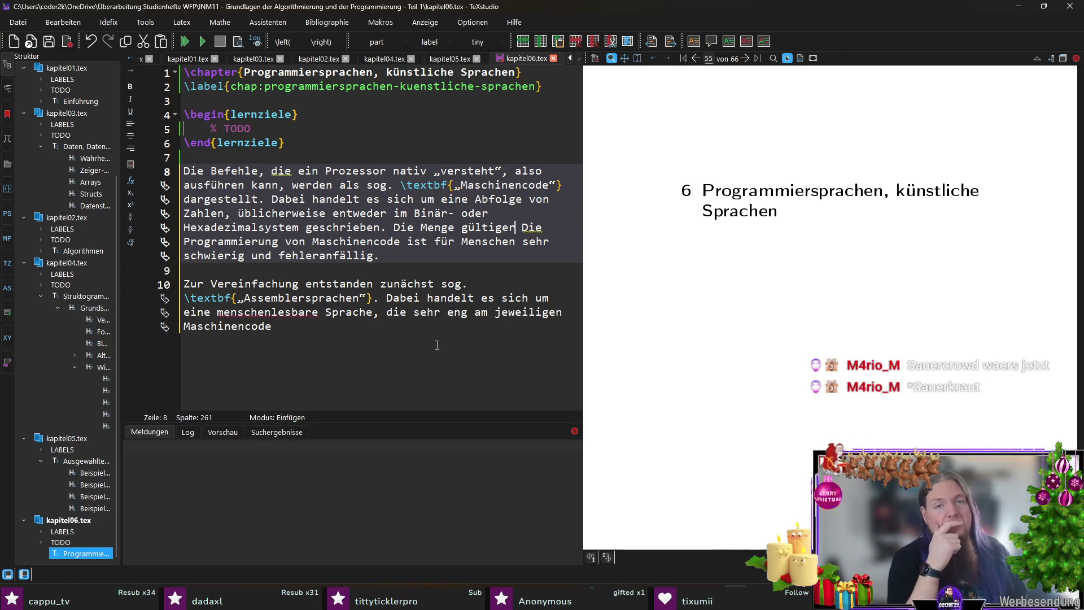
{"action": "key", "text": "ctrl+Left"}
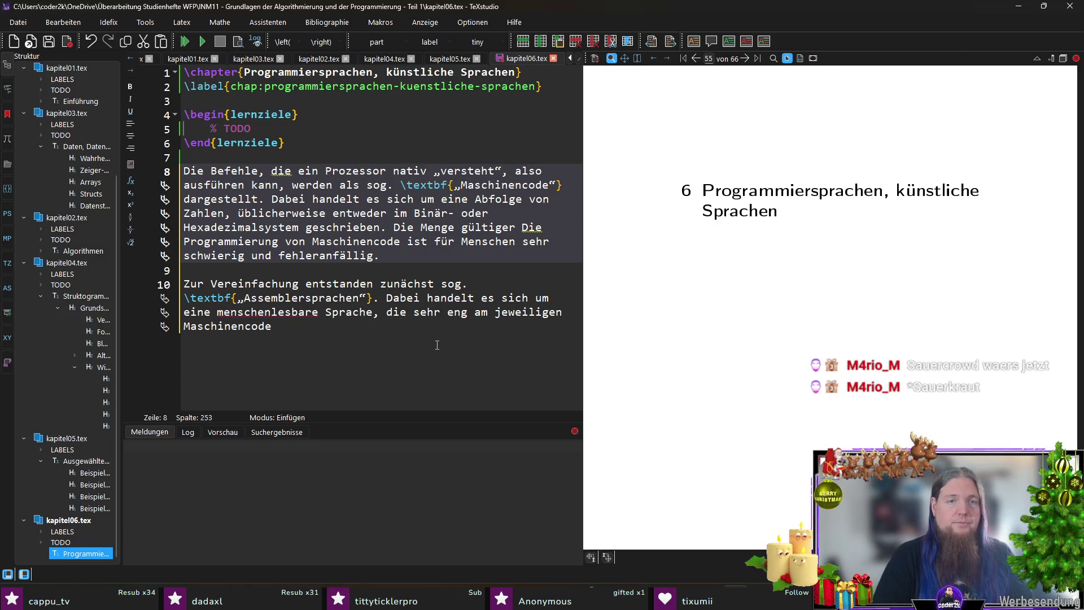
{"action": "type", "text": "der"}
{"action": "key", "text": "Right"}
{"action": "key", "text": "Right"}
{"action": "key", "text": "Right"}
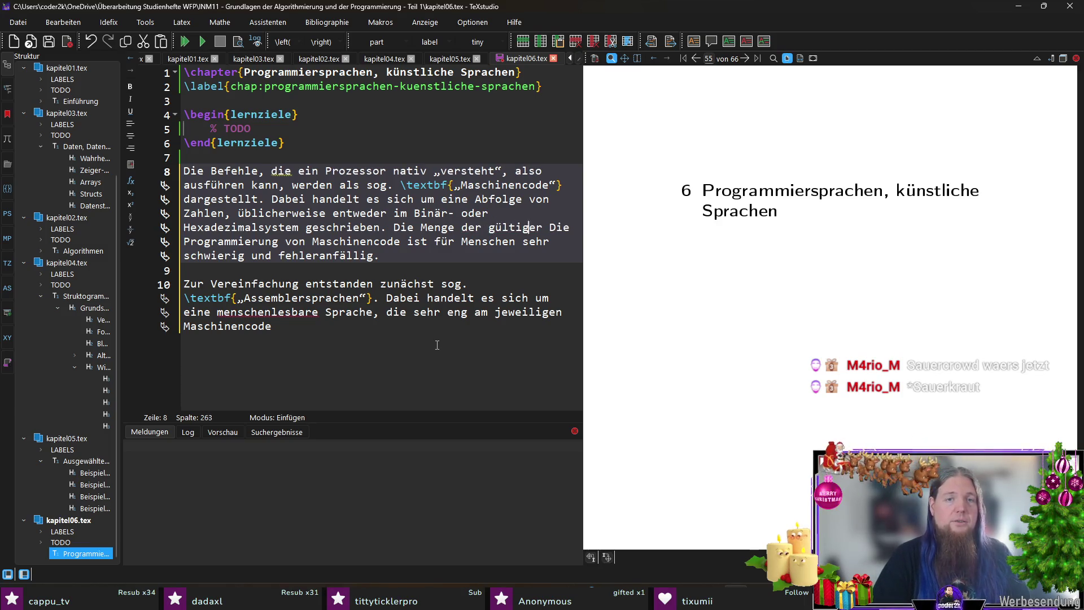
{"action": "key", "text": "Delete"}
{"action": "type", "text": "n"}
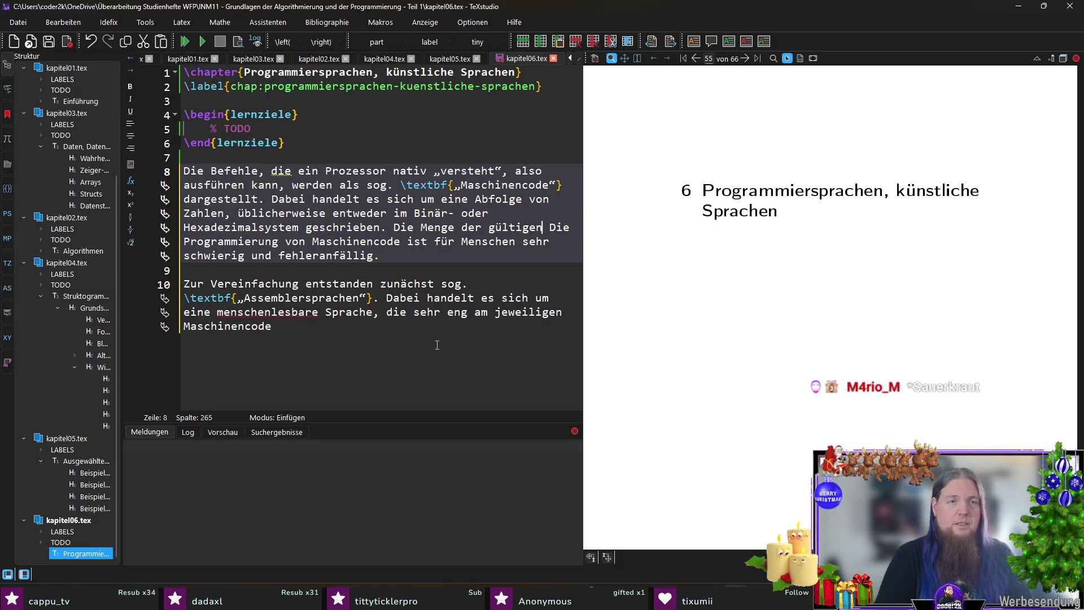
{"action": "type", "text": " M"}
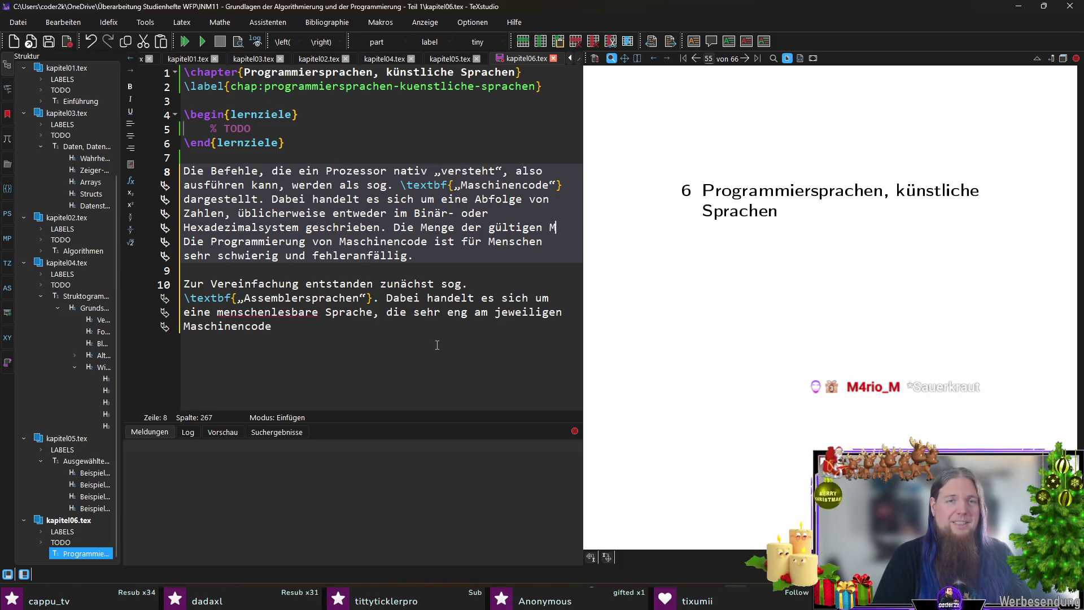
{"action": "type", "text": "aschinencodes eines Proze"}
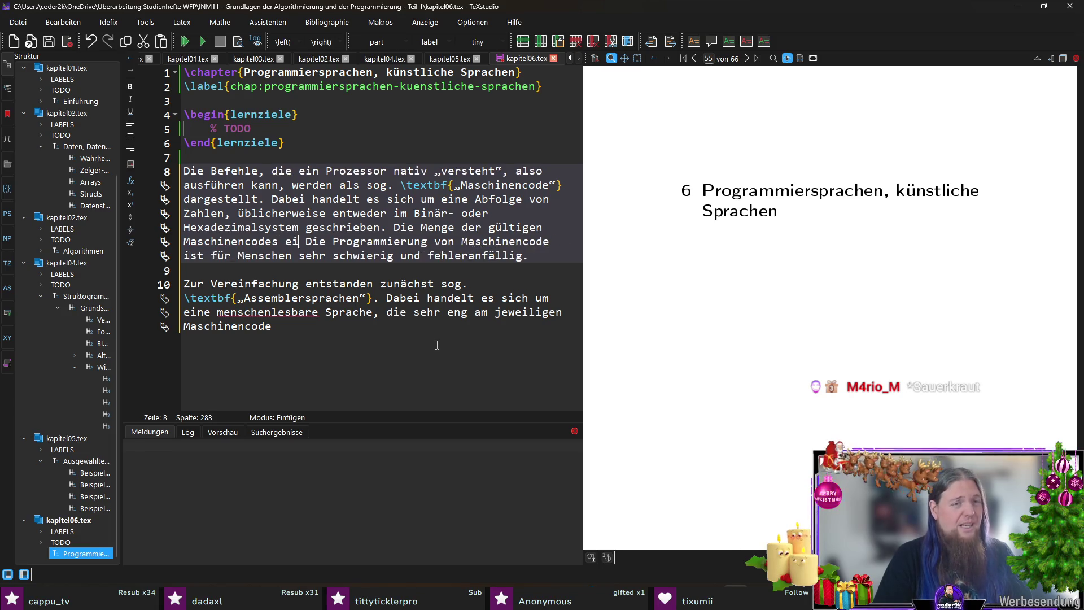
{"action": "type", "text": "ssors"}
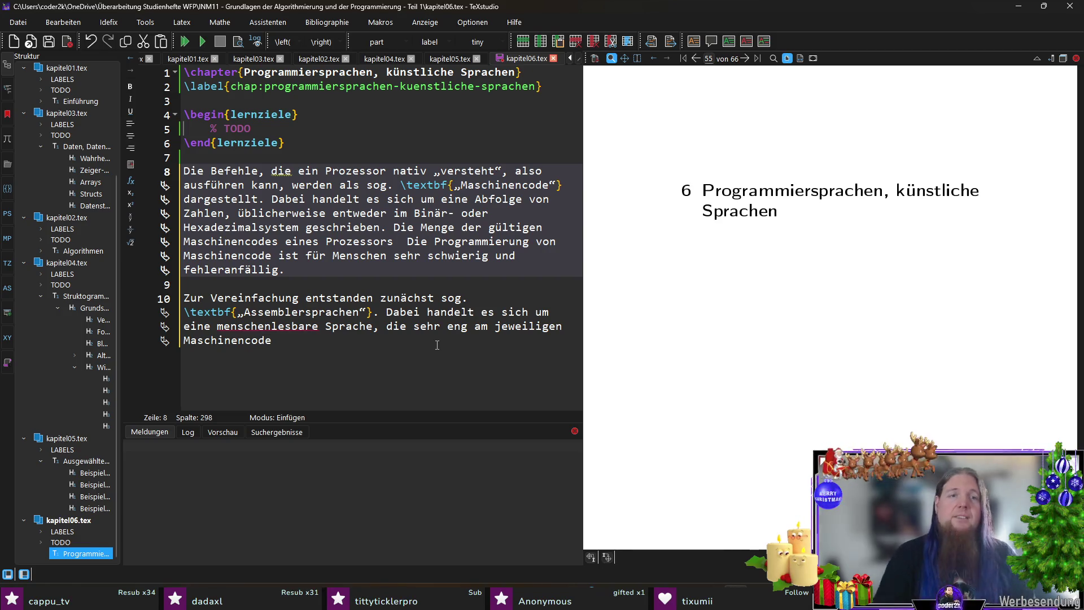
{"action": "key", "text": "Return"}
{"action": "key", "text": "Return"}
Rewrite it as 'Abfolgen von Zahlen, die ein Prozessor versteht' naming \textbf{Befehlssatz} (engl. \textit{„Instruction Set“}), then save.
{"action": "key", "text": "Up"}
{"action": "key", "text": "Up"}
{"action": "key", "text": "End"}
{"action": "key", "text": "ctrl+shift+Left"}
{"action": "key", "text": "ctrl+shift+Left"}
{"action": "key", "text": "ctrl+shift+Left"}
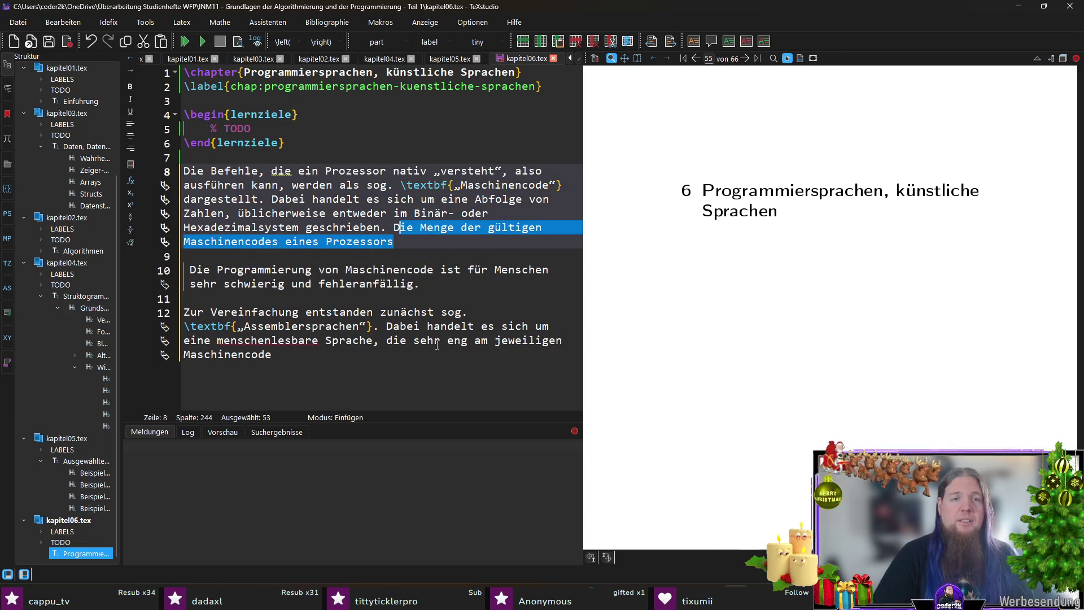
{"action": "type", "text": "Diejenigen "}
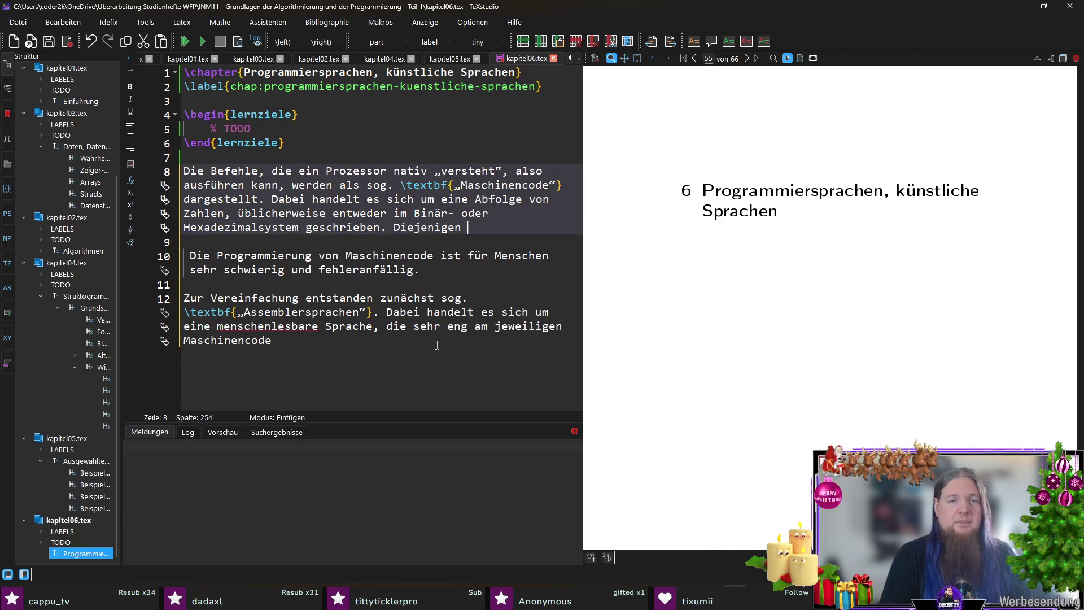
{"action": "type", "text": "Abfolgen von Zah"}
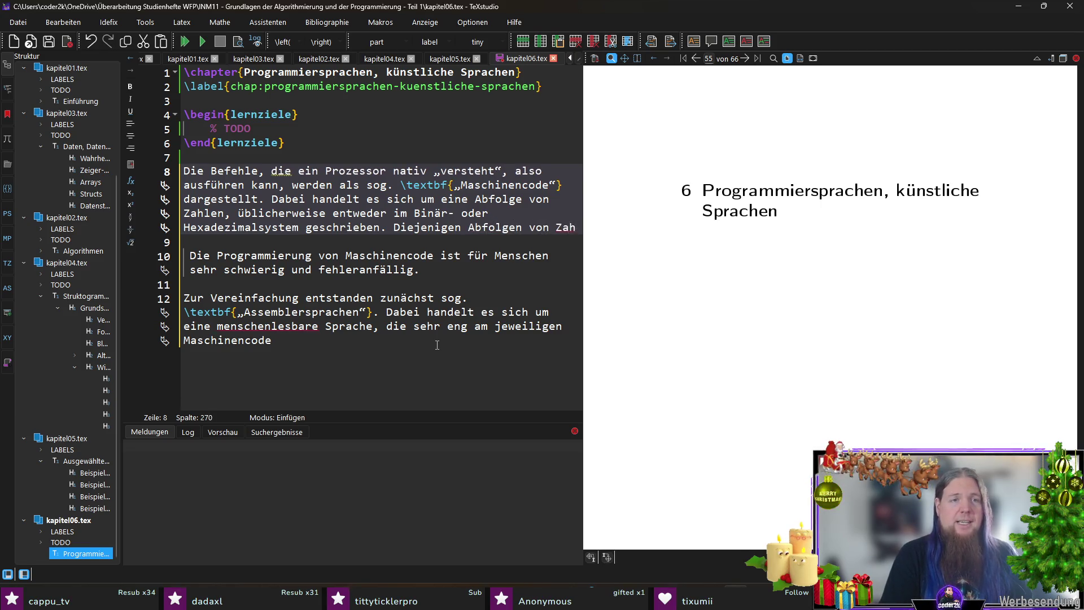
{"action": "type", "text": "len, die ein bestimmter Prozessor"}
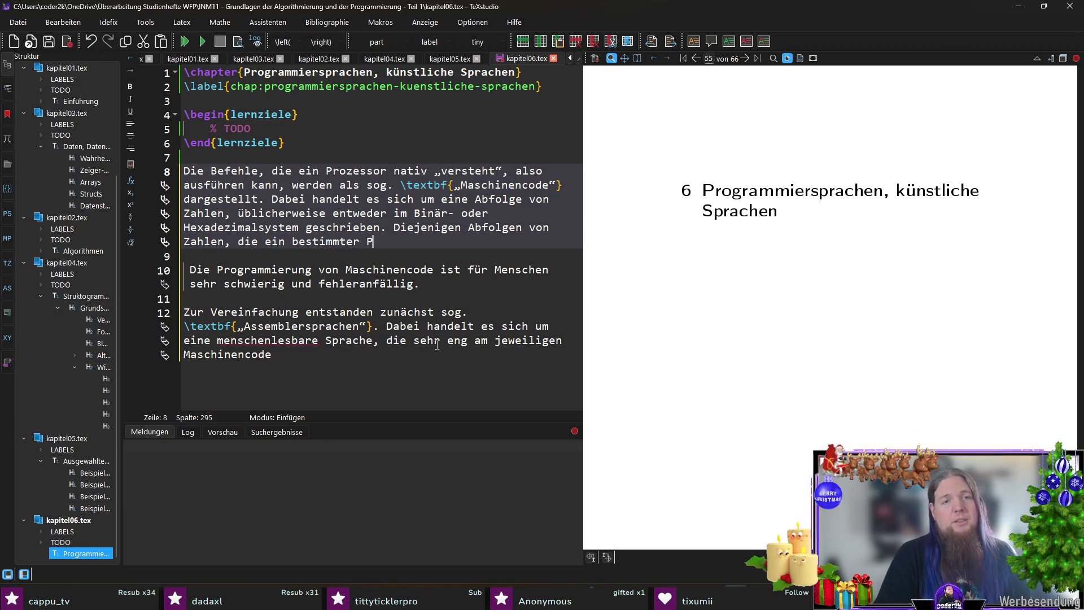
{"action": "type", "text": "eht, b"}
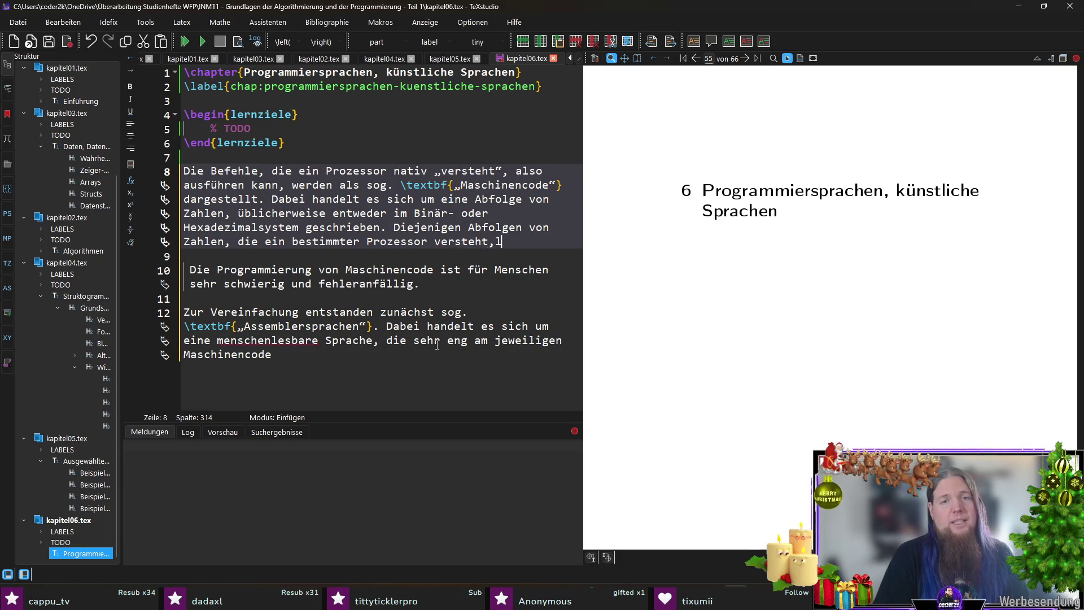
{"action": "type", "text": "ezeich"}
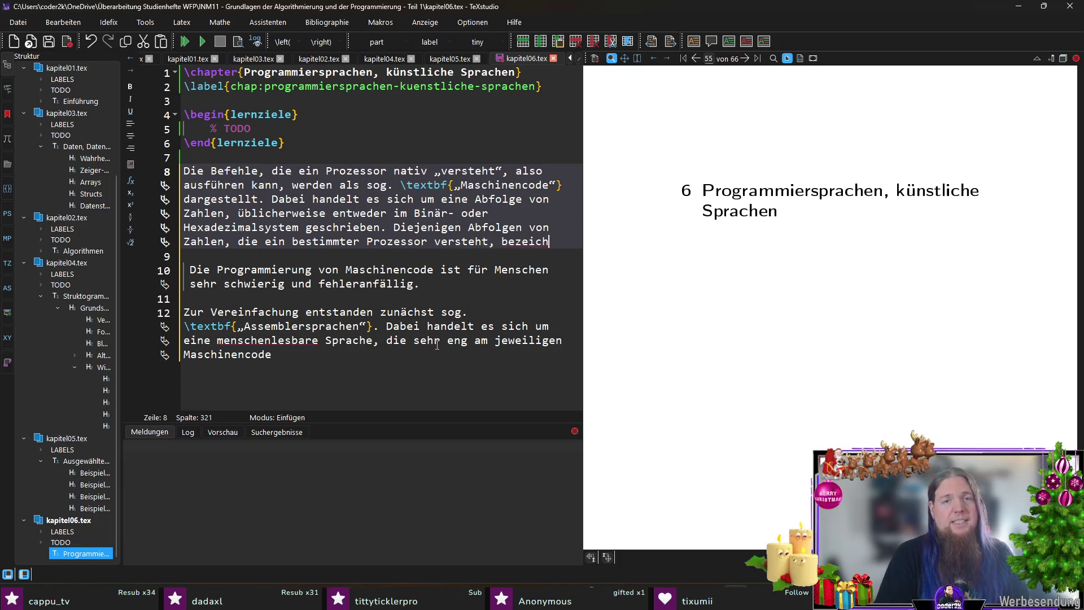
{"action": "type", "text": "net man als dessen \textbf{Befehlss"}
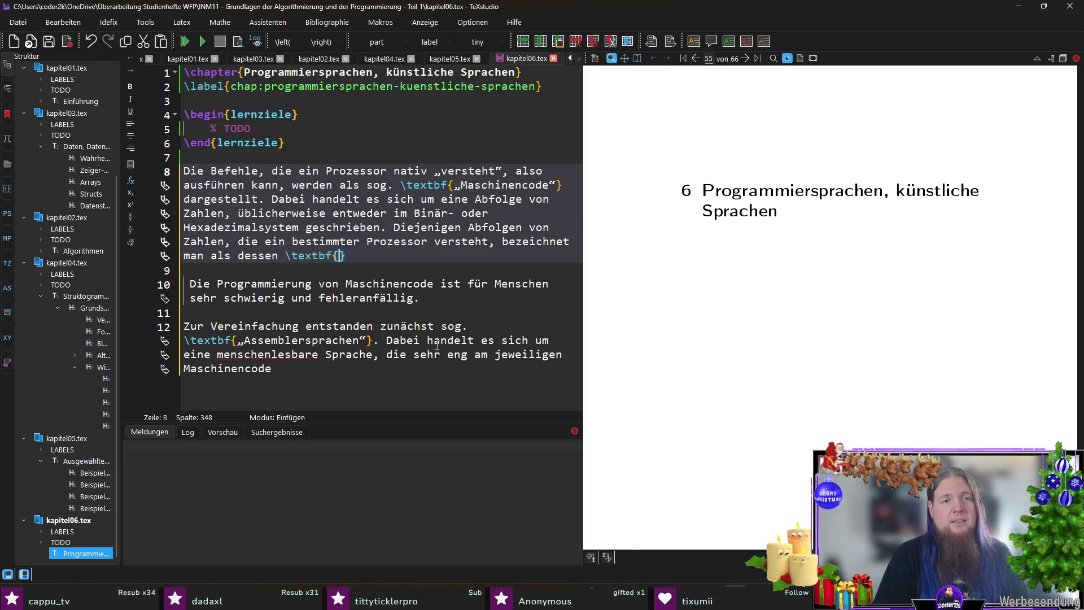
{"action": "type", "text": "atz}"}
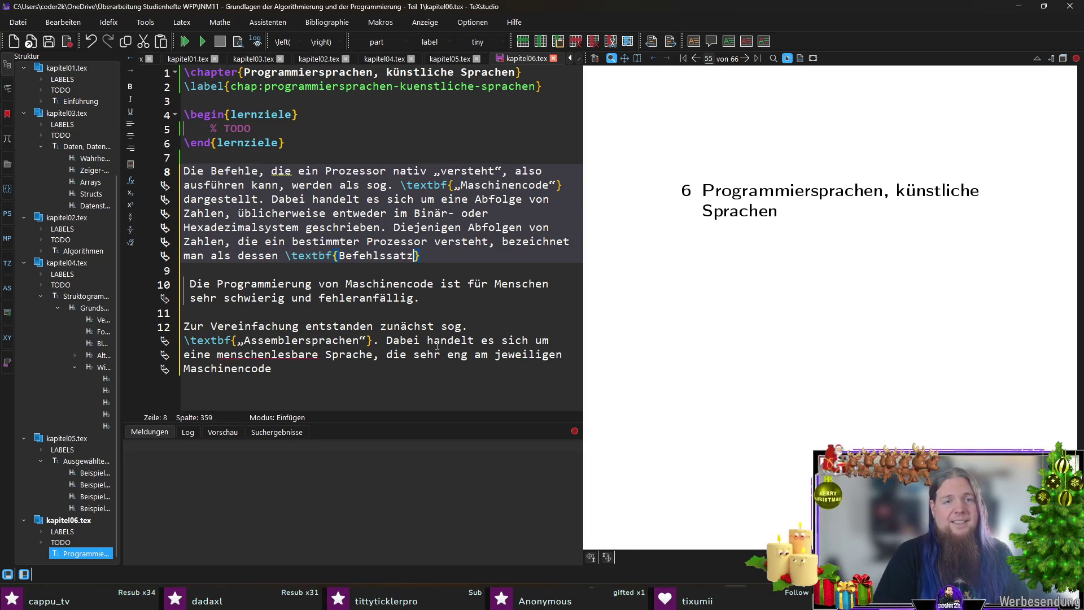
{"action": "type", "text": " (engl. "}
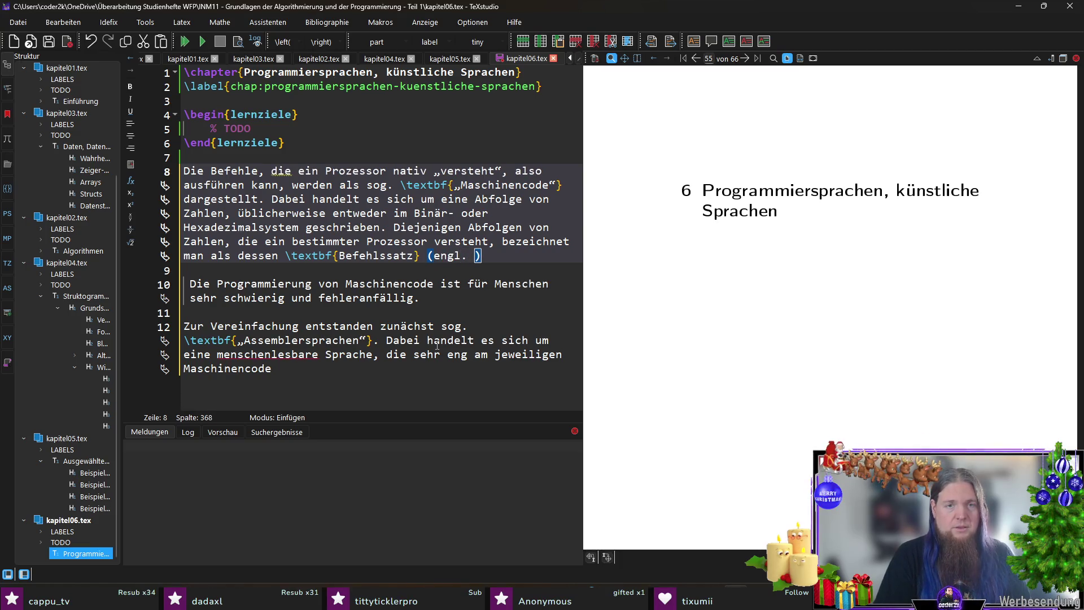
{"action": "type", "text": "\textit{„I"}
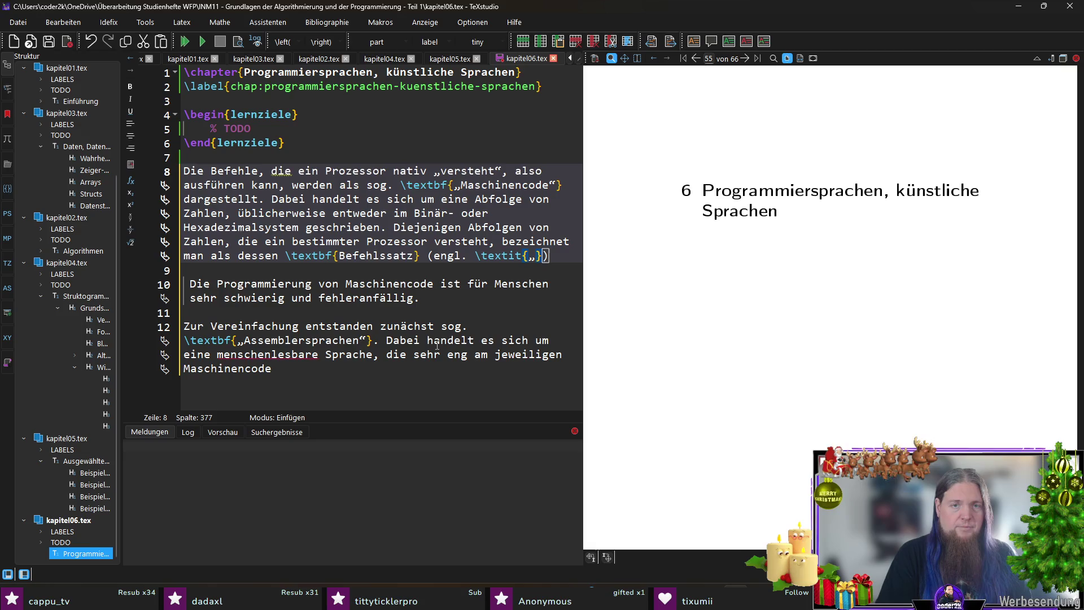
{"action": "type", "text": "nstruction Set"}
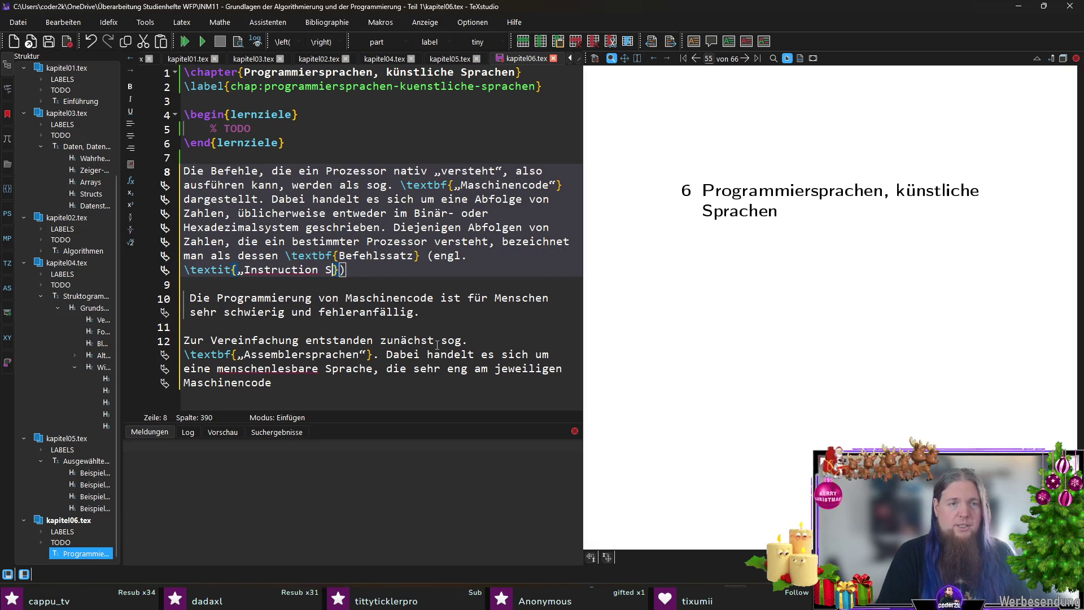
{"action": "type", "text": "“})."}
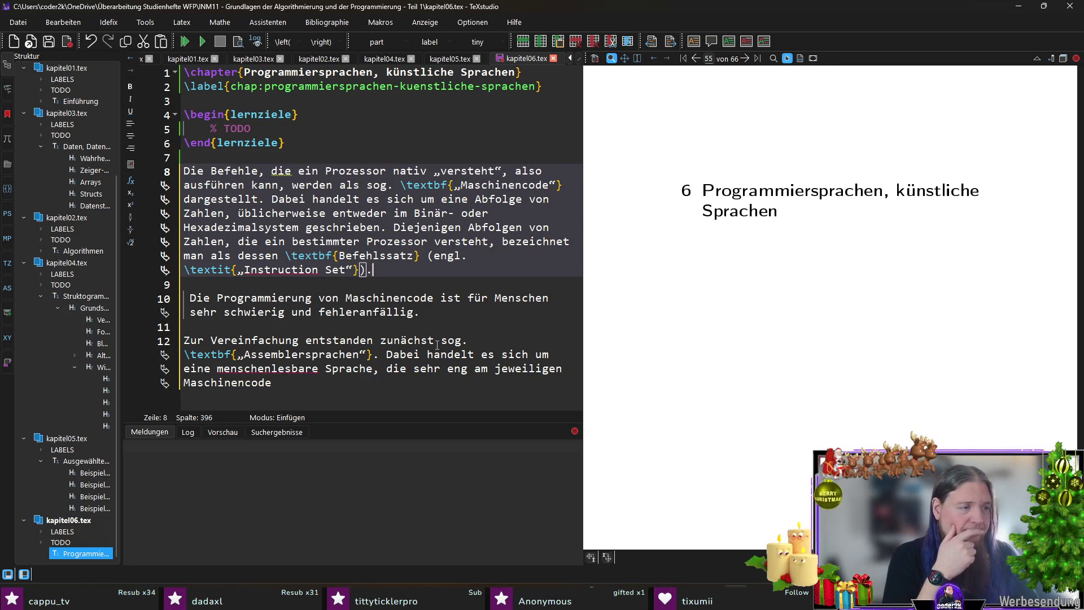
{"action": "key", "text": "ctrl+s"}
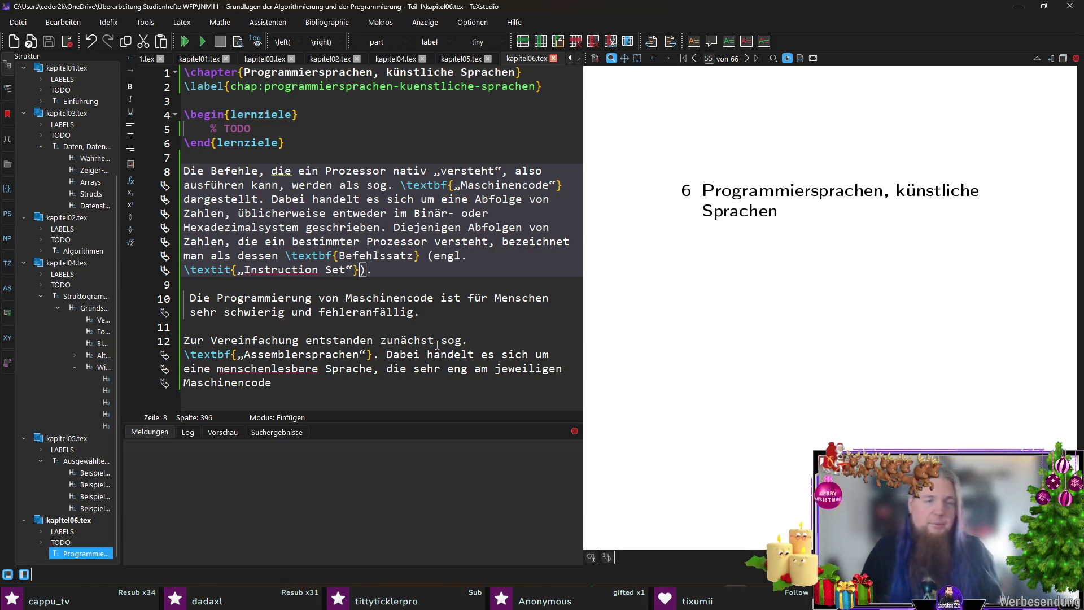
Join the split-off 'fehleranfällig' sentence back onto the Befehlssatz paragraph.
{"action": "left_click", "coordinate": [323, 301]}
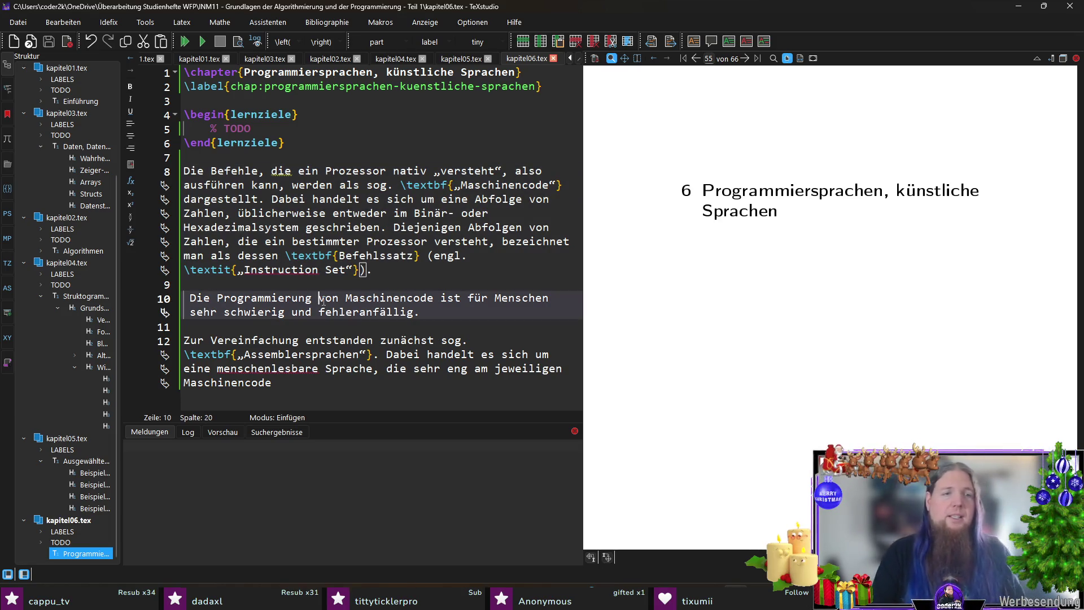
{"action": "key", "text": "Home"}
{"action": "key", "text": "BackSpace"}
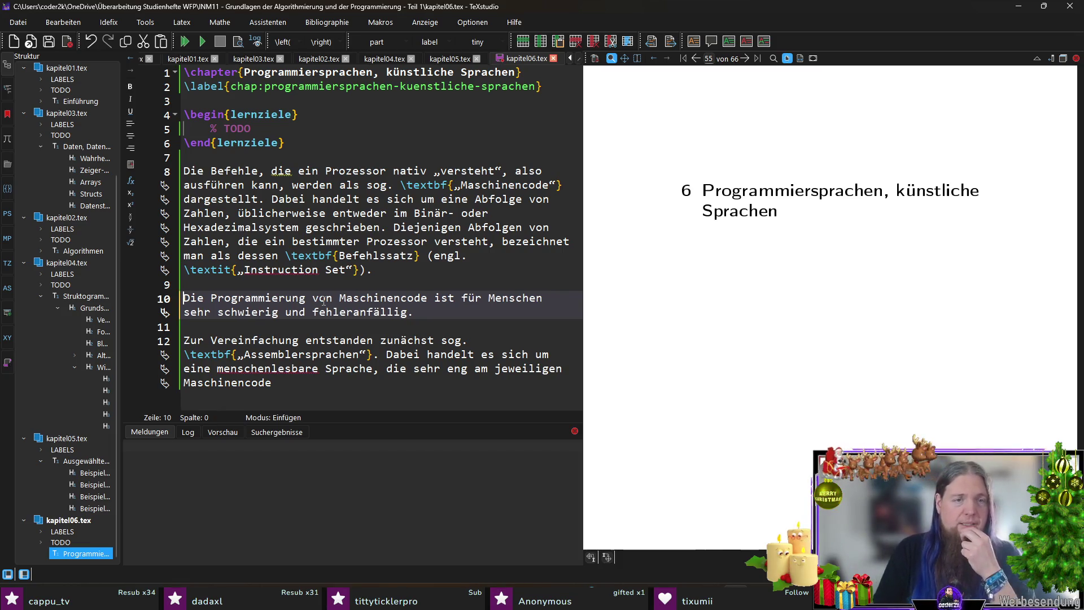
{"action": "key", "text": "BackSpace"}
{"action": "key", "text": "BackSpace"}
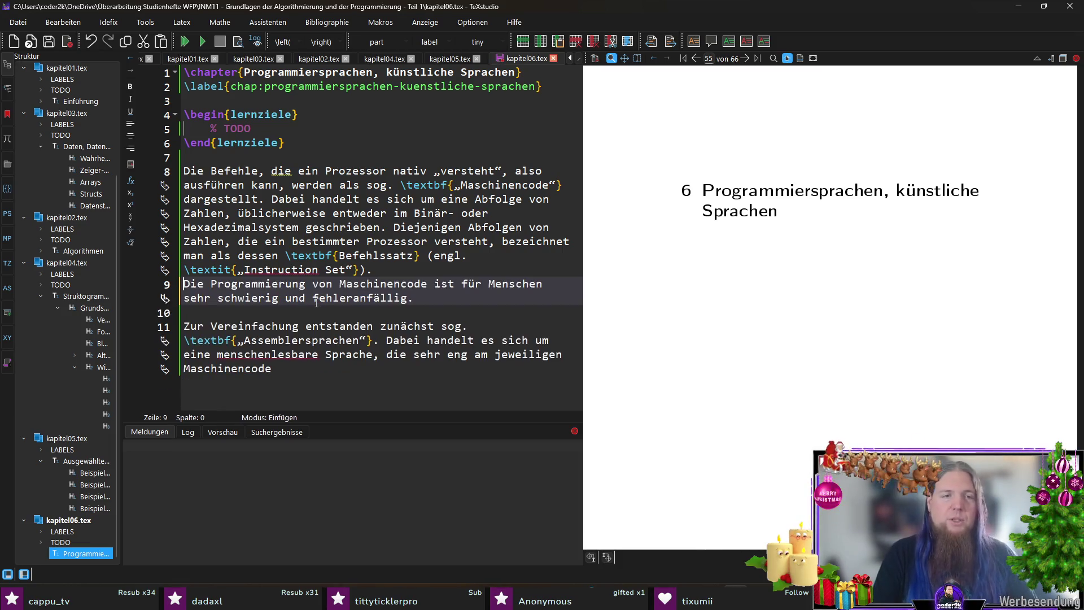
Save kapitel06.tex with the merged paragraph.
{"action": "left_click", "coordinate": [317, 302]}
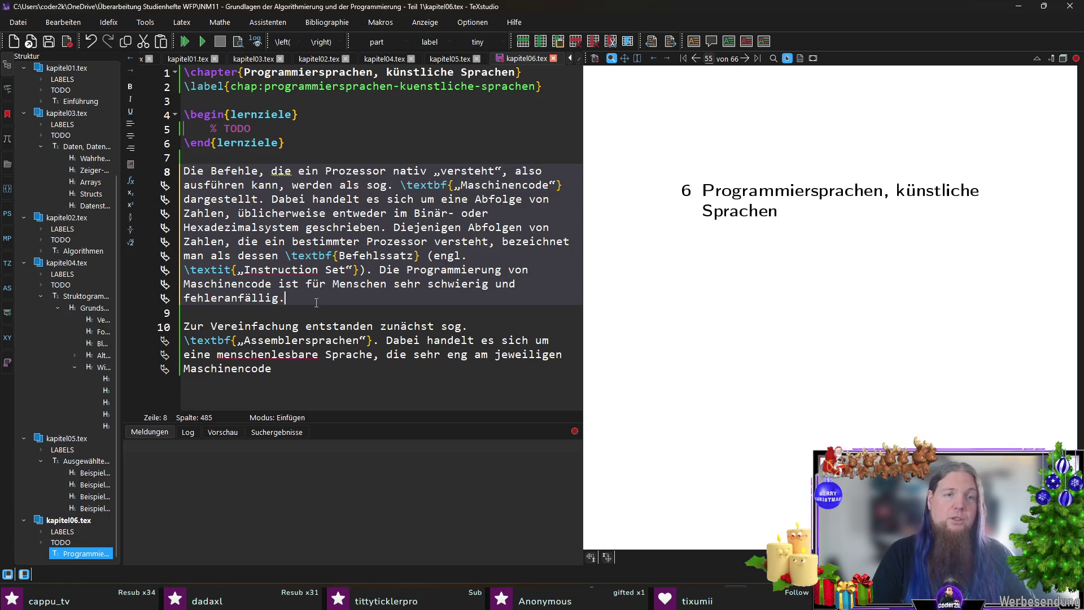
{"action": "key", "text": "ctrl+s"}
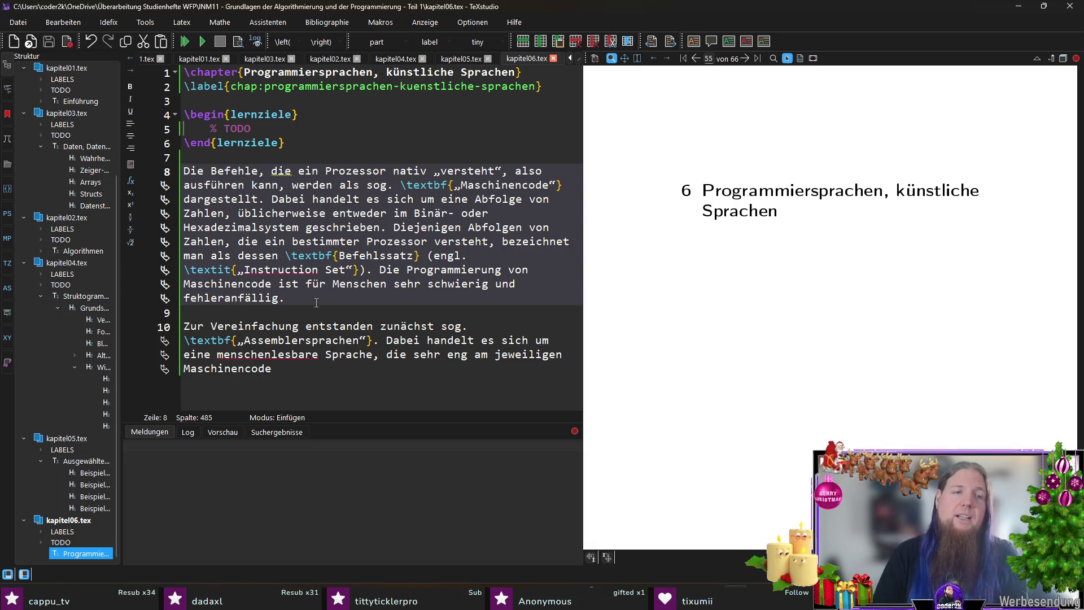
{"action": "left_click", "coordinate": [367, 374]}
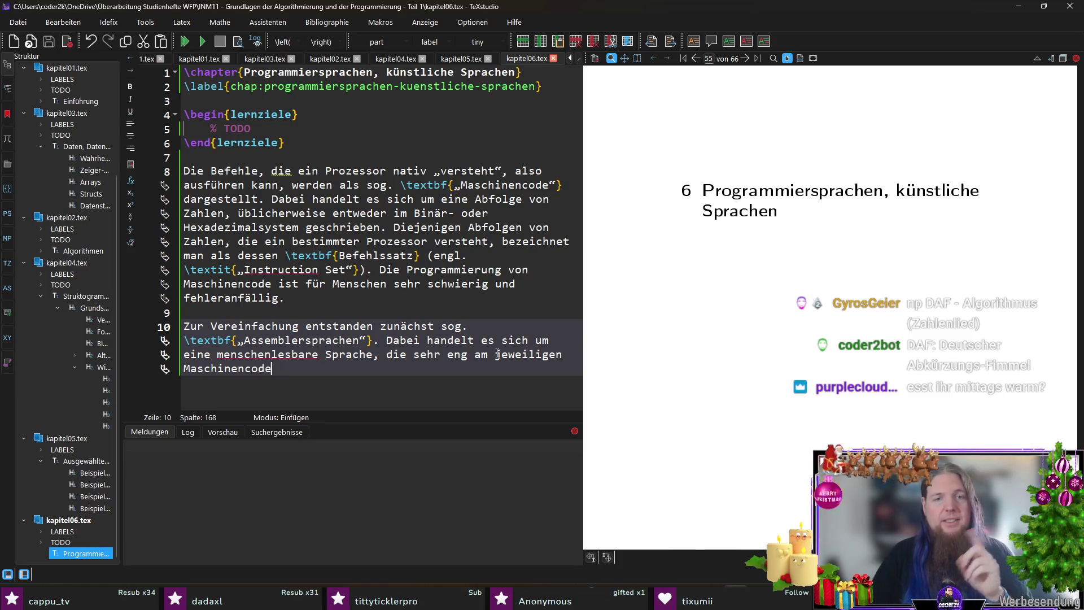
Drop 'eine', make 'Sprache' plural, and replace 'Maschinencode' with 'Befehlssatz des zu programmierenden Prozessors orientiert sind.'.
{"action": "double_click", "coordinate": [196, 355]}
{"action": "key", "text": "BackSpace"}
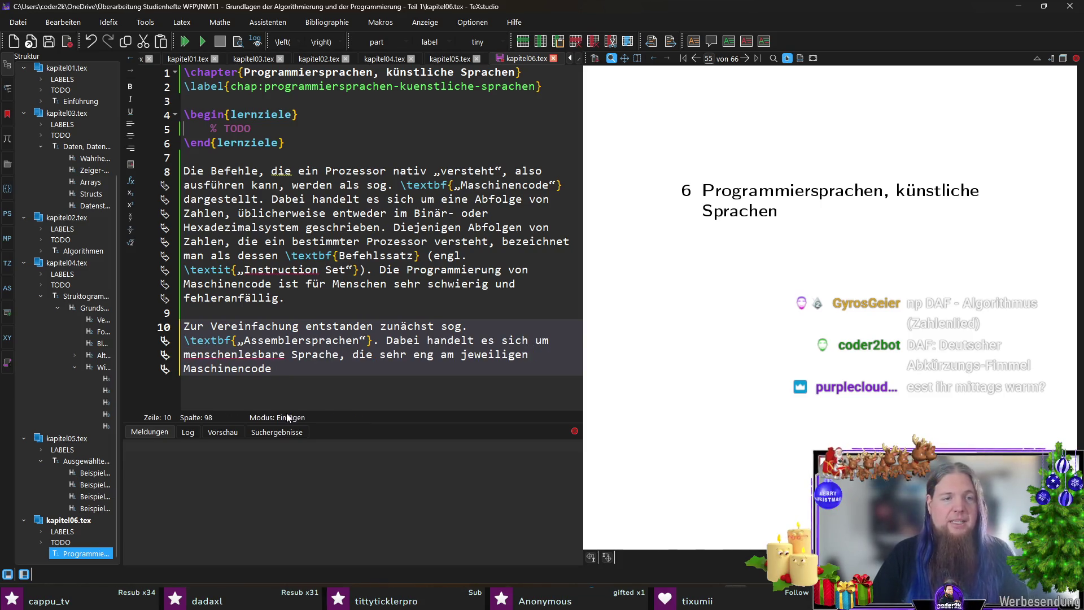
{"action": "left_click", "coordinate": [342, 354]}
{"action": "type", "text": "n"}
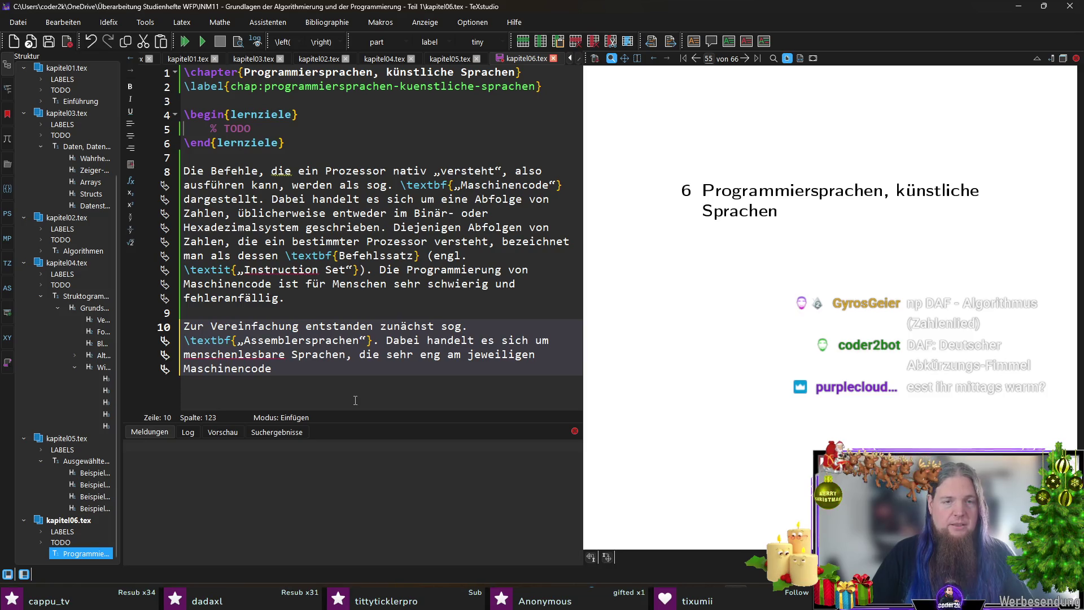
{"action": "left_click", "coordinate": [474, 373]}
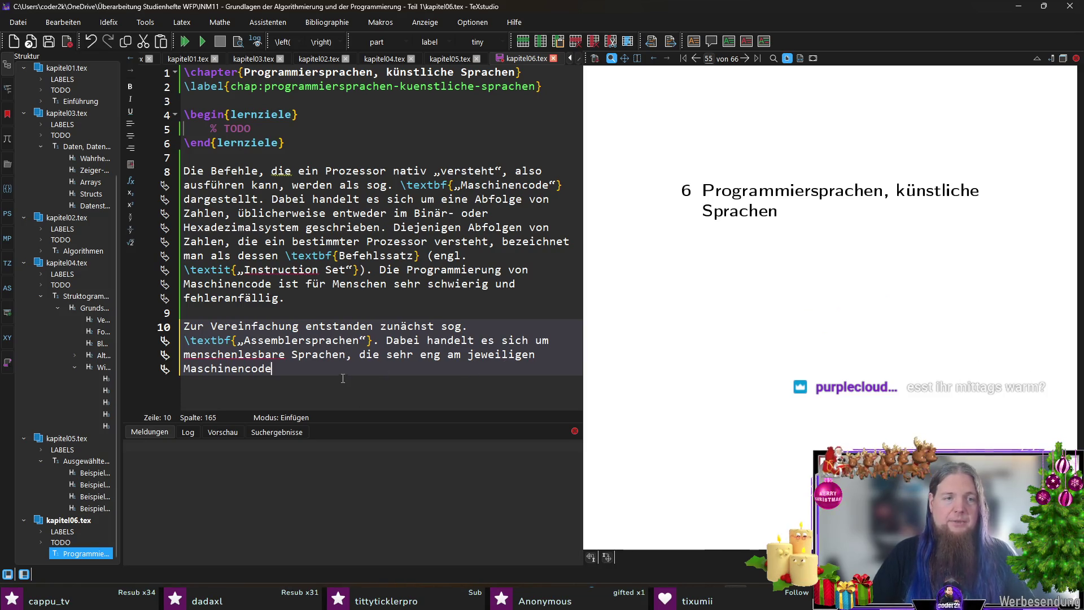
{"action": "key", "text": "ctrl+shift+Left"}
{"action": "type", "text": "Befehlssatz"}
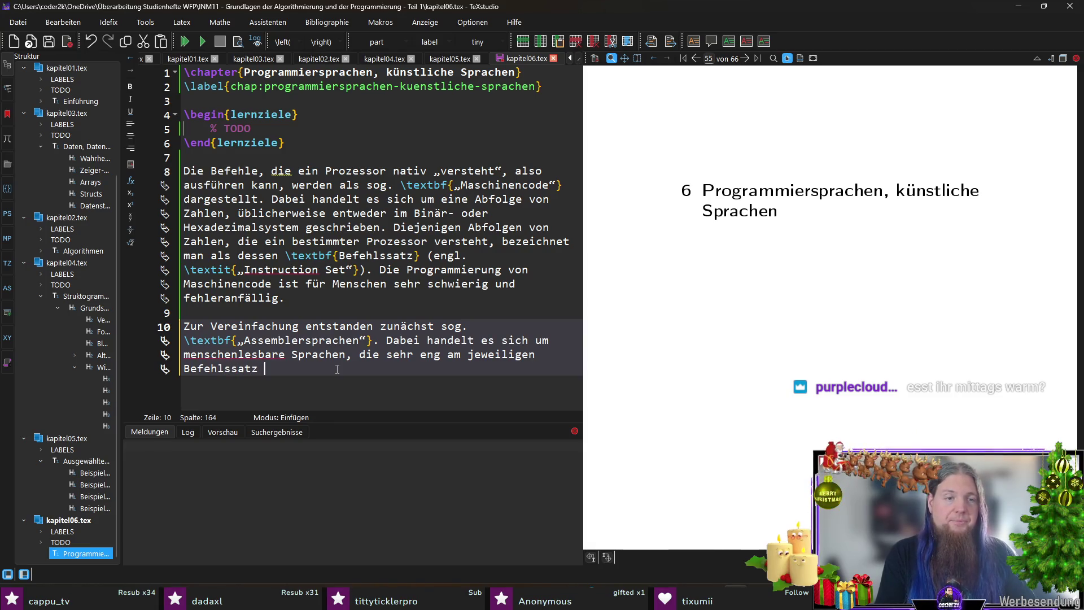
{"action": "type", "text": " des zu pro"}
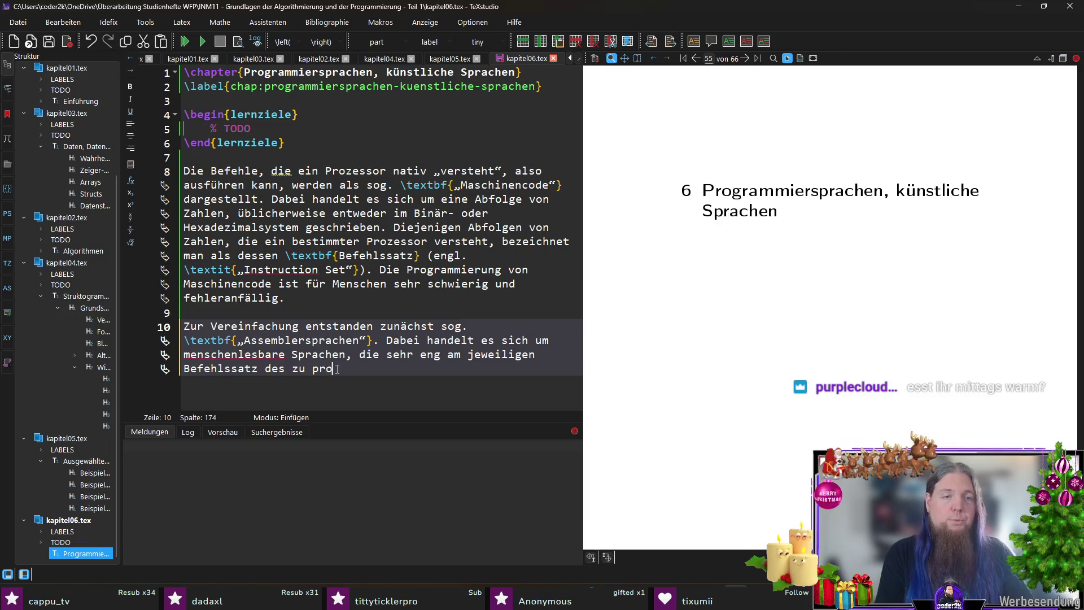
{"action": "type", "text": "grammierenden Prozes"}
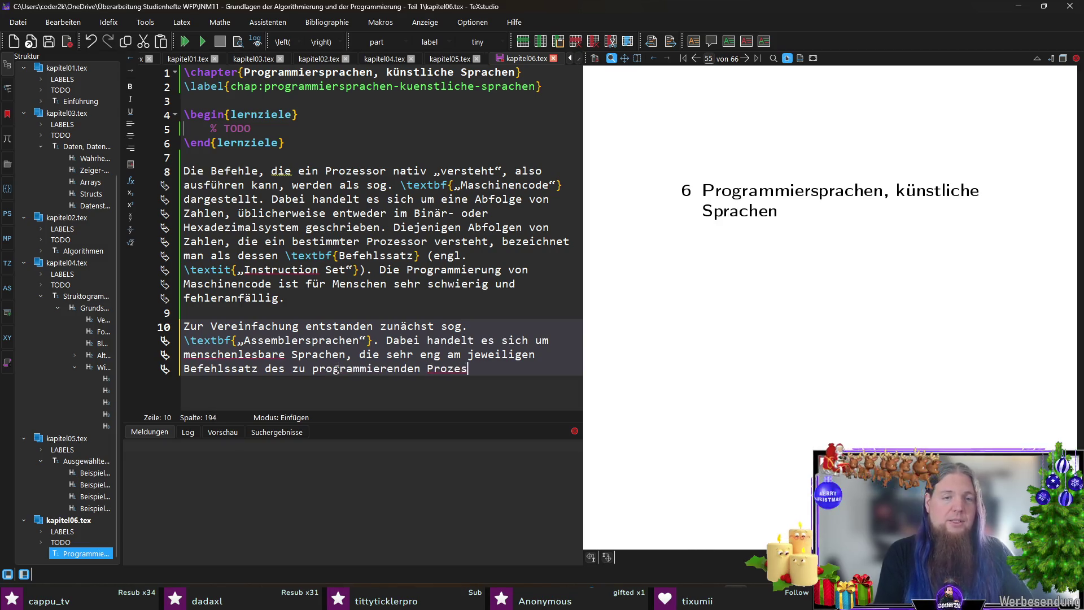
{"action": "type", "text": "sors orie"}
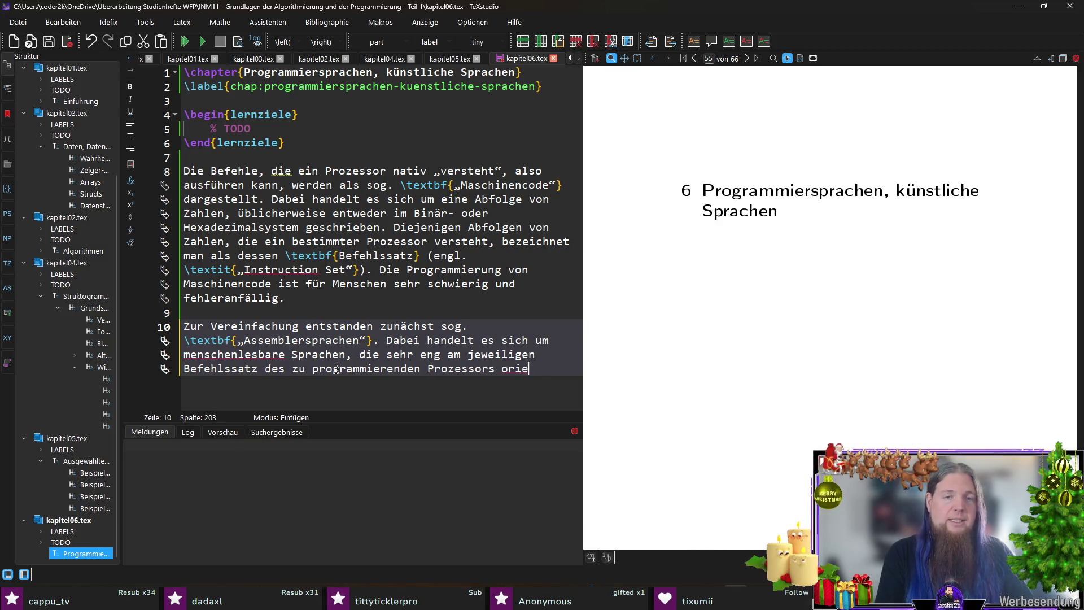
{"action": "type", "text": "ntiert sind."}
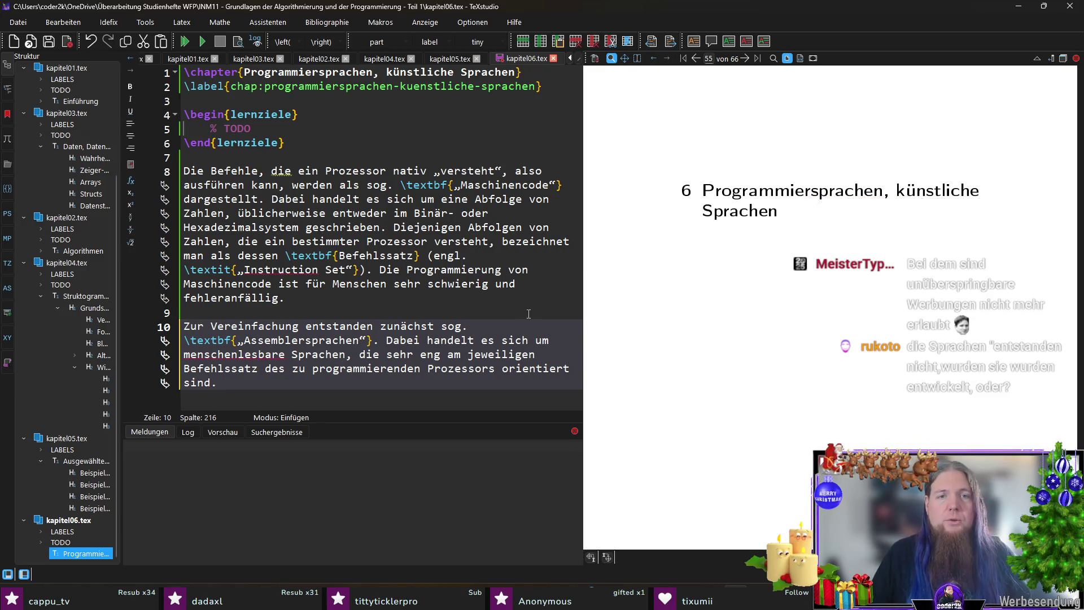
Change 'von' to 'in' after Programmierung and end the Befehlssatz paragraph with 'entwickelt.'.
{"action": "double_click", "coordinate": [516, 270]}
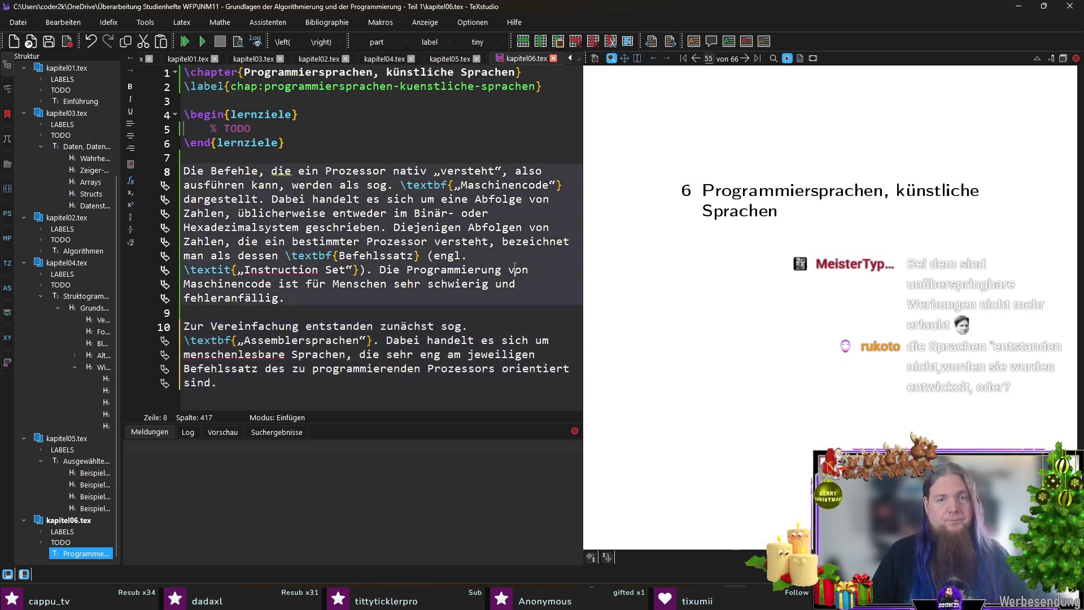
{"action": "type", "text": "in"}
{"action": "left_click", "coordinate": [485, 304]}
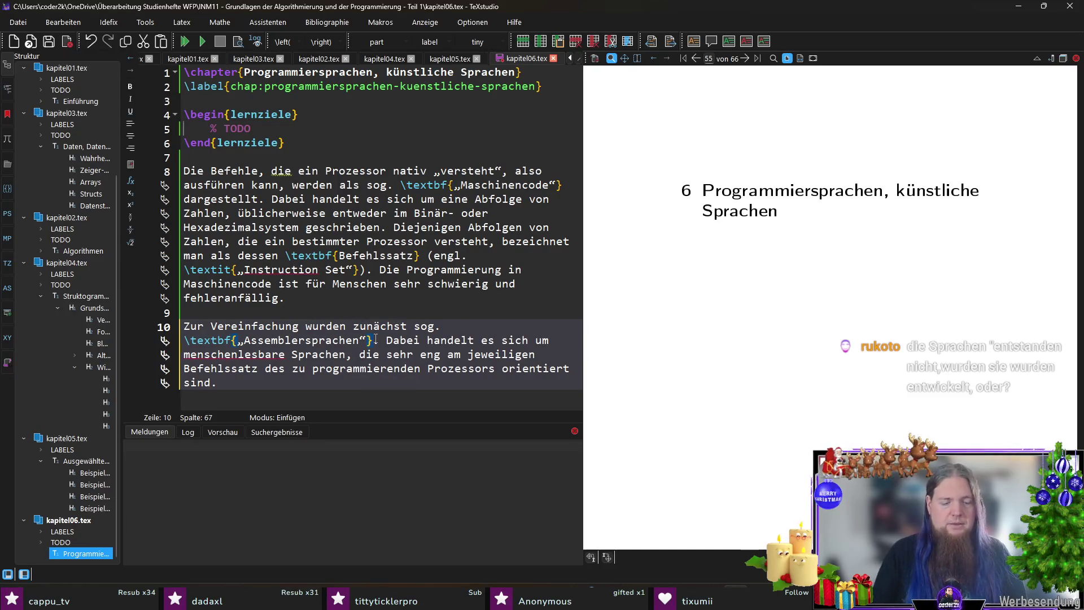
{"action": "type", "text": "entwickelt."}
Append the sentence that many assembly Instruktionen map to 'Instruktionen des Befehlssatzes zuordnen.'.
{"action": "left_click", "coordinate": [342, 392]}
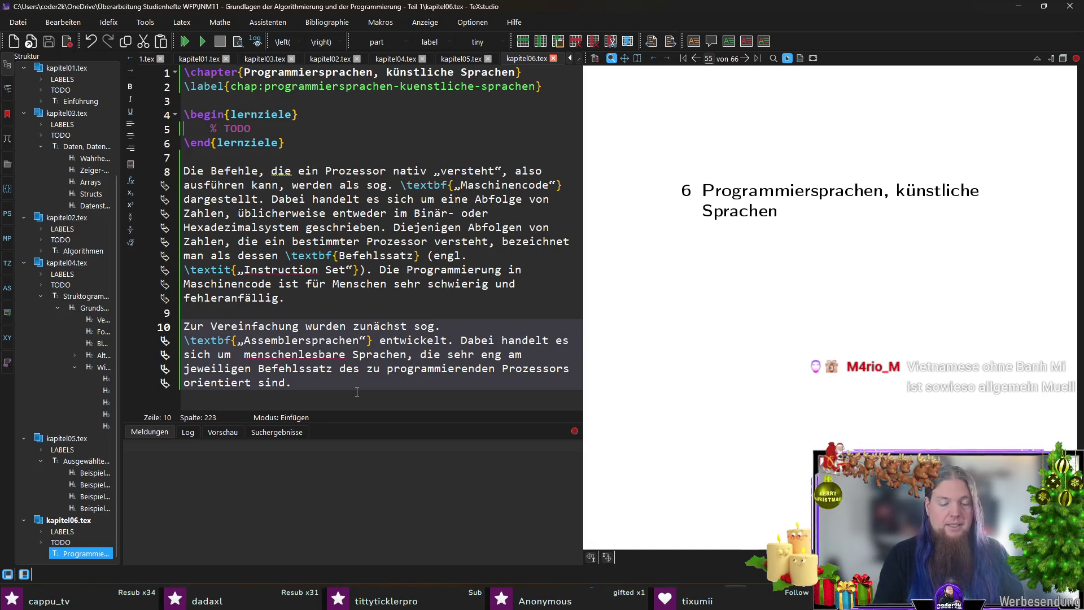
{"action": "type", "text": "Viele Instru"}
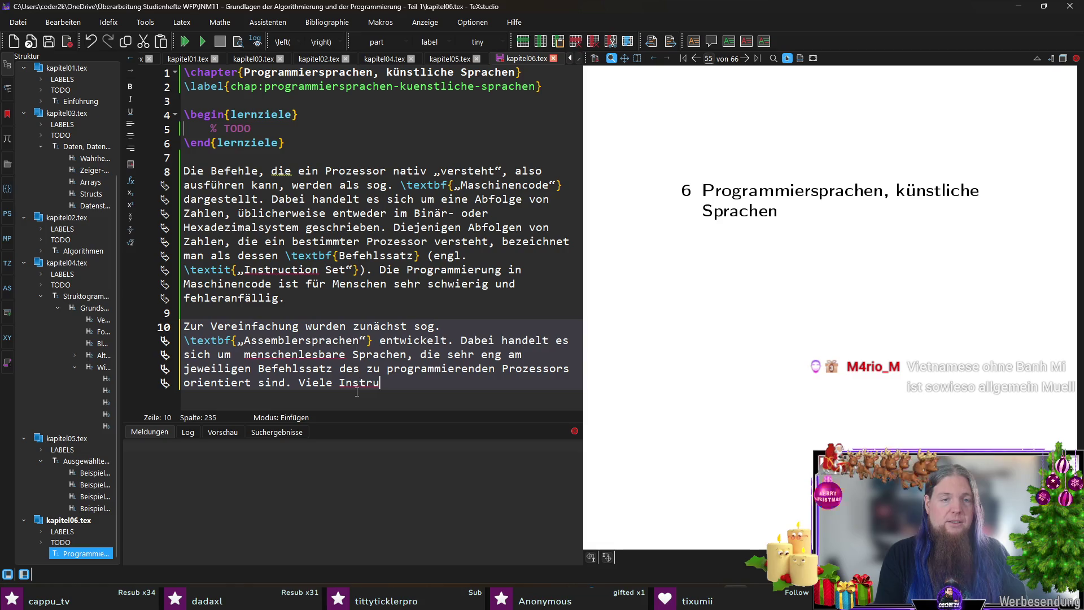
{"action": "type", "text": "ktionen, die man in eine"}
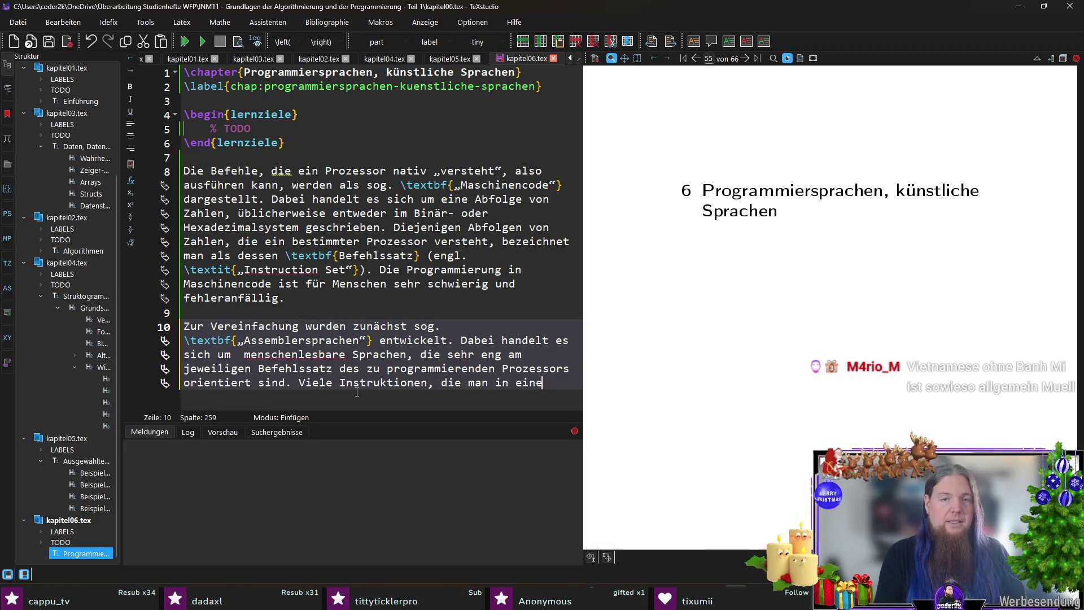
{"action": "type", "text": "r solchen Assemblersprache"}
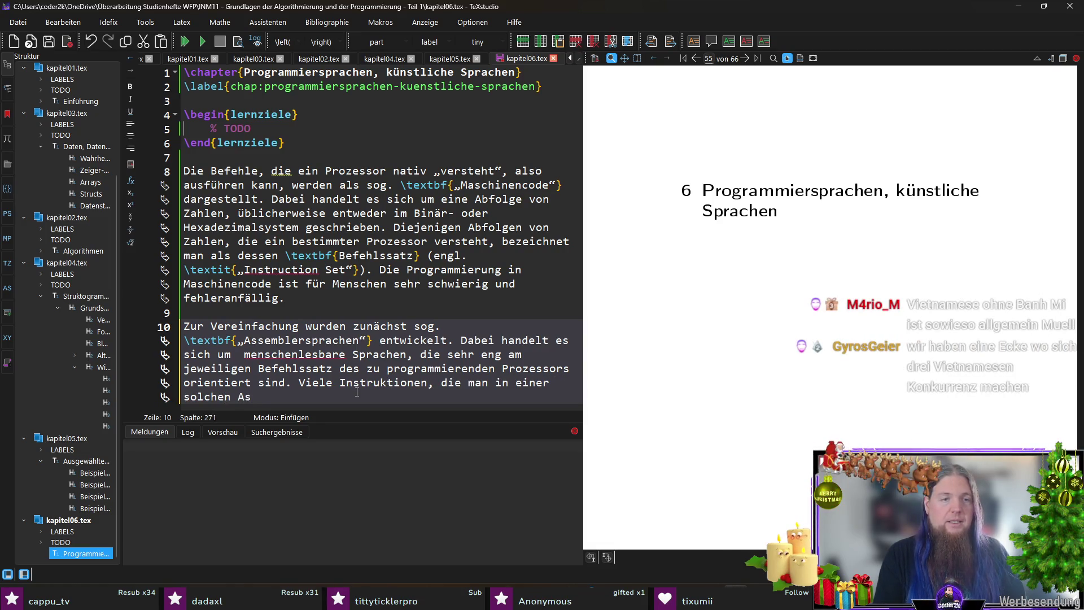
{"action": "type", "text": " sc"}
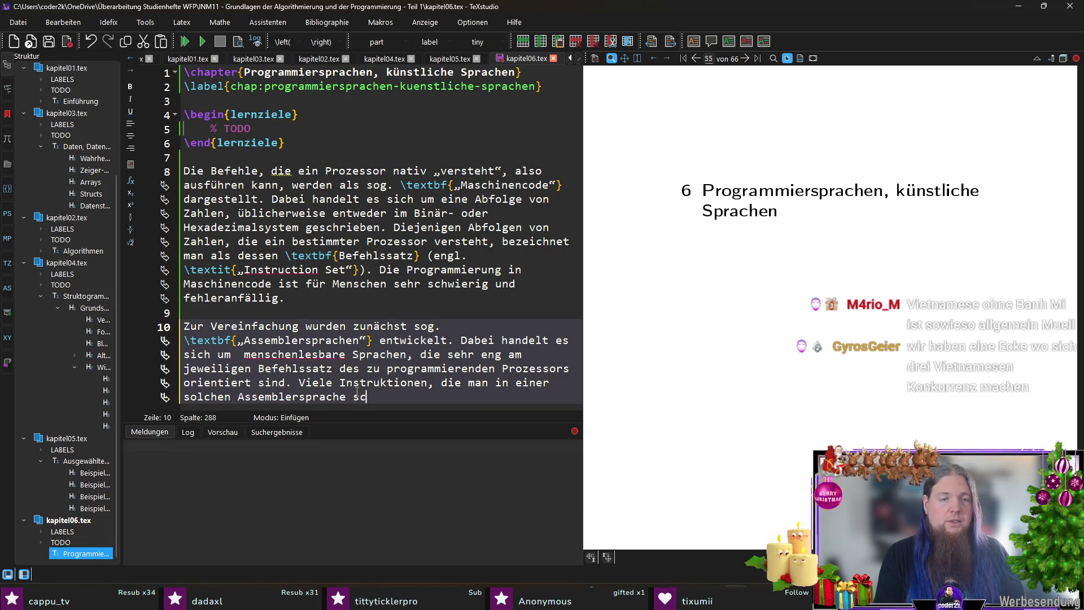
{"action": "type", "text": "hreibt, lassen sic"}
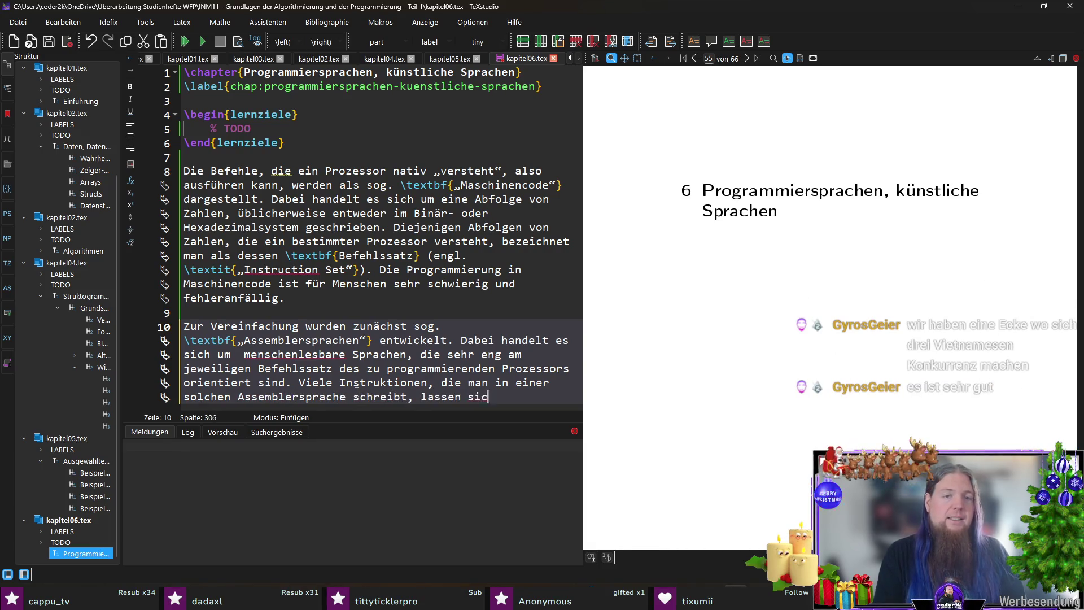
{"action": "type", "text": "h direkt "}
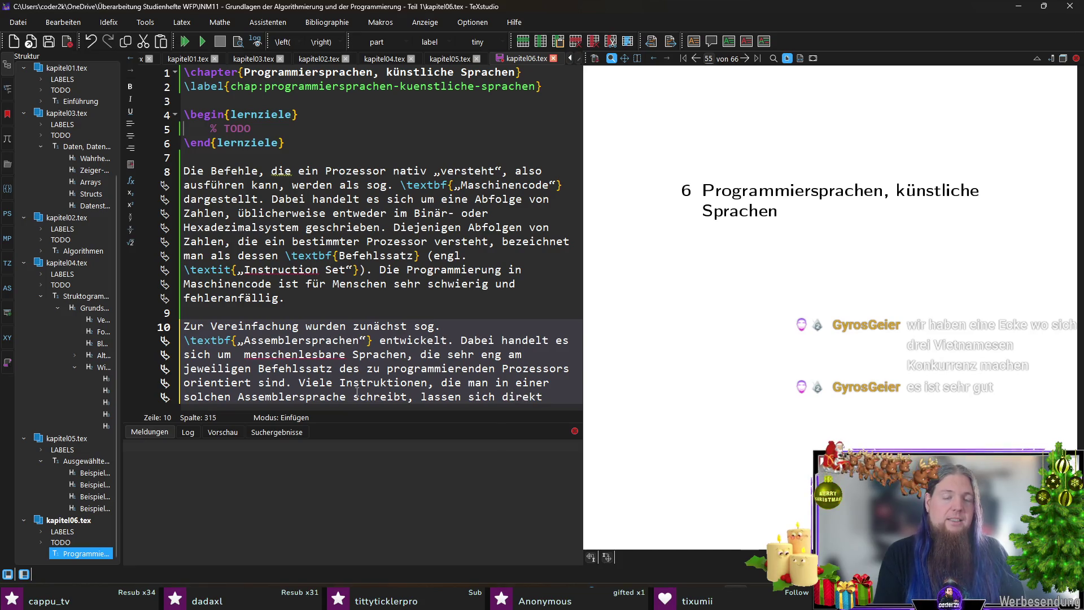
{"action": "type", "text": "einem "}
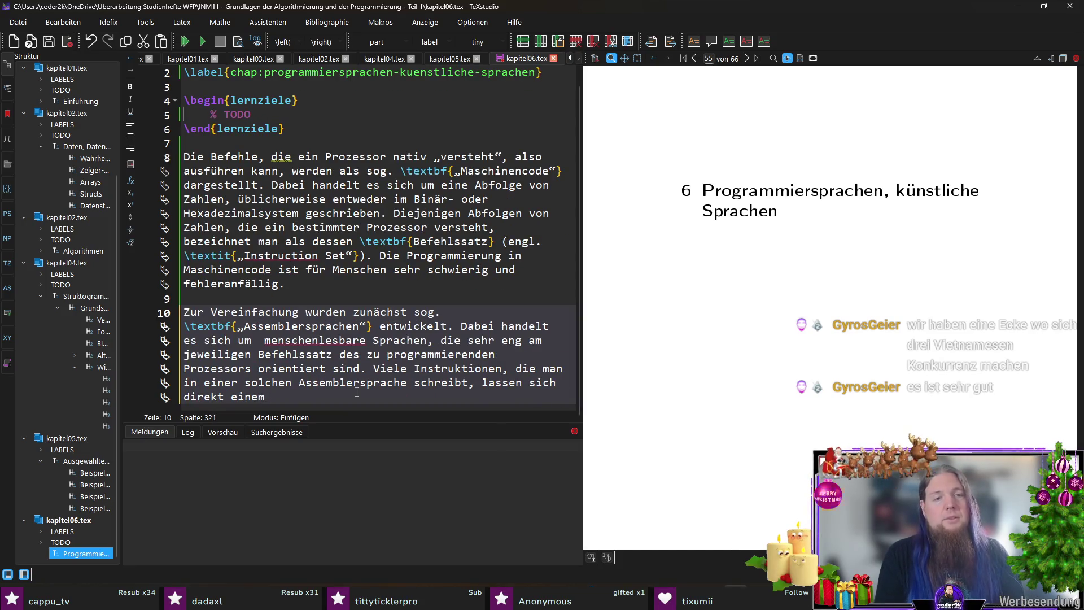
{"action": "type", "text": "oder mehreren "}
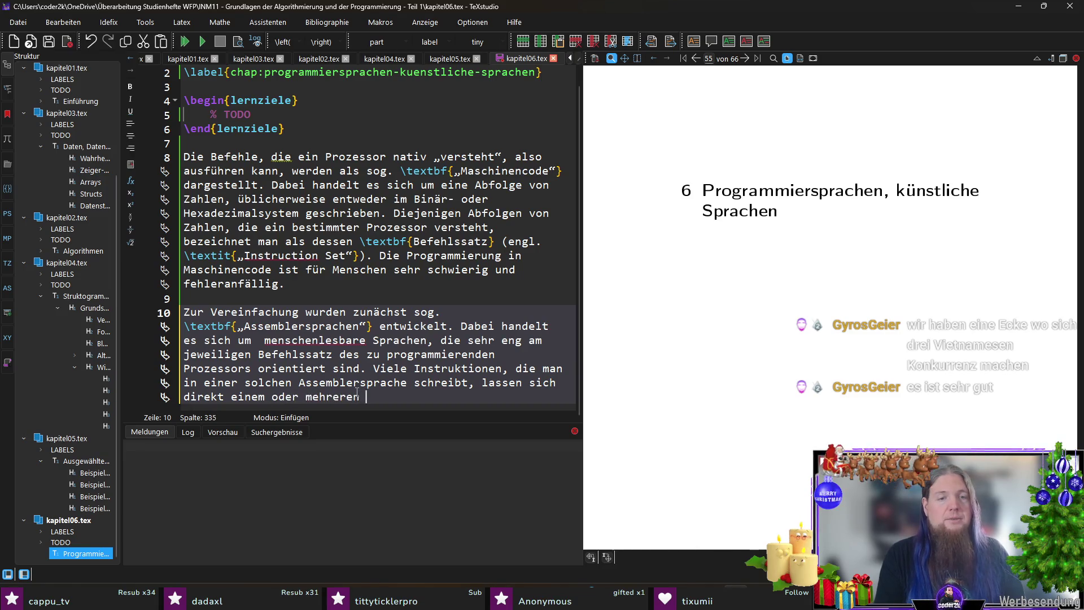
{"action": "type", "text": "Befehlen"}
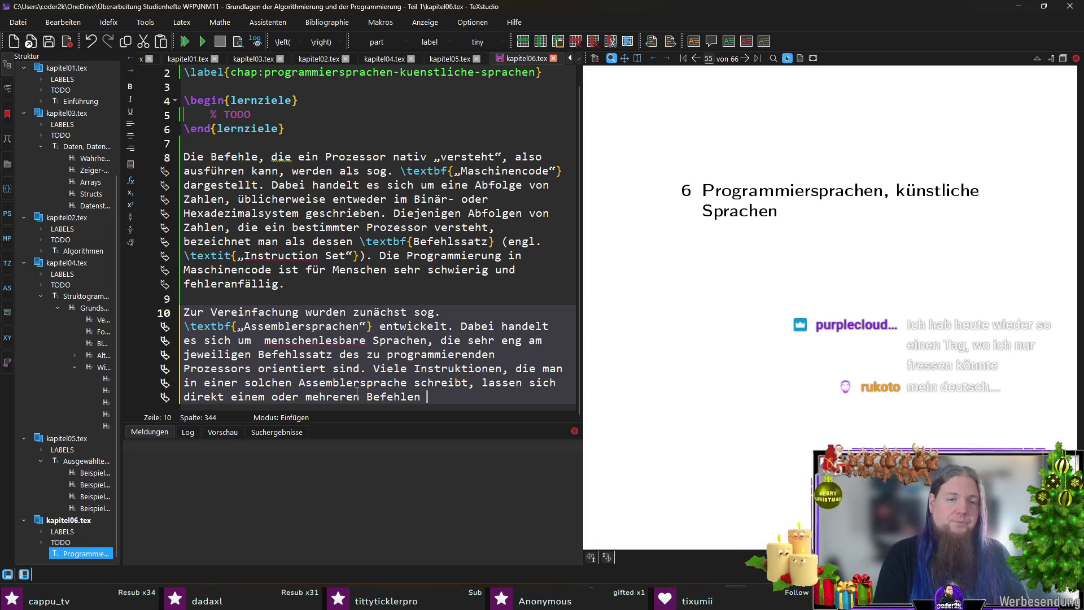
{"action": "key", "text": "ctrl+shift+Left"}
{"action": "type", "text": "Instruktionen"}
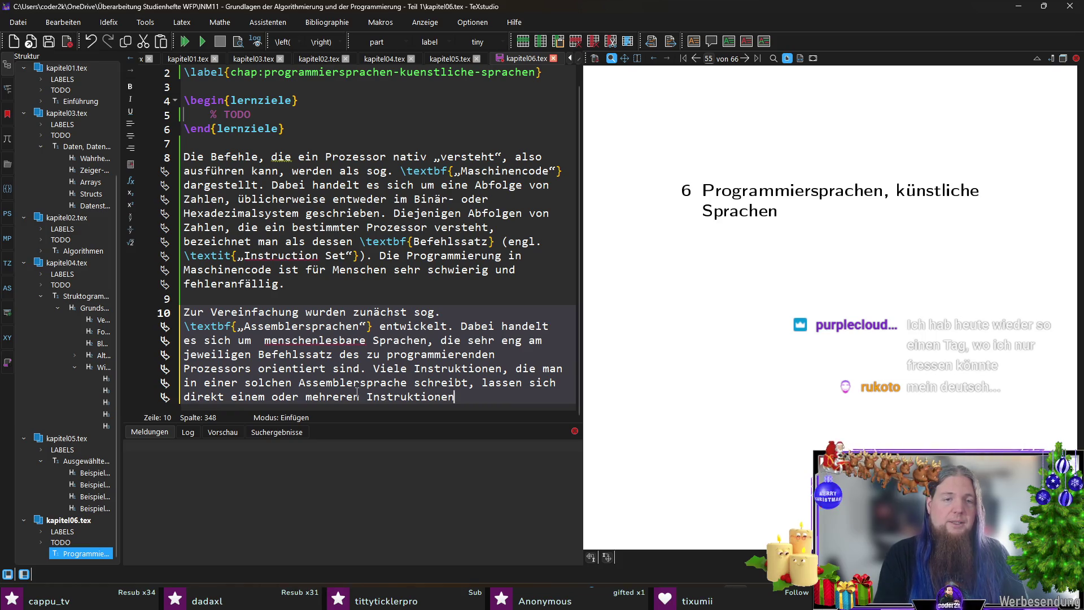
{"action": "type", "text": " des Befeh"}
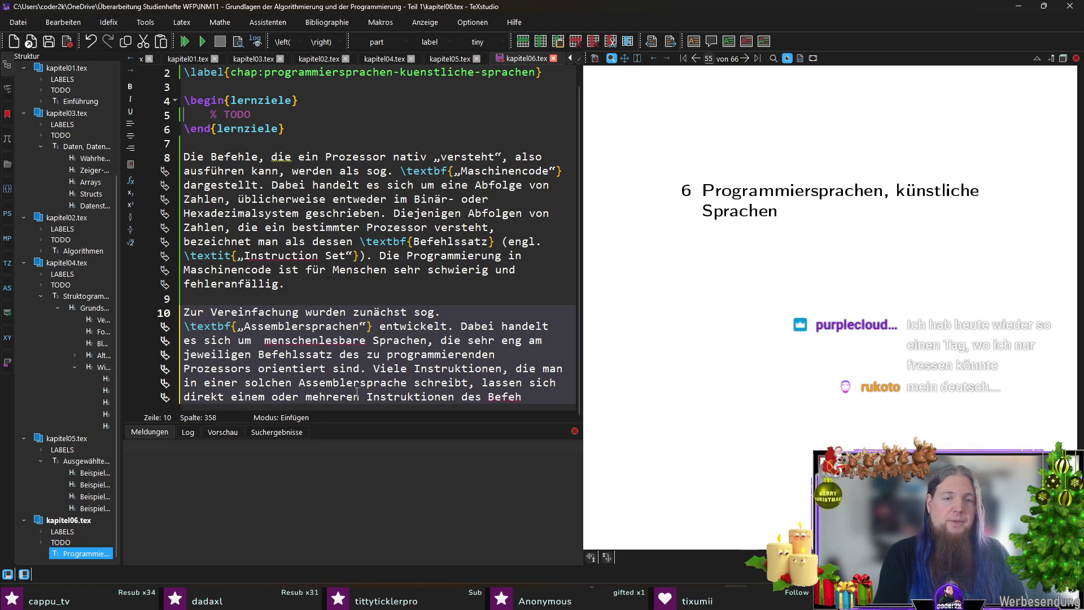
{"action": "type", "text": "lssatzes zuordnen."}
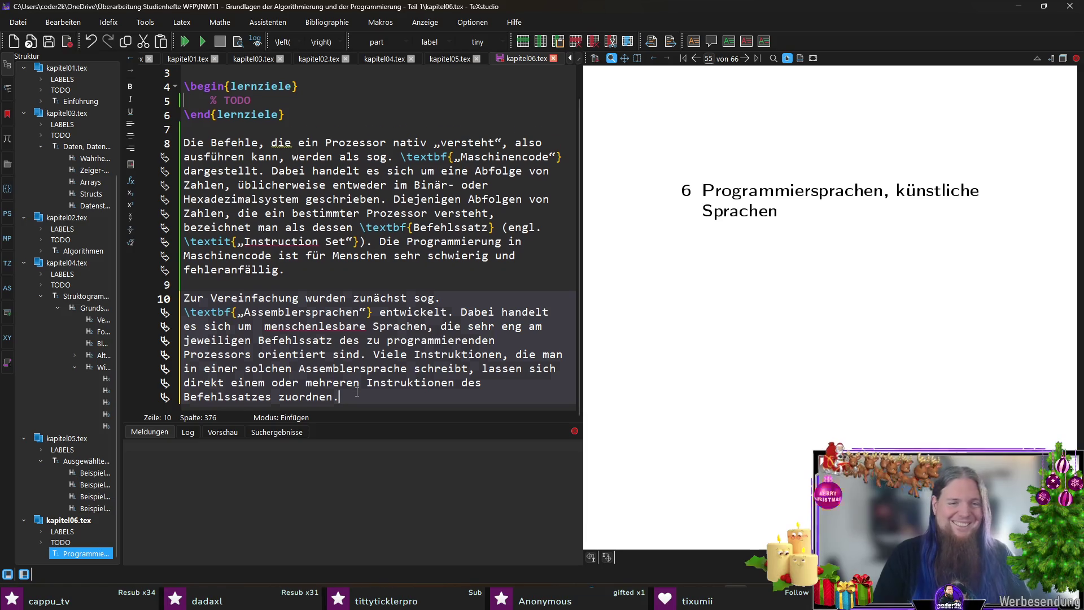
Add an empty line after the paragraph and save and compile the document with F5.
{"action": "key", "text": "Return"}
{"action": "key", "text": "F5"}
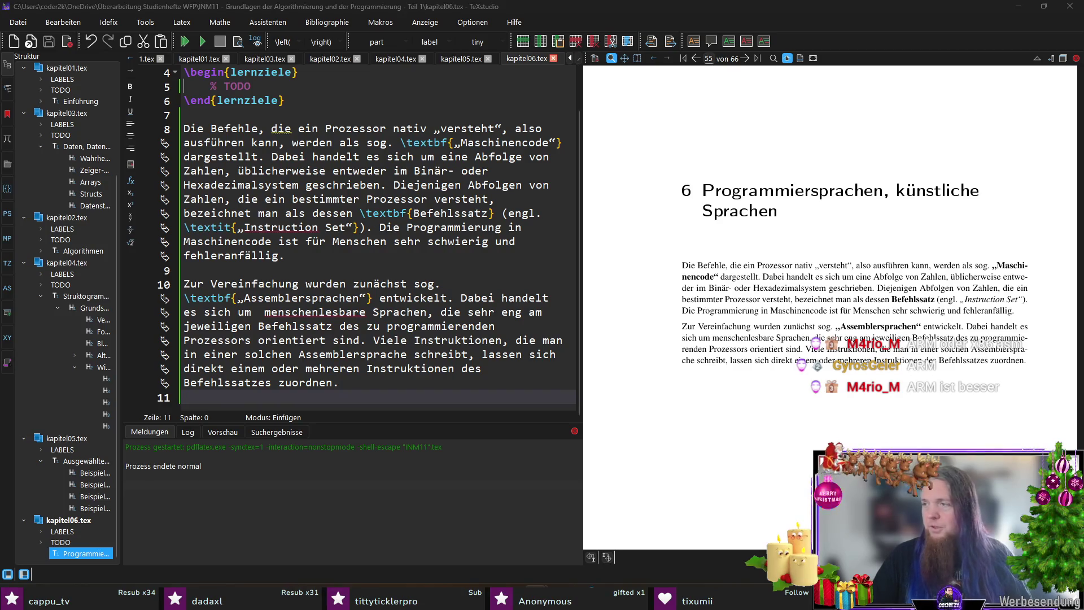
{"action": "key", "text": "alt+Tab"}
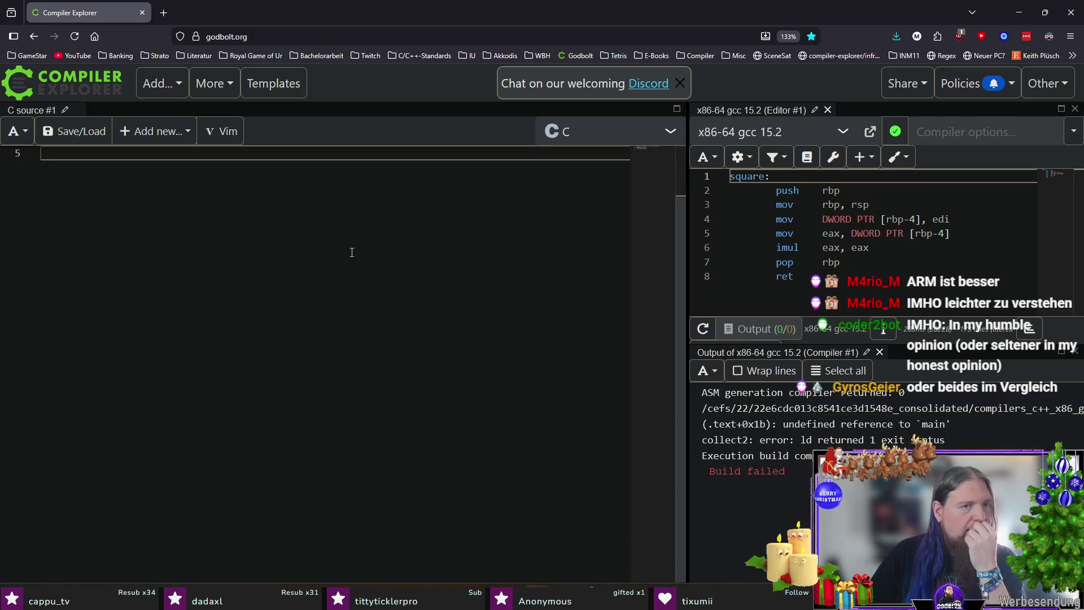
Switch the compiler to armv7-a clang (trunk) and widen the assembly output pane.
{"action": "left_click", "coordinate": [785, 132]}
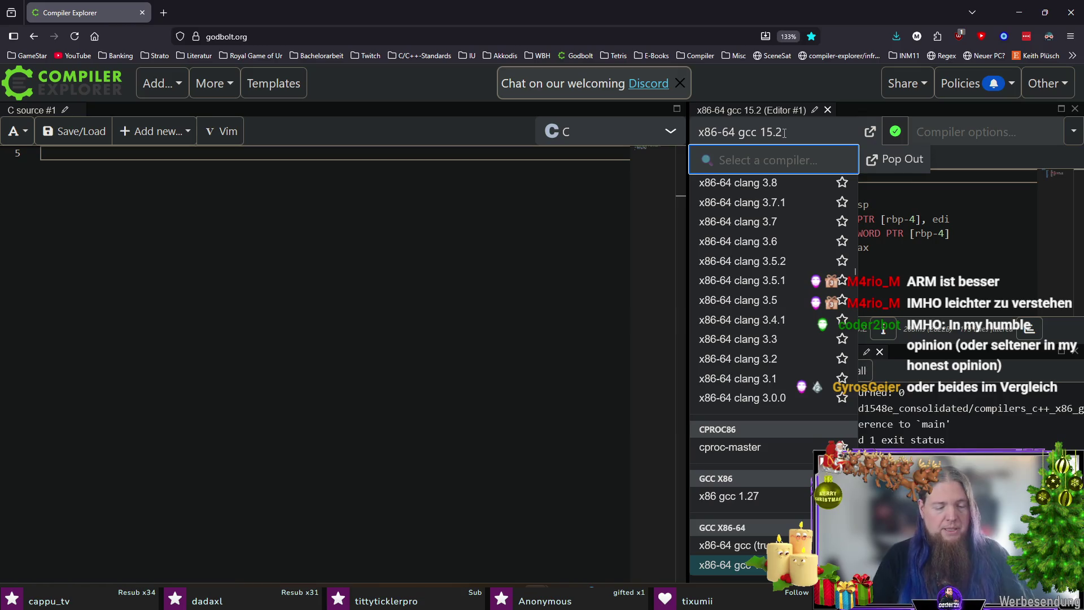
{"action": "type", "text": "arm"}
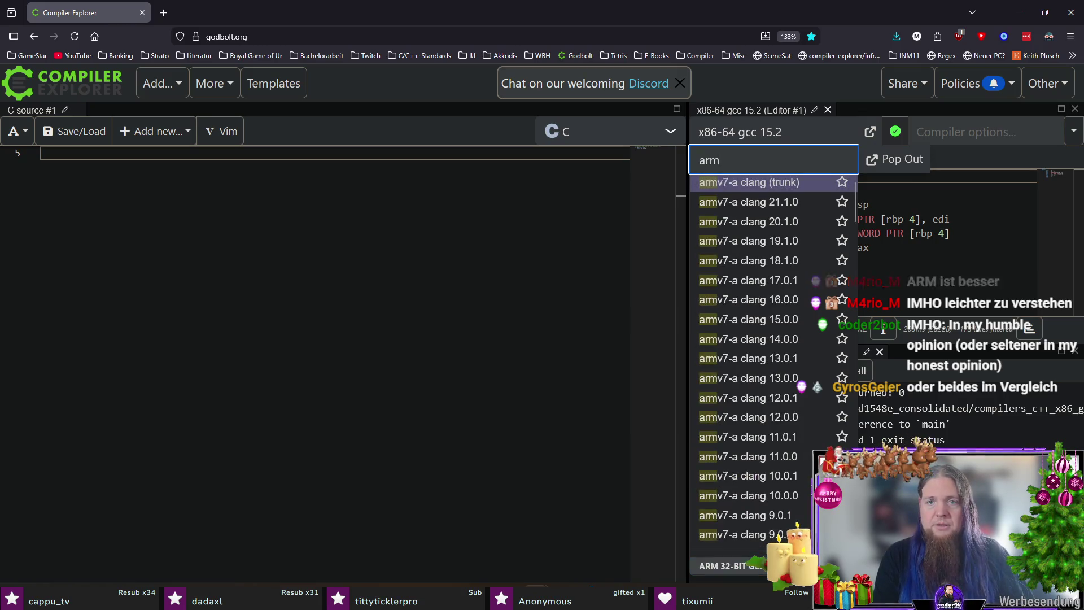
{"action": "left_click", "coordinate": [780, 185]}
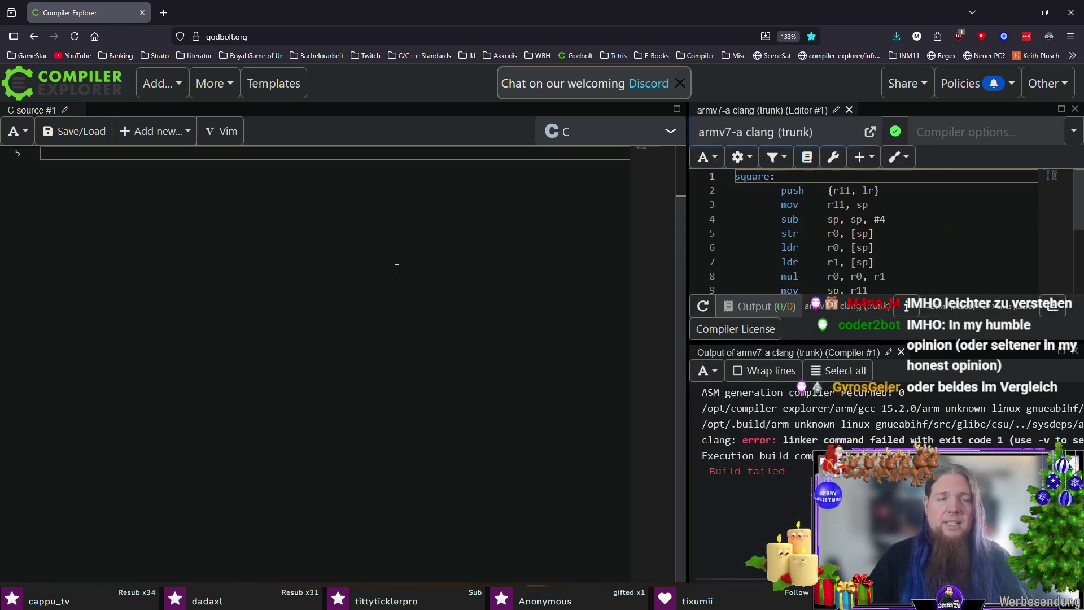
{"action": "left_click_drag", "start_coordinate": [686, 251], "coordinate": [429, 235]}
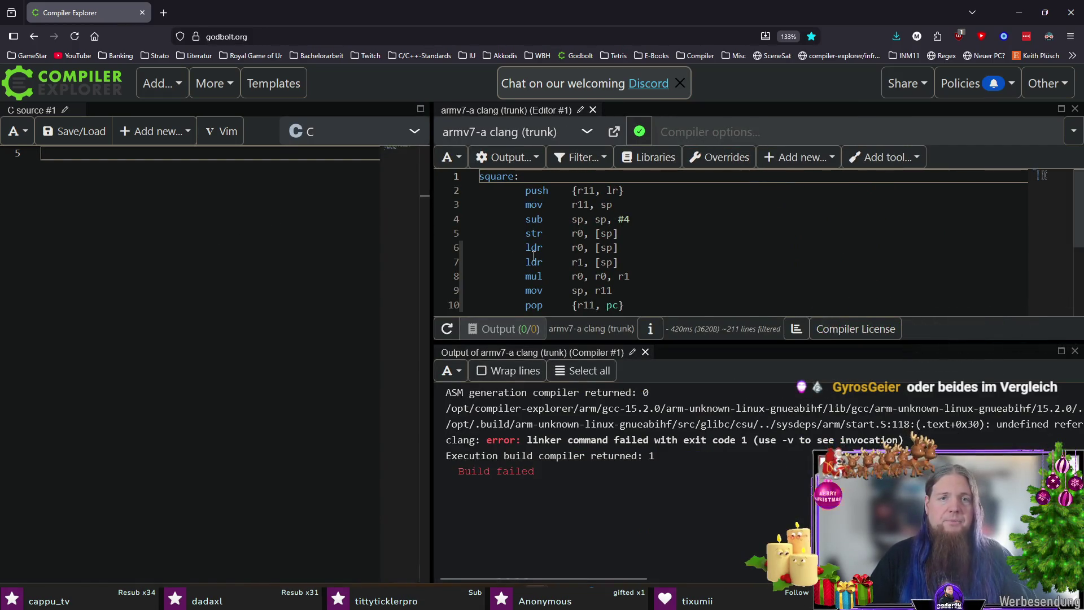
{"action": "scroll", "coordinate": [549, 208], "scroll_direction": "down", "scroll_amount": 3}
{"action": "scroll", "coordinate": [582, 238], "scroll_direction": "up", "scroll_amount": 3}
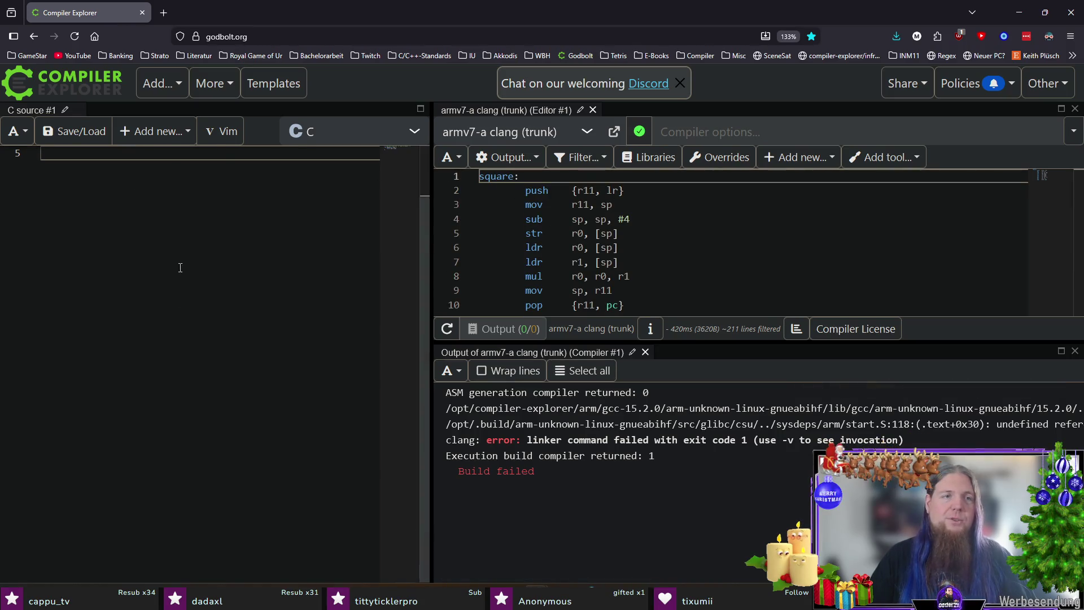
{"action": "scroll", "coordinate": [98, 208], "scroll_direction": "up", "scroll_amount": 2}
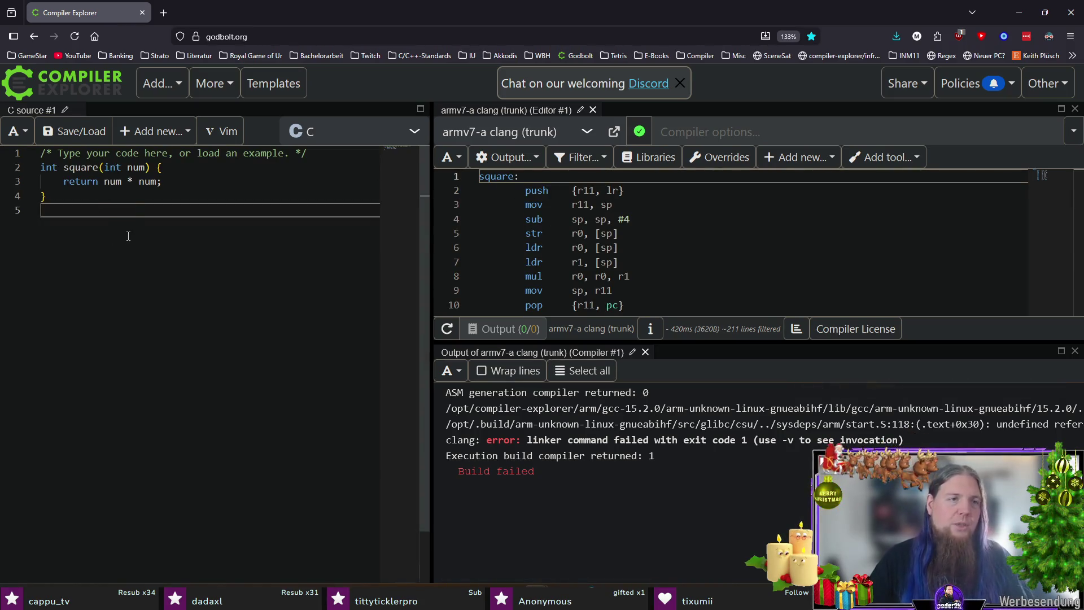
Replace the source with a minimal 'int main() {' that does 'return 0;'.
{"action": "key", "text": "ctrl+a"}
{"action": "type", "text": "int main"}
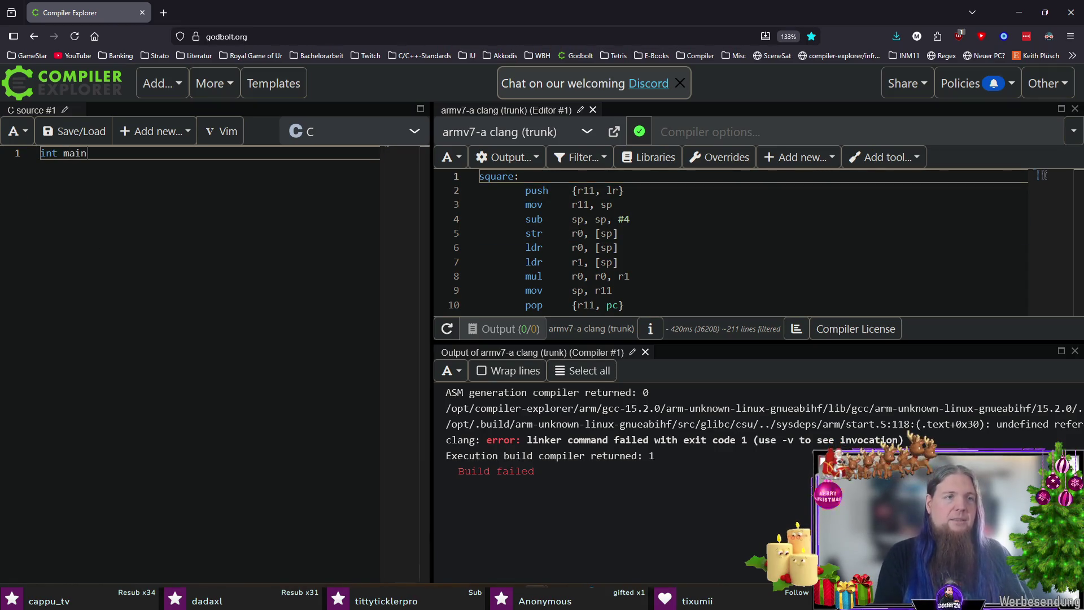
{"action": "type", "text": "() {"}
{"action": "key", "text": "Return"}
{"action": "type", "text": "retur"}
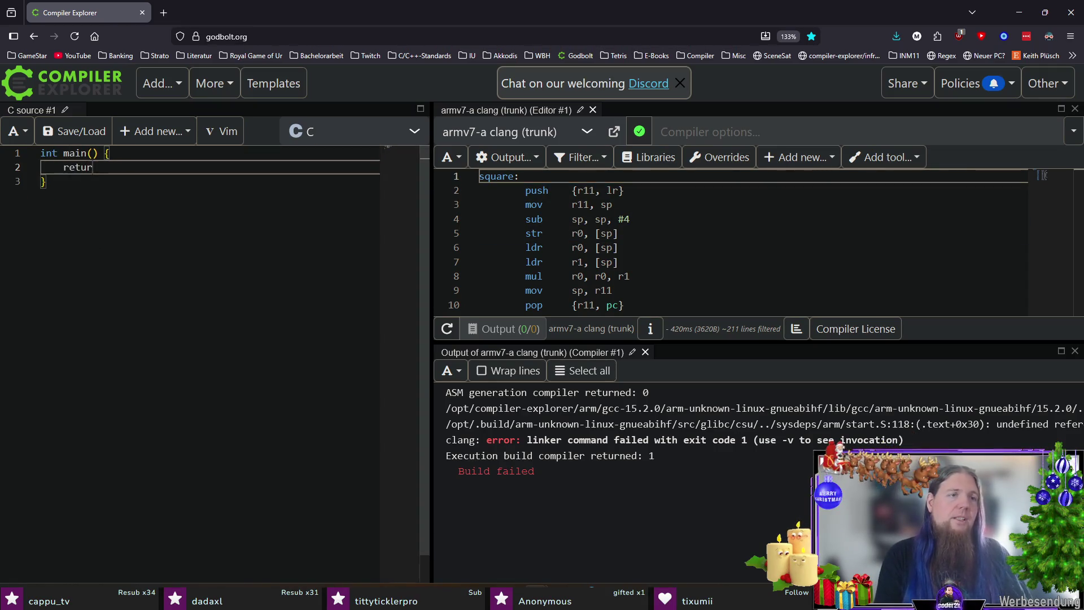
{"action": "type", "text": "n 0;"}
{"action": "key", "text": "Down"}
{"action": "key", "text": "Return"}
{"action": "left_click", "coordinate": [41, 153]}
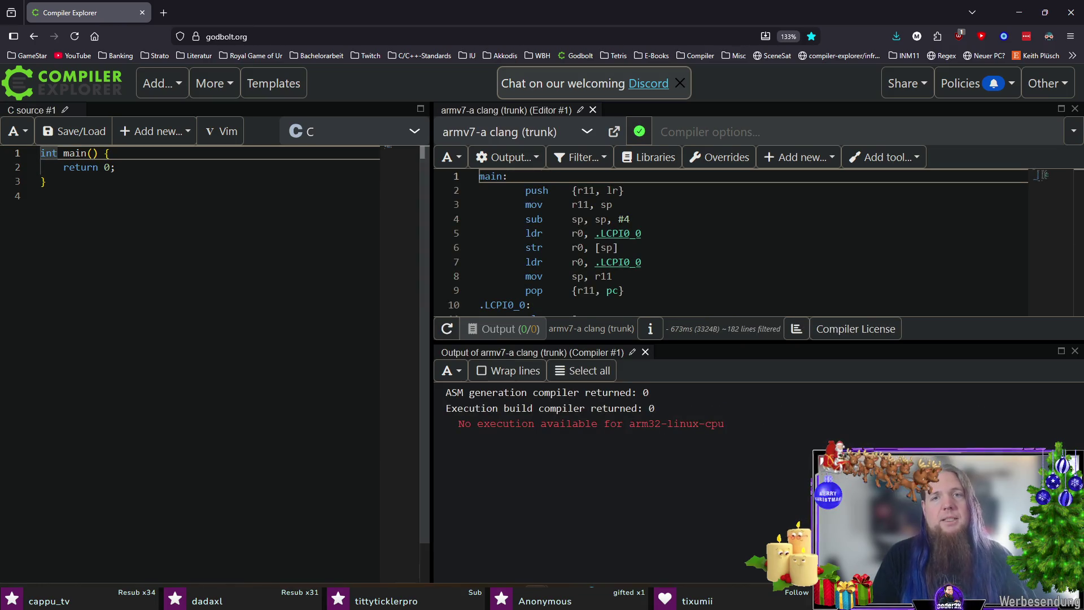
Set the compiler options to -O0 and enlarge the assembly view.
{"action": "left_click", "coordinate": [664, 132]}
{"action": "type", "text": "-O0"}
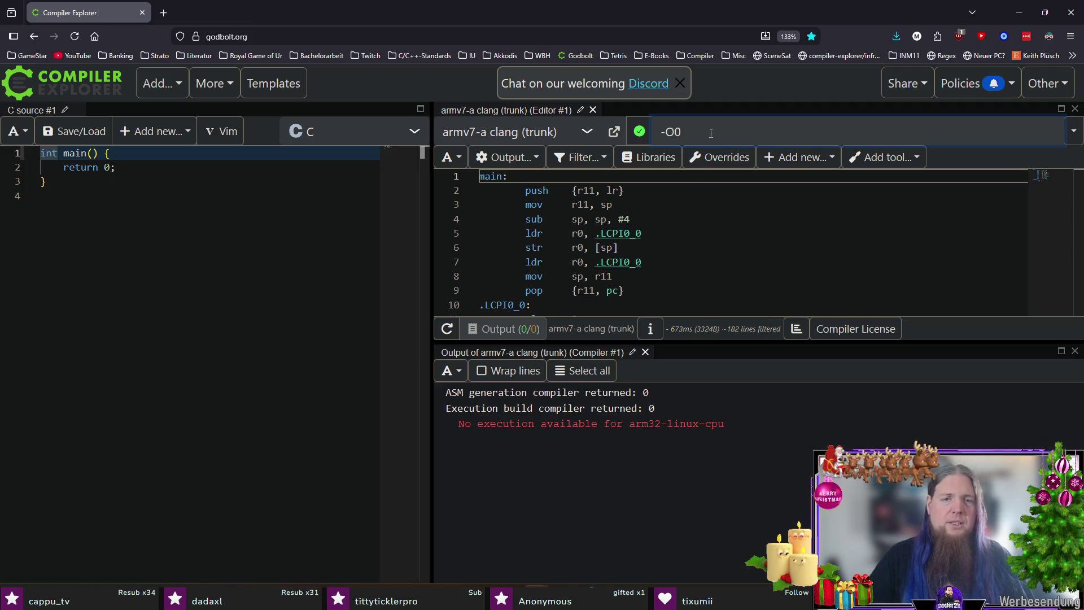
{"action": "left_click_drag", "start_coordinate": [672, 344], "coordinate": [681, 390]}
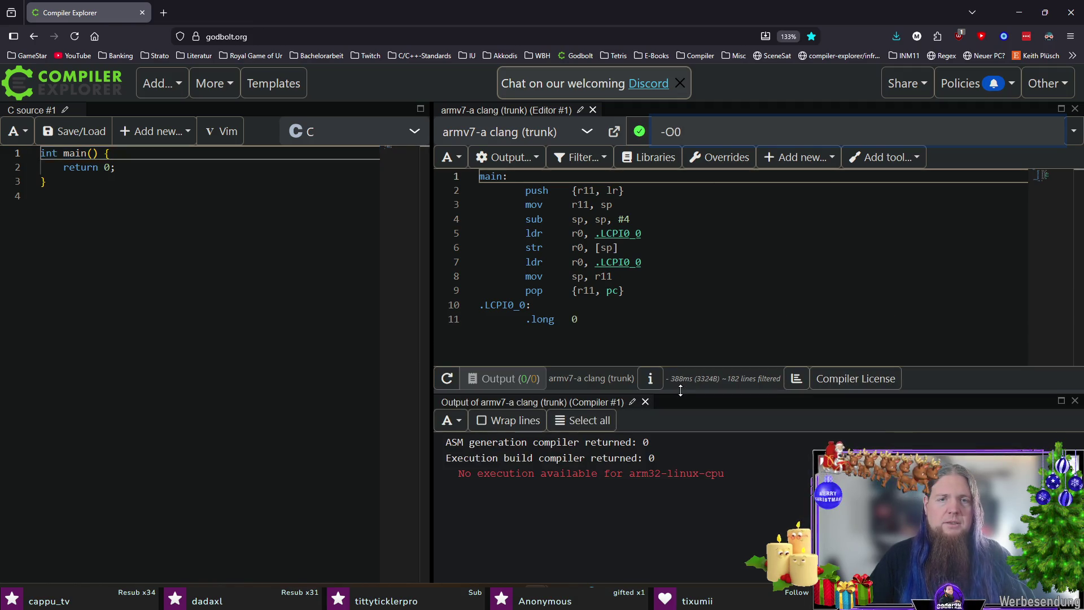
Change main's signature to int main(int argc, char** argv).
{"action": "left_click", "coordinate": [188, 159]}
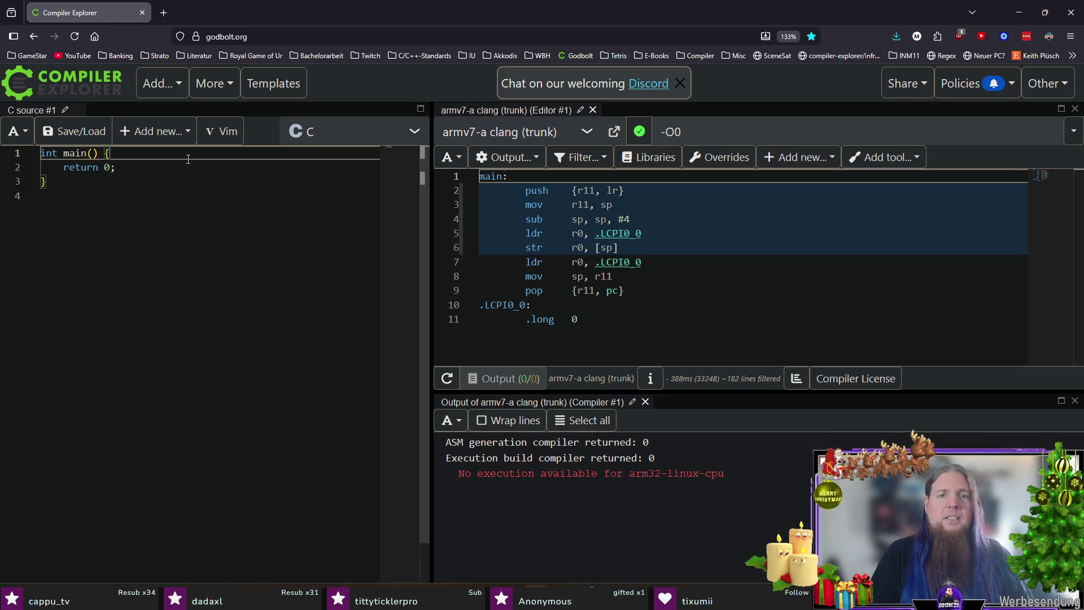
{"action": "key", "text": "Home"}
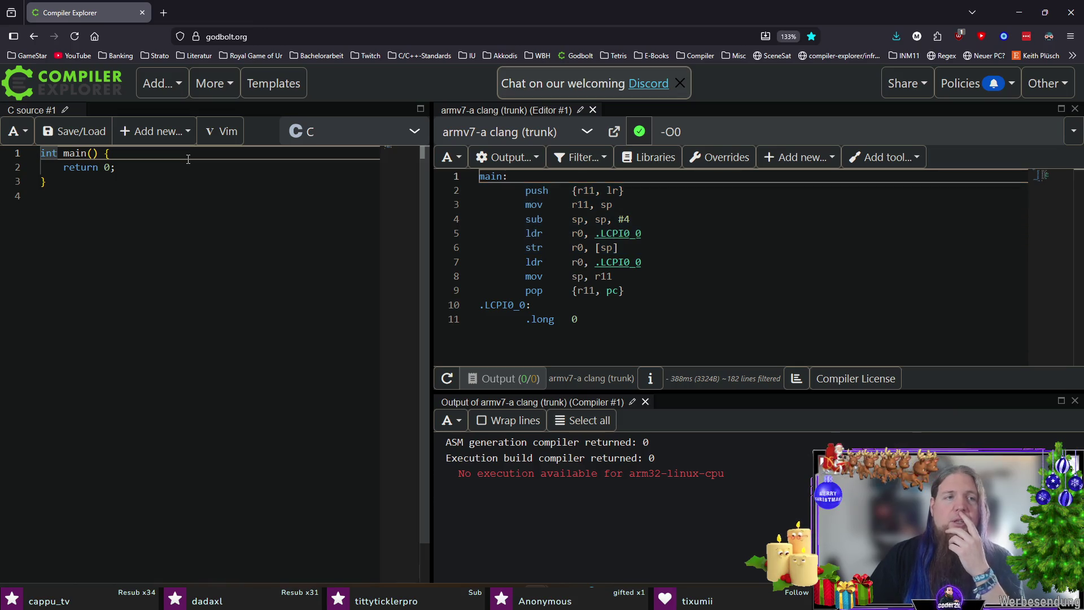
{"action": "key", "text": "End"}
{"action": "key", "text": "Left"}
{"action": "key", "text": "Left"}
{"action": "key", "text": "Left"}
{"action": "type", "text": "int ar"}
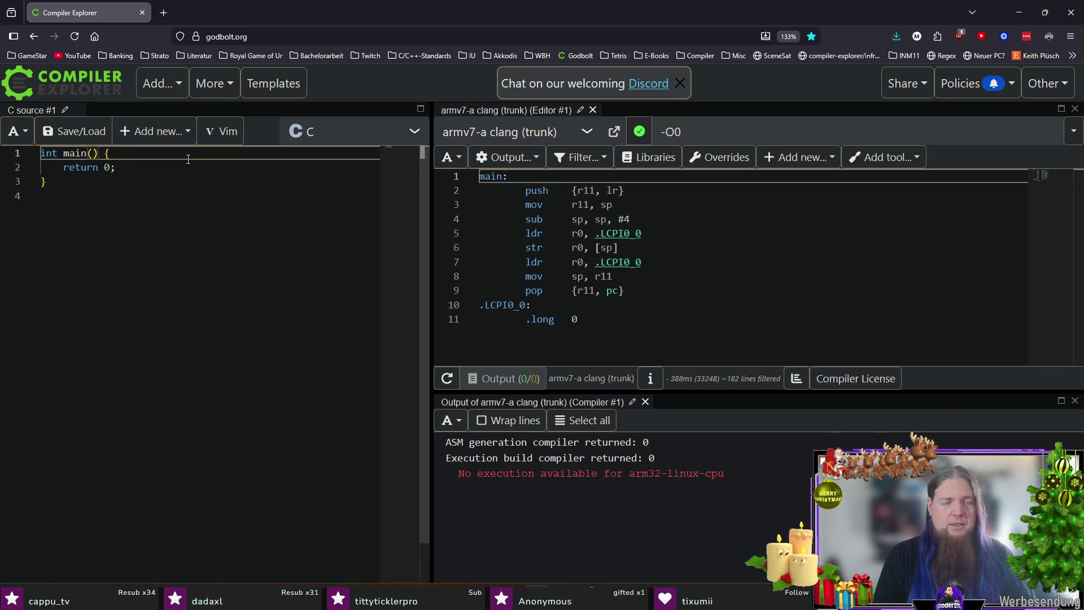
{"action": "type", "text": "gc, char**"}
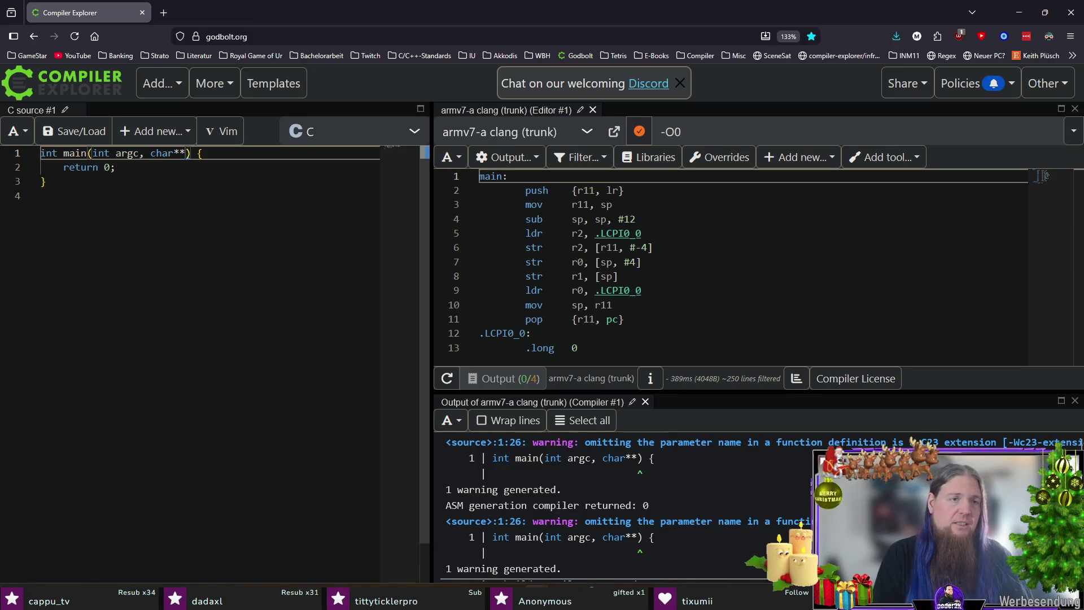
{"action": "type", "text": " argv"}
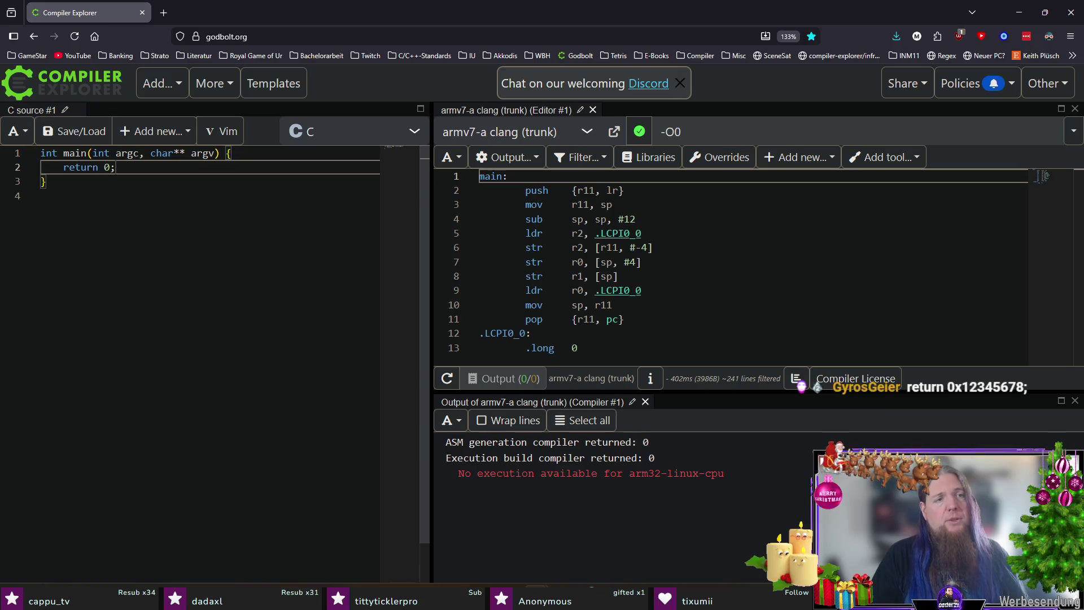
Open a blank line above main and begin 'int add(int a, int b) {'.
{"action": "key", "text": "O"}
{"action": "key", "text": "Escape"}
{"action": "key", "text": "O"}
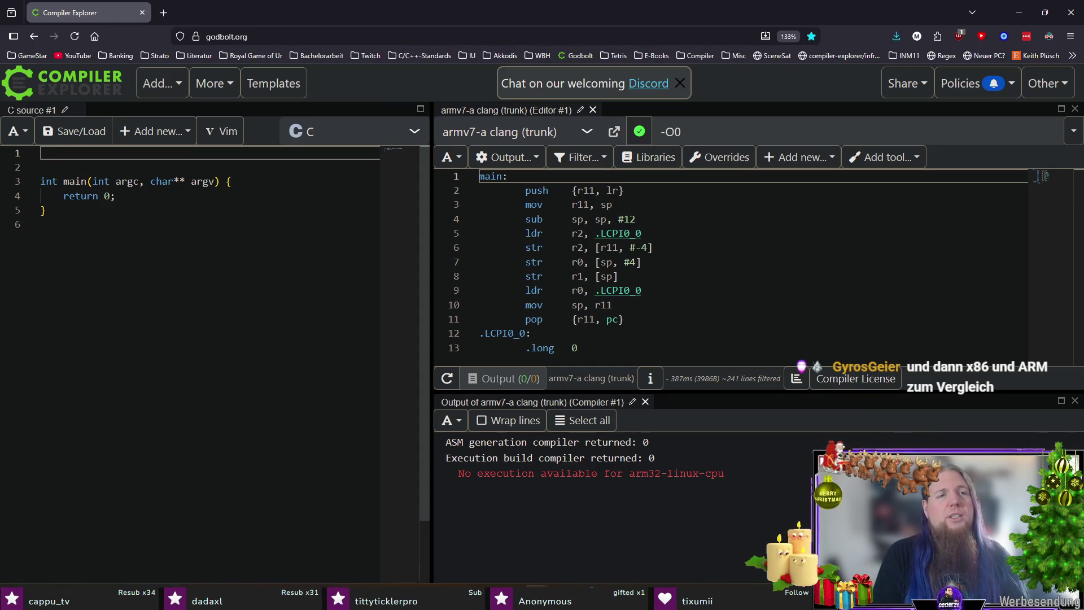
{"action": "type", "text": "int a"}
{"action": "type", "text": "dd(int a, int b)"}
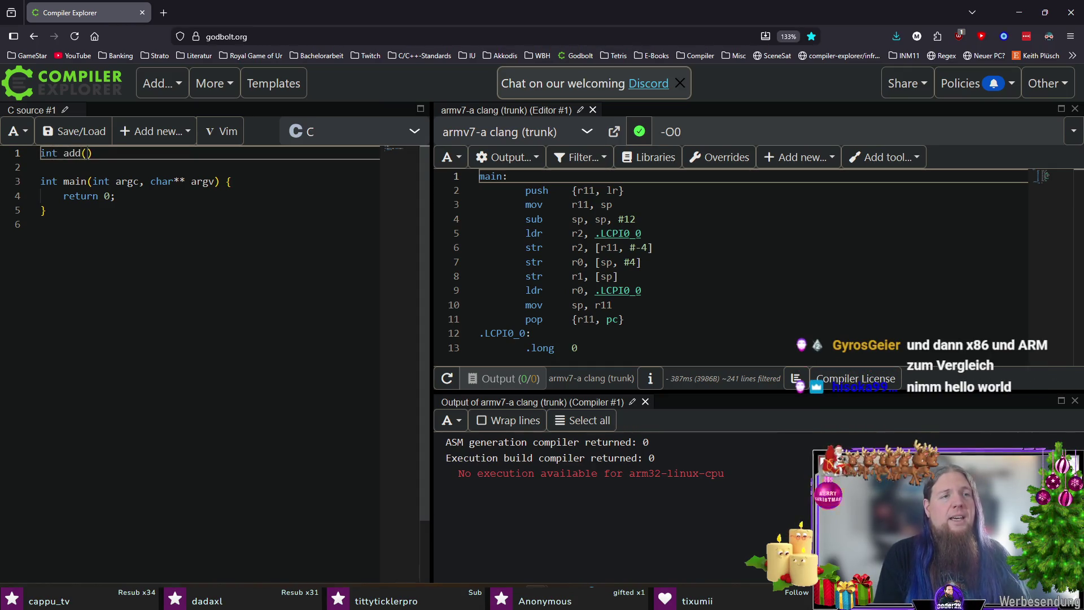
{"action": "type", "text": " {"}
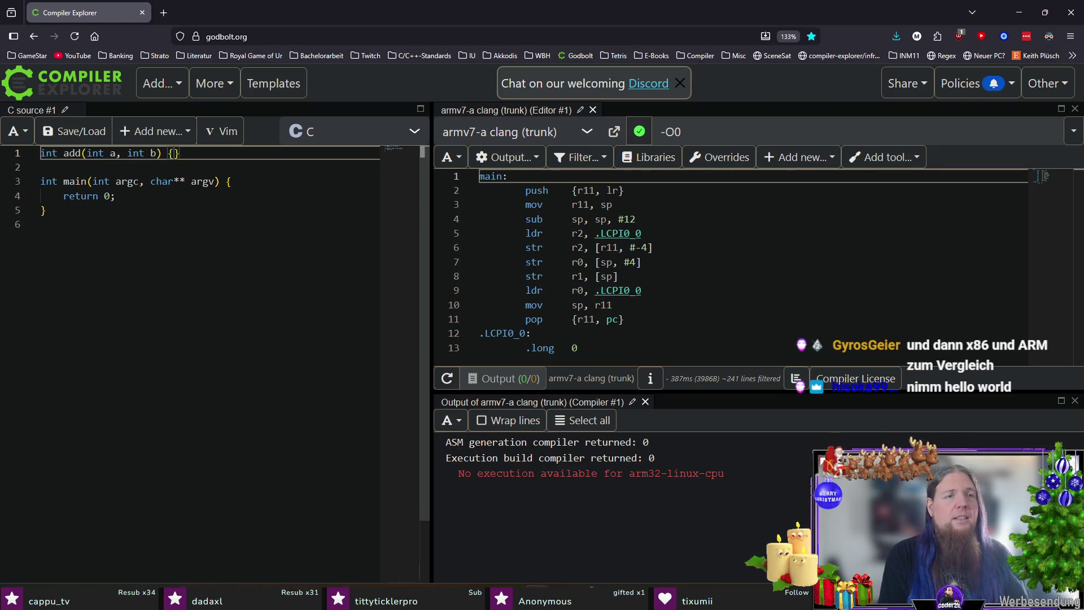
Give add the body 'return a + b;' and make main return add(argv[1][0] - '0', argv[2][0] - '0');.
{"action": "key", "text": "Return"}
{"action": "type", "text": "return a + b;"}
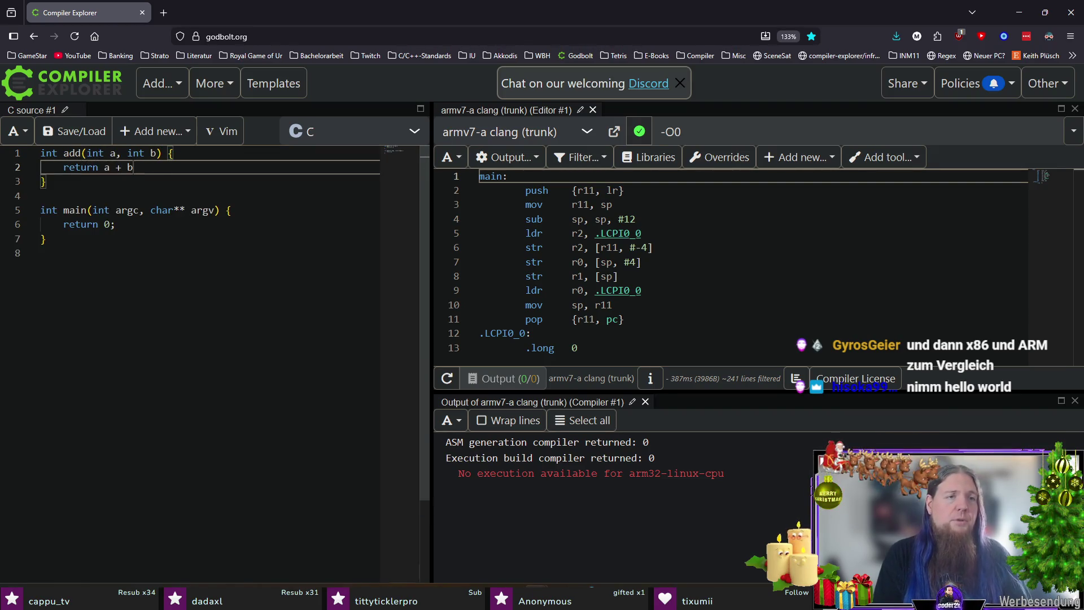
{"action": "key", "text": "Down"}
{"action": "key", "text": "Down"}
{"action": "key", "text": "Down"}
{"action": "key", "text": "BackSpace"}
{"action": "key", "text": "BackSpace"}
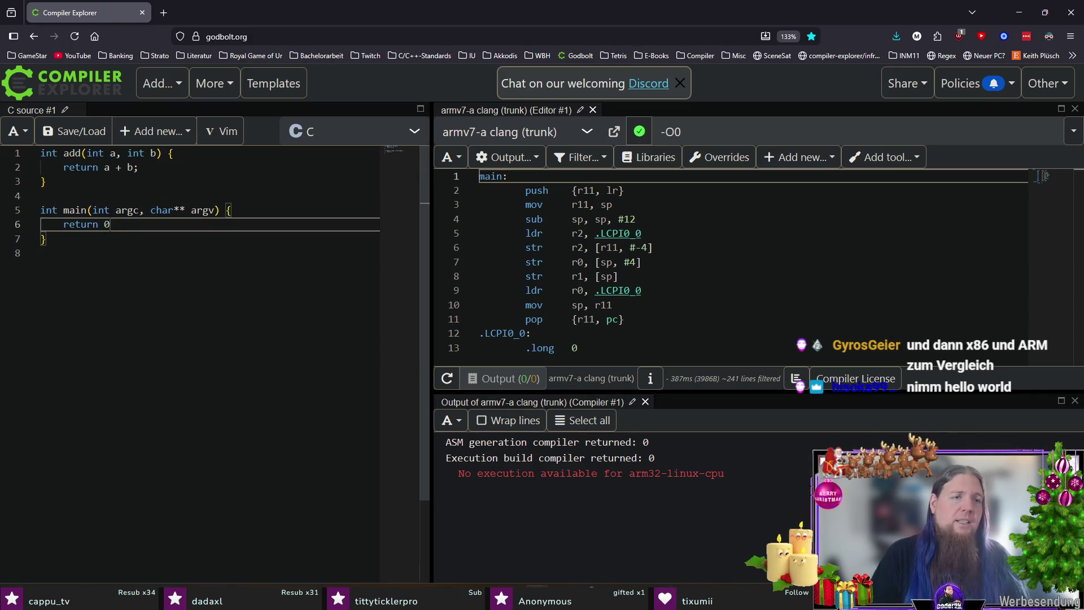
{"action": "type", "text": "add("}
{"action": "type", "text": "argv["}
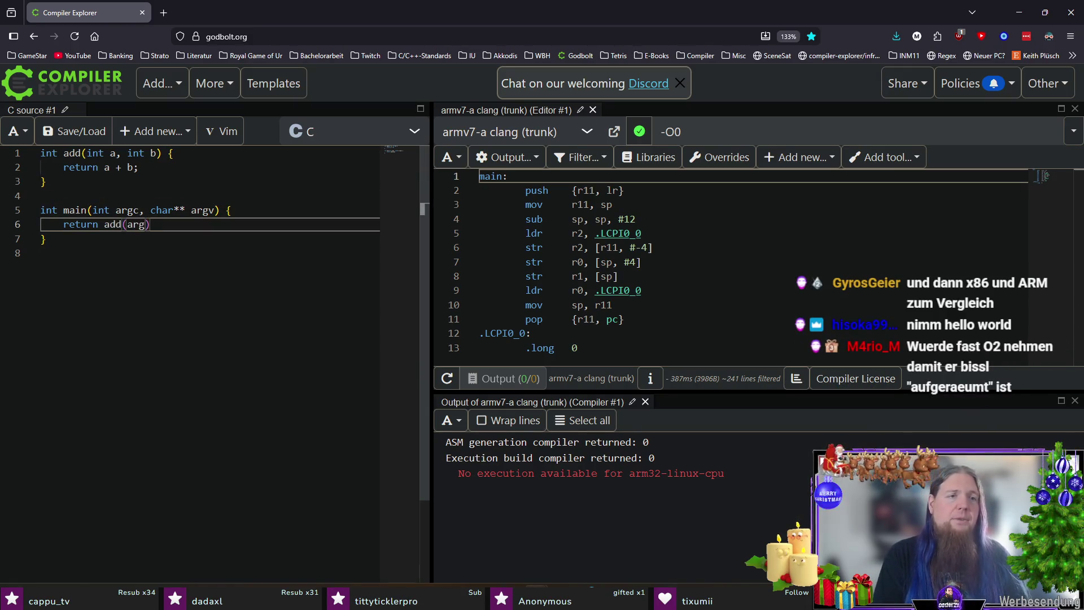
{"action": "type", "text": "1][0]"}
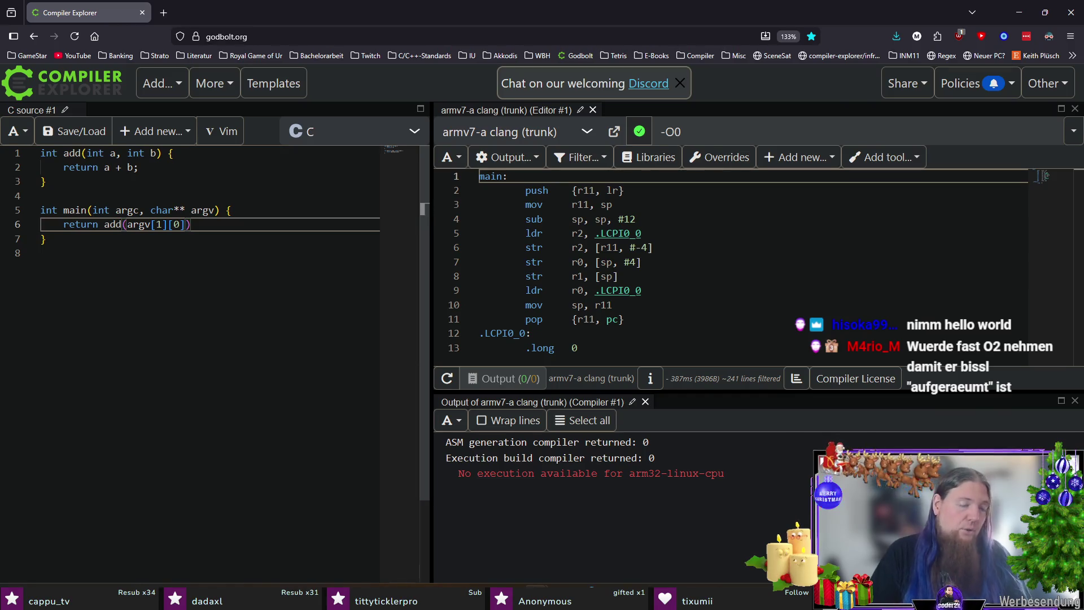
{"action": "type", "text": " - '0'"}
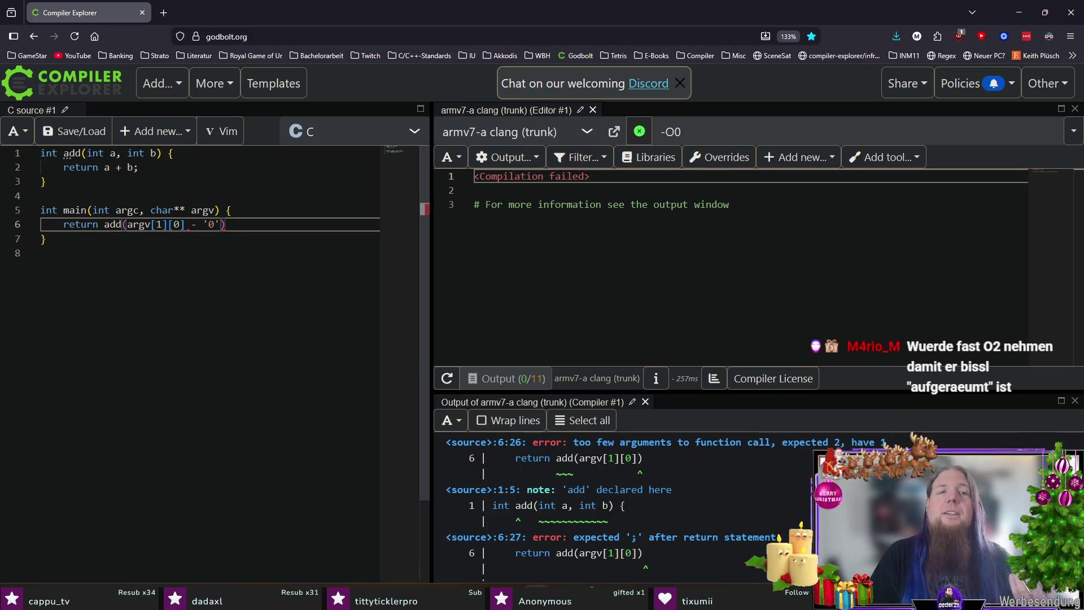
{"action": "type", "text": ", "}
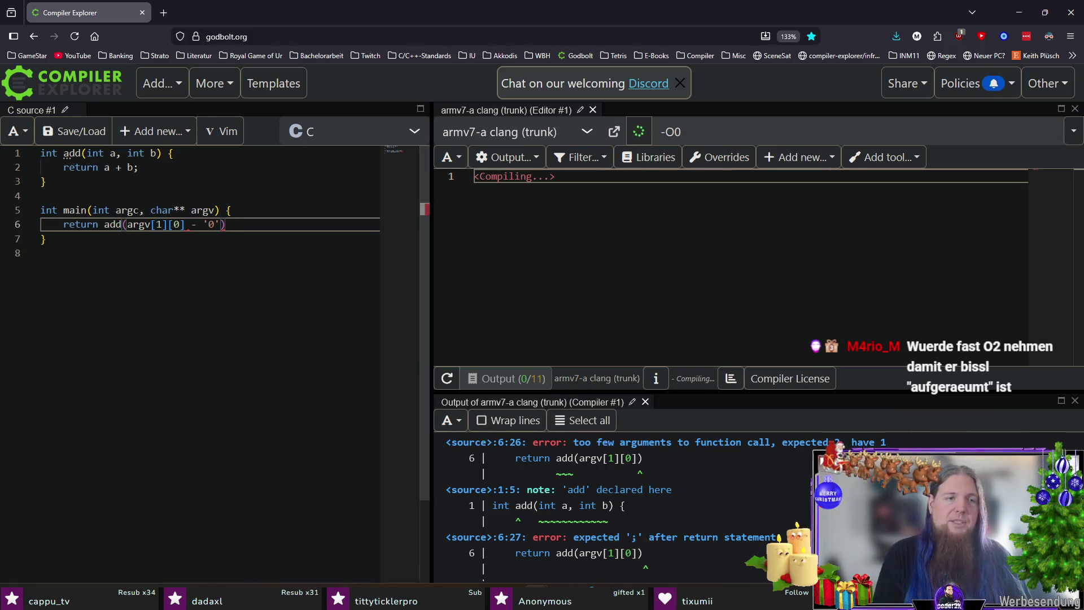
{"action": "type", "text": "argv[2]["}
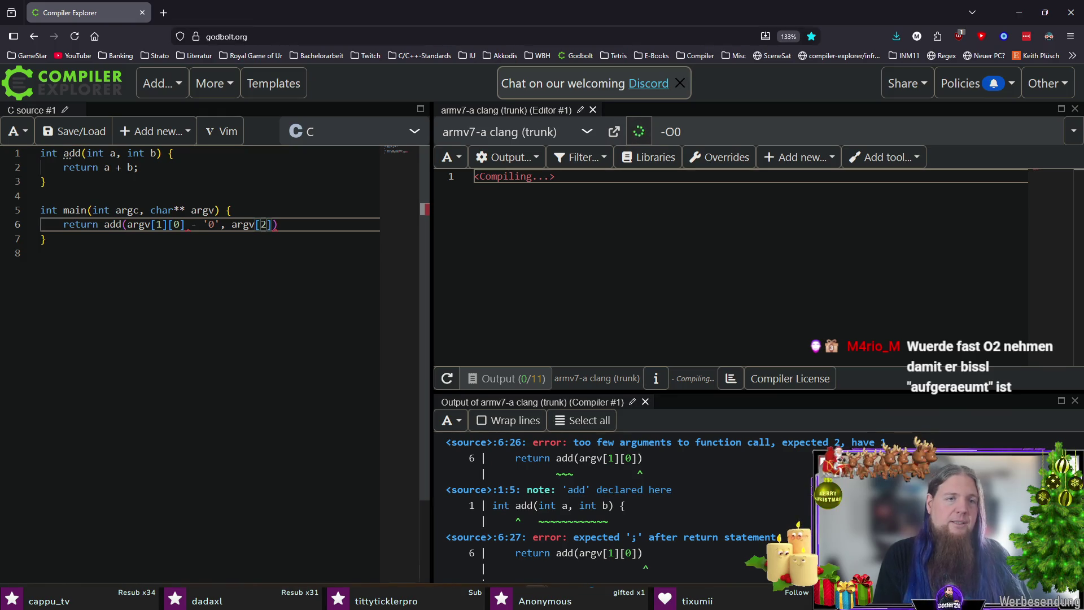
{"action": "type", "text": "0] - '0ß"}
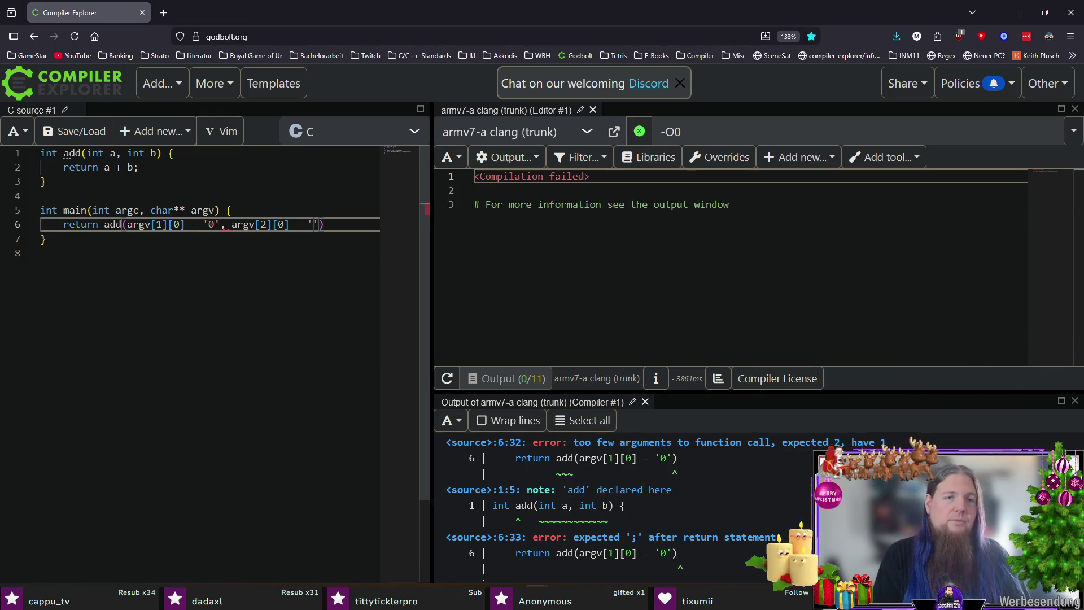
{"action": "key", "text": "BackSpace"}
{"action": "key", "text": "End"}
{"action": "type", "text": ";"}
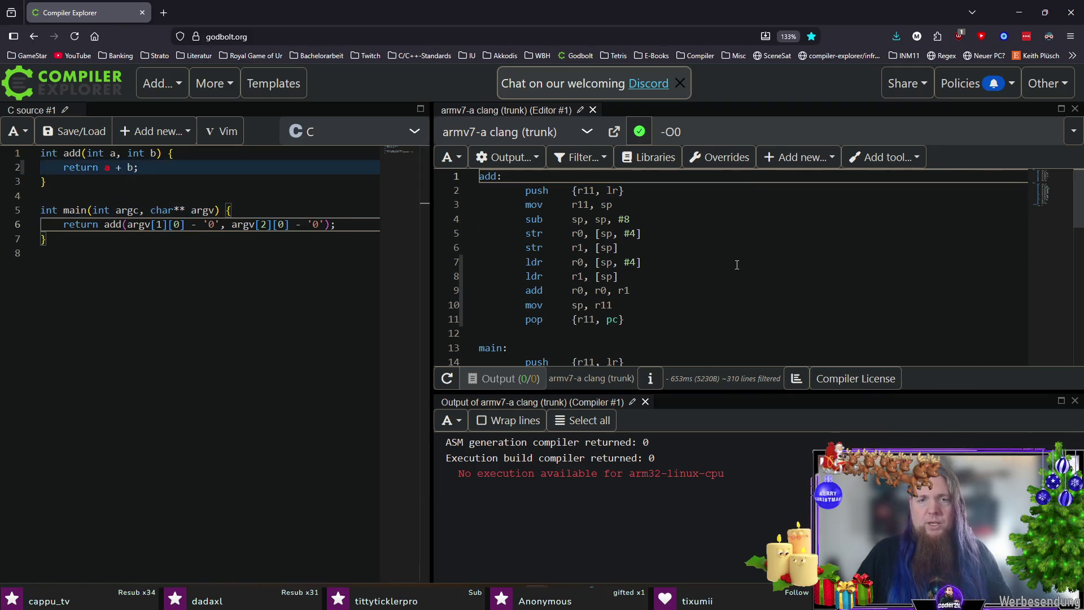
{"action": "scroll", "coordinate": [751, 260], "scroll_direction": "down", "scroll_amount": 10}
{"action": "scroll", "coordinate": [735, 243], "scroll_direction": "up", "scroll_amount": 10}
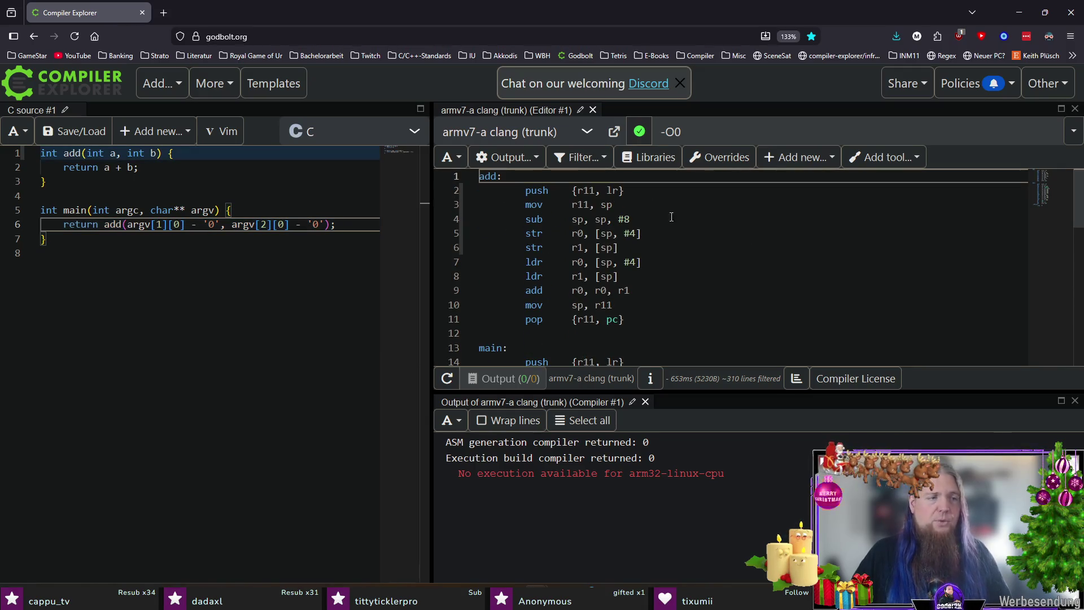
Change the optimization flag from -O0 to -O2 and inspect main's return in the assembly.
{"action": "left_click", "coordinate": [706, 132]}
{"action": "key", "text": "BackSpace"}
{"action": "type", "text": "2"}
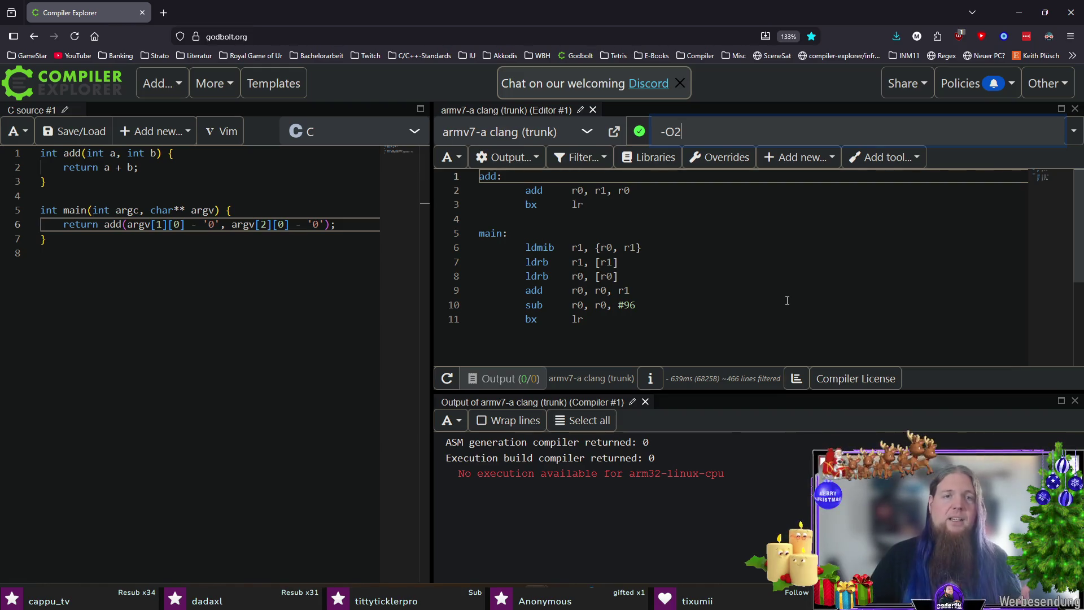
{"action": "left_click", "coordinate": [608, 332]}
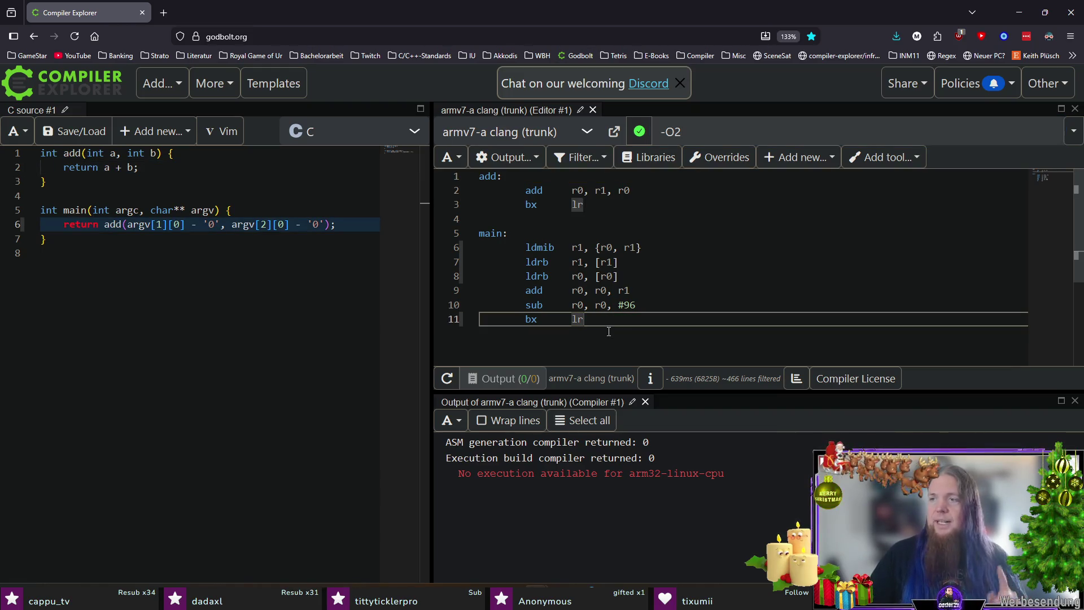
{"action": "key", "text": "ctrl+t"}
Search 'latex minted assembler arm' and read the TeX StackExchange answer on minted for assembly.
{"action": "type", "text": "latex minte"}
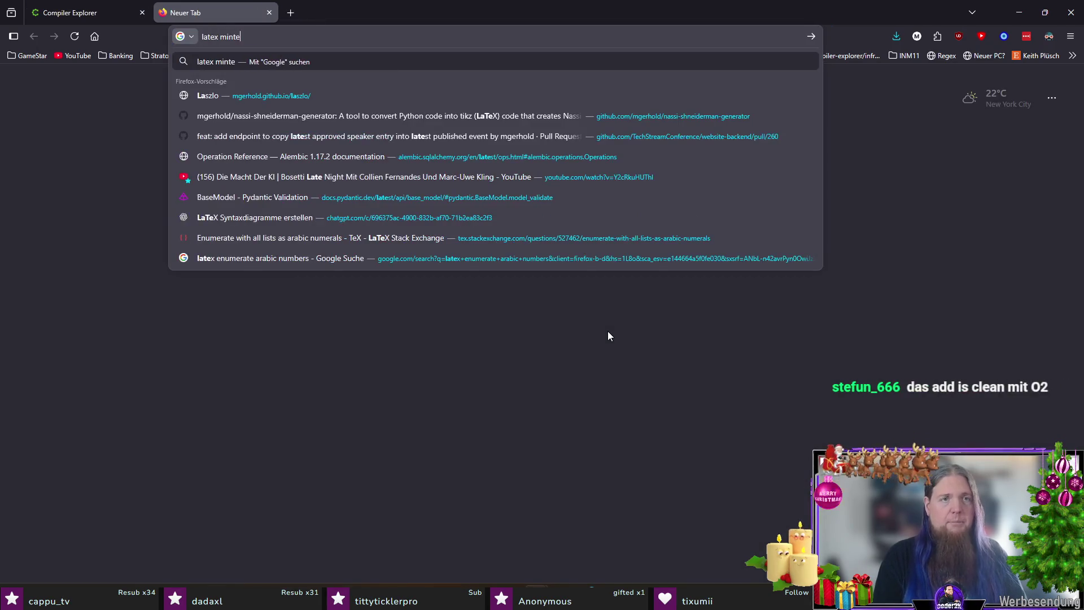
{"action": "type", "text": "d assembl"}
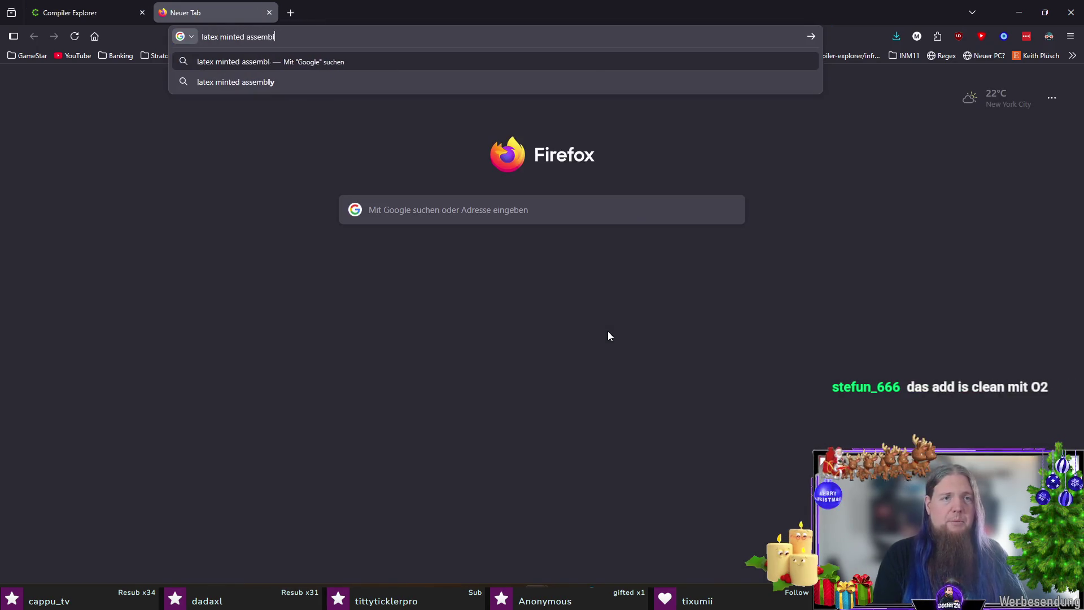
{"action": "type", "text": "er arm"}
{"action": "key", "text": "Return"}
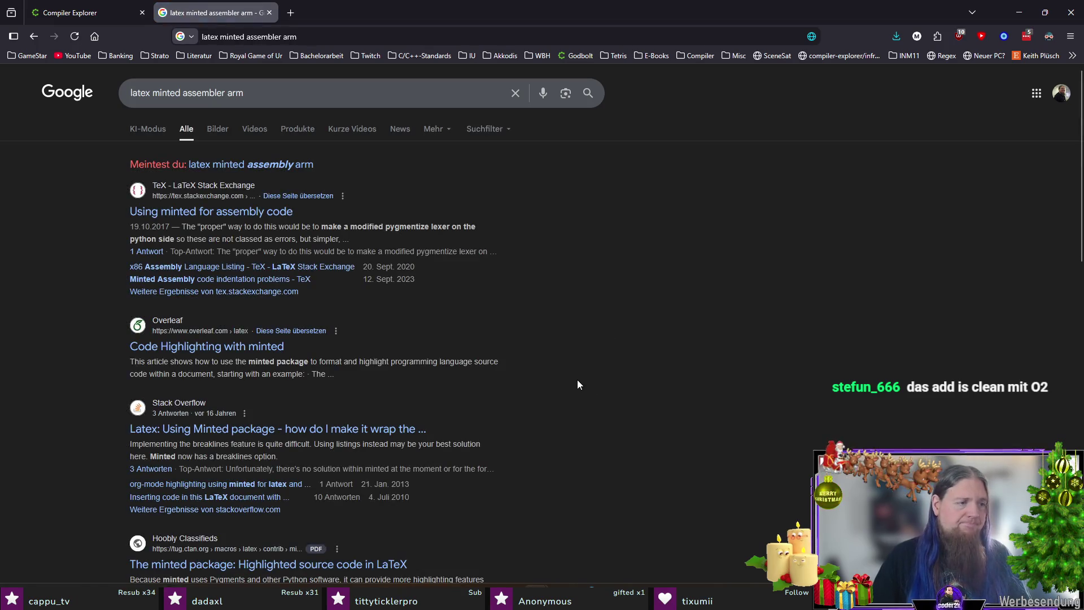
{"action": "left_click", "coordinate": [179, 213]}
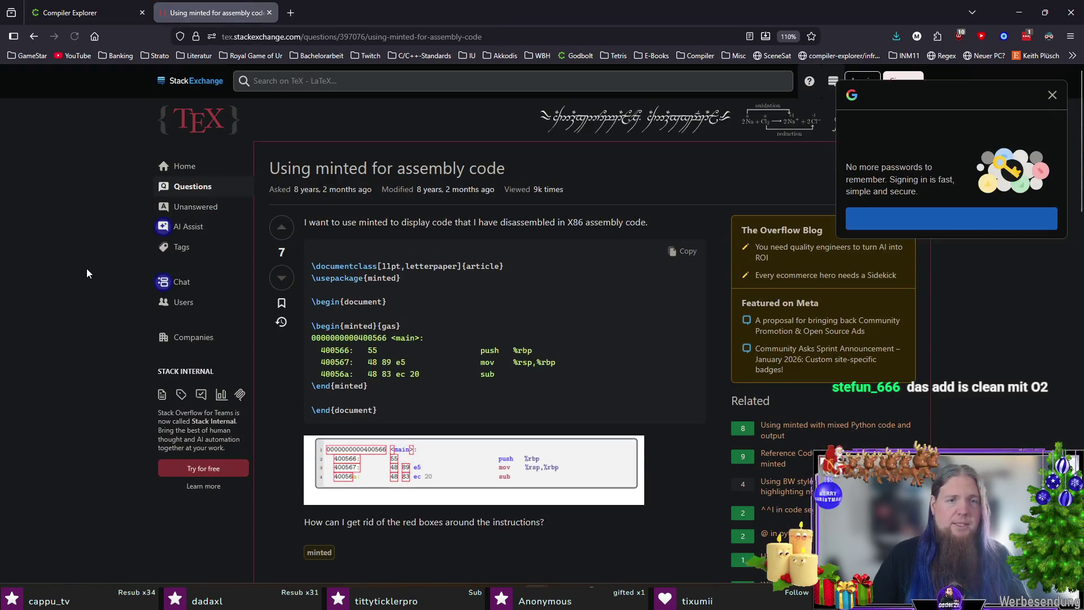
{"action": "scroll", "coordinate": [87, 270], "scroll_direction": "down", "scroll_amount": 10}
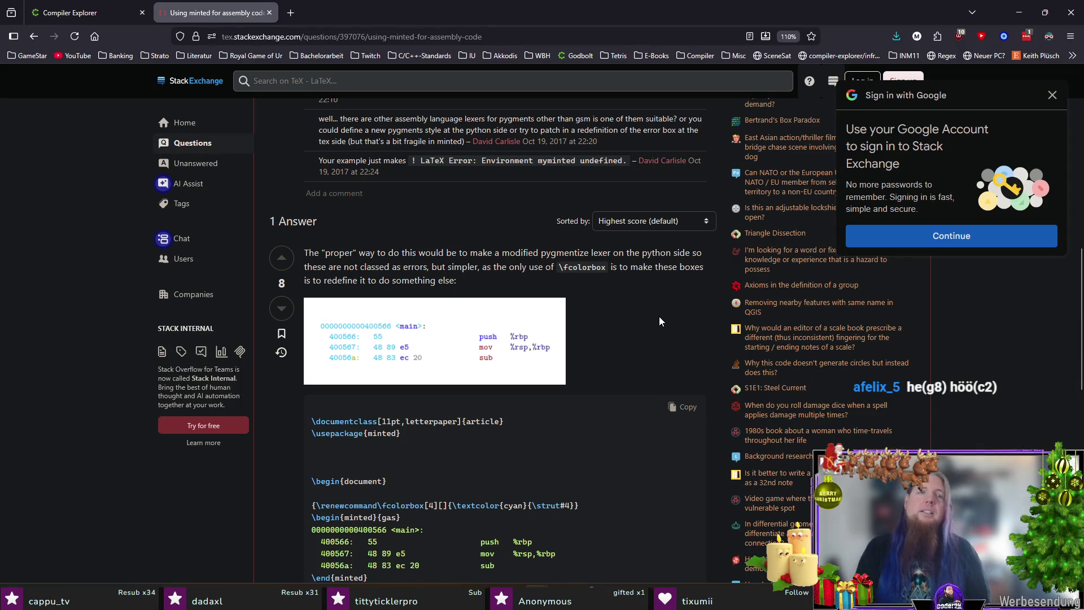
{"action": "scroll", "coordinate": [144, 366], "scroll_direction": "down", "scroll_amount": 3}
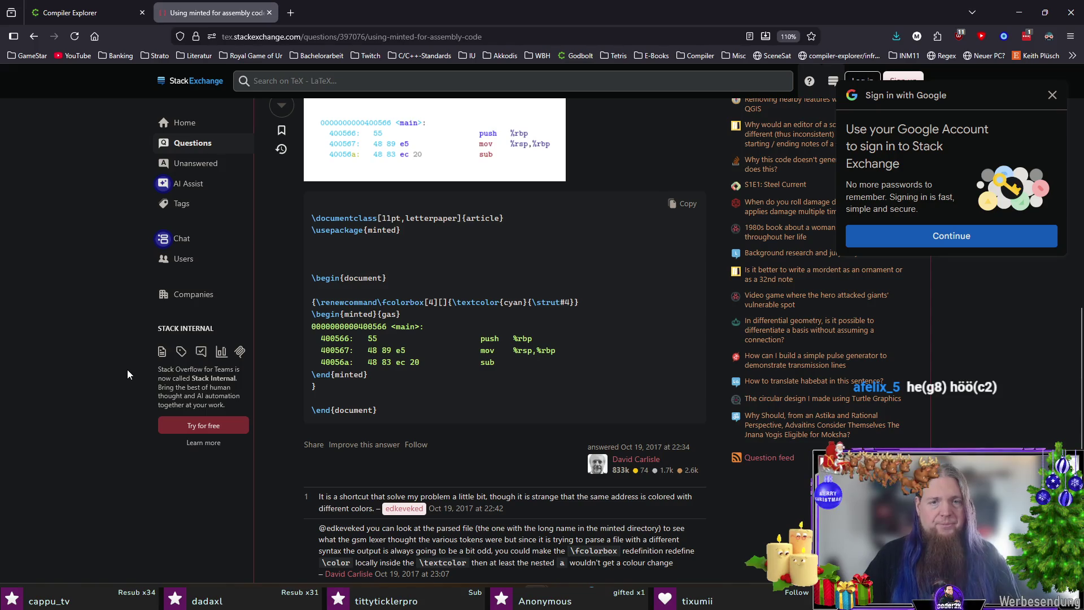
{"action": "scroll", "coordinate": [123, 375], "scroll_direction": "down", "scroll_amount": 3}
{"action": "scroll", "coordinate": [119, 375], "scroll_direction": "up", "scroll_amount": 12}
Select all of the generated ARM assembly in Compiler Explorer.
{"action": "key", "text": "ctrl+Tab"}
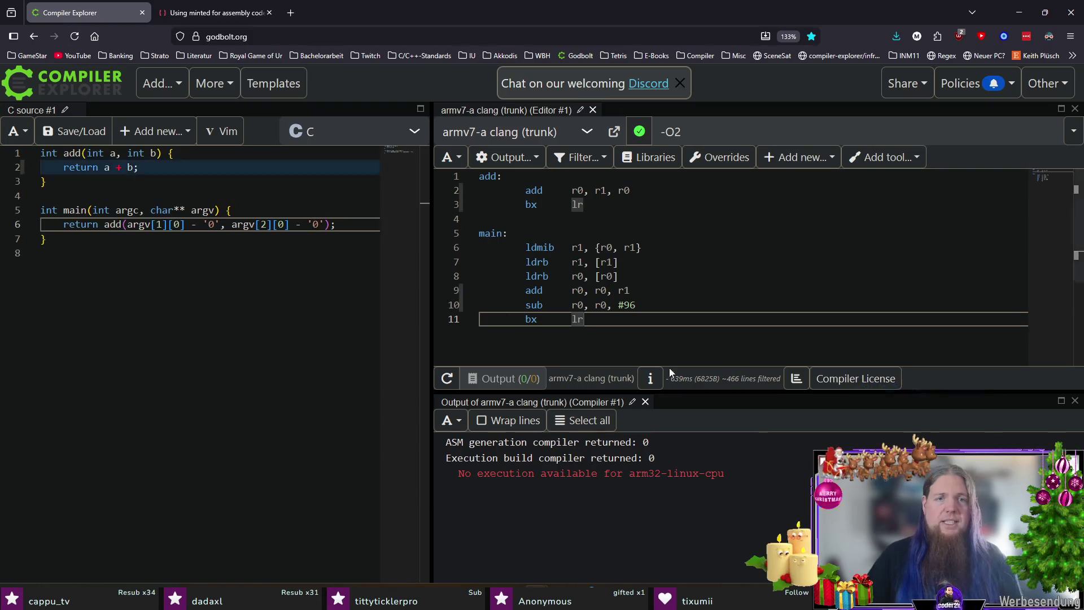
{"action": "key", "text": "ctrl+a"}
{"action": "key", "text": "alt+Tab"}
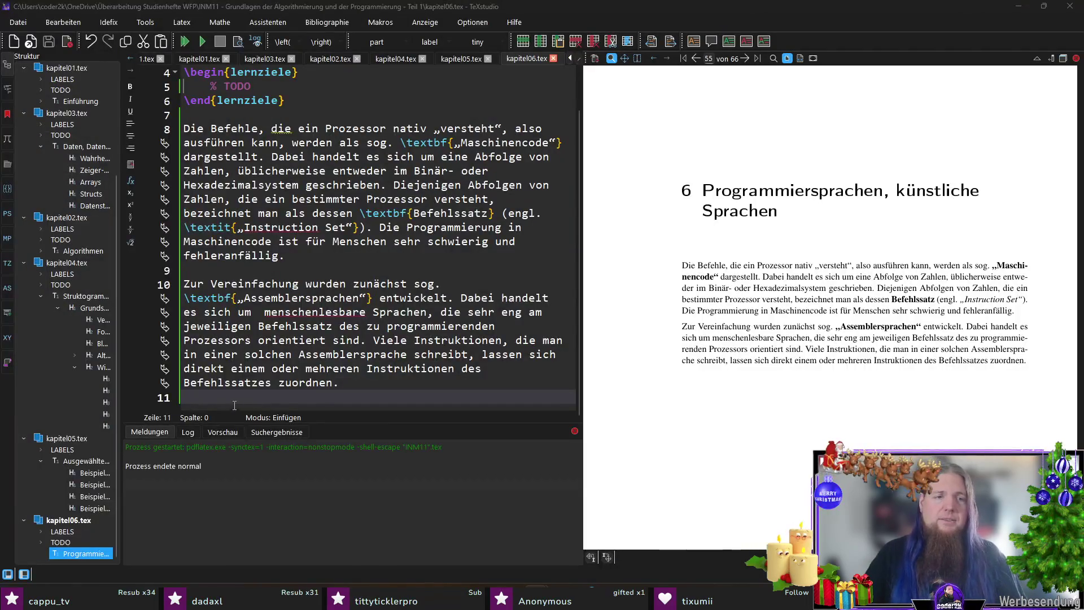
Search kapitel02.tex for 'mint' to look for an earlier minted example.
{"action": "key", "text": "Down"}
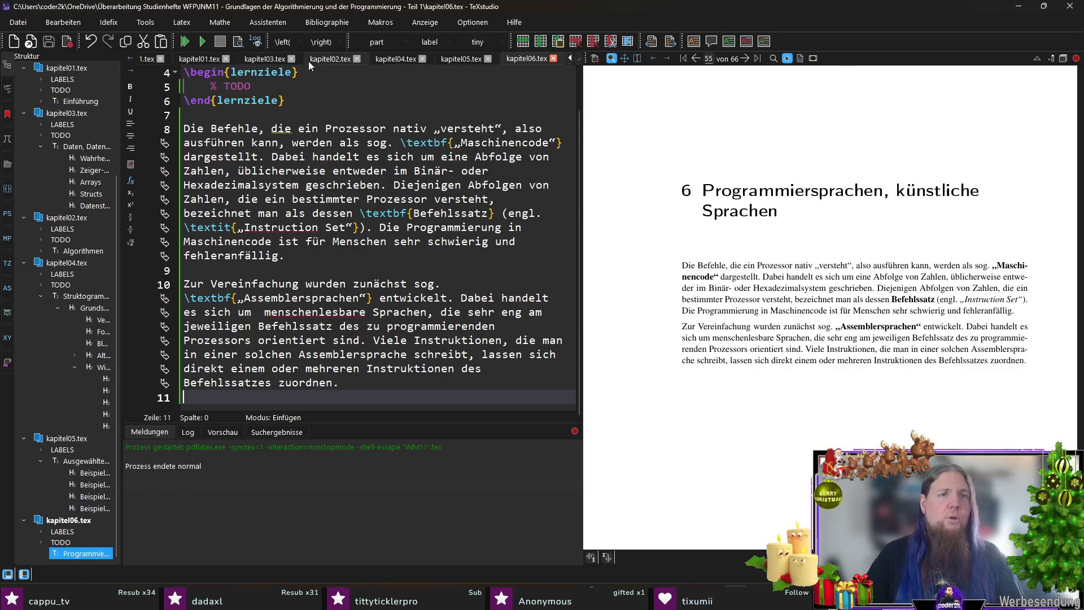
{"action": "left_click", "coordinate": [330, 59]}
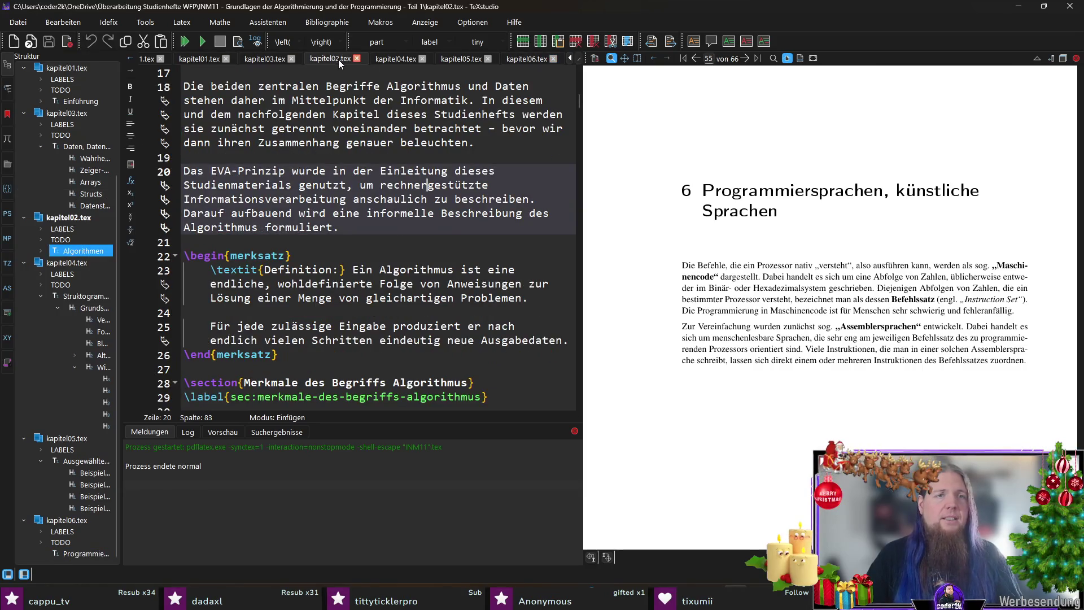
{"action": "left_click", "coordinate": [369, 250]}
{"action": "key", "text": "ctrl+f"}
{"action": "type", "text": "mint"}
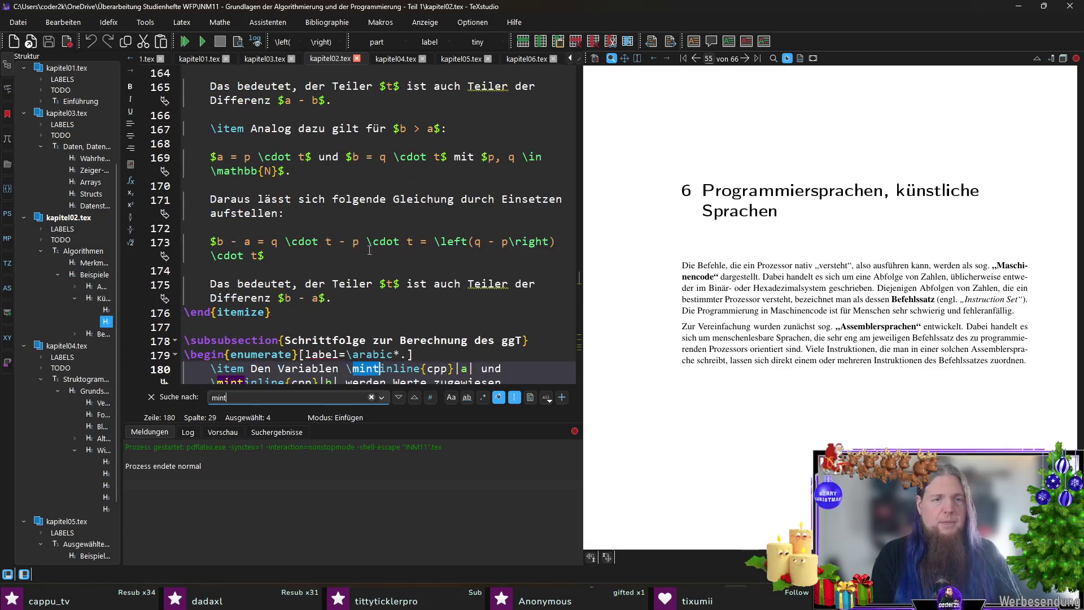
{"action": "scroll", "coordinate": [369, 250], "scroll_direction": "down", "scroll_amount": 4}
{"action": "key", "text": "Return"}
{"action": "scroll", "coordinate": [398, 290], "scroll_direction": "down", "scroll_amount": 1}
{"action": "key", "text": "Return"}
{"action": "key", "text": "Return"}
{"action": "key", "text": "Return"}
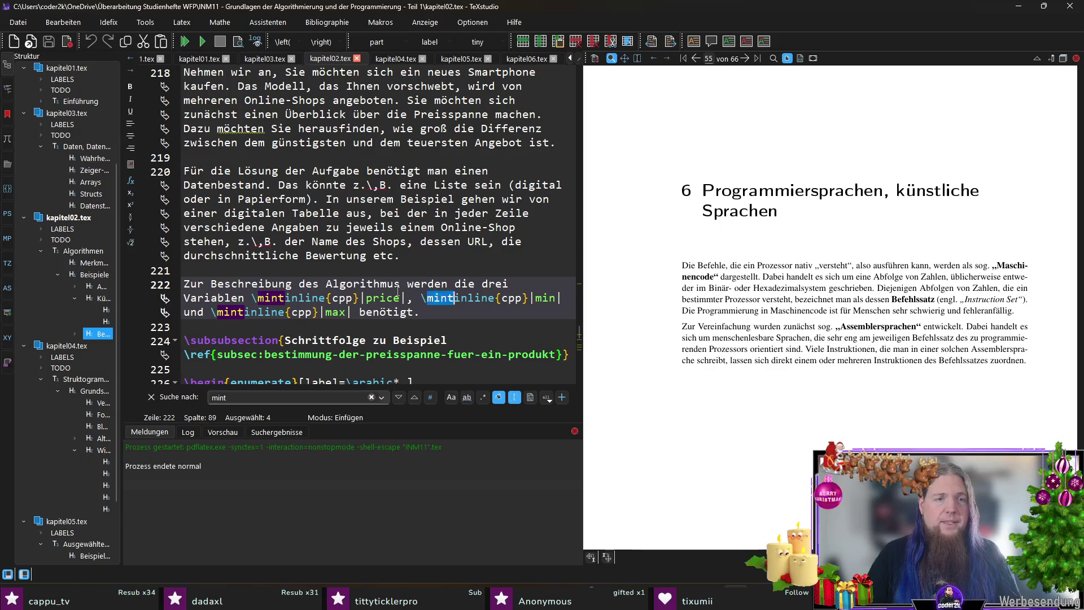
{"action": "key", "text": "Return"}
{"action": "key", "text": "Return"}
{"action": "key", "text": "Return"}
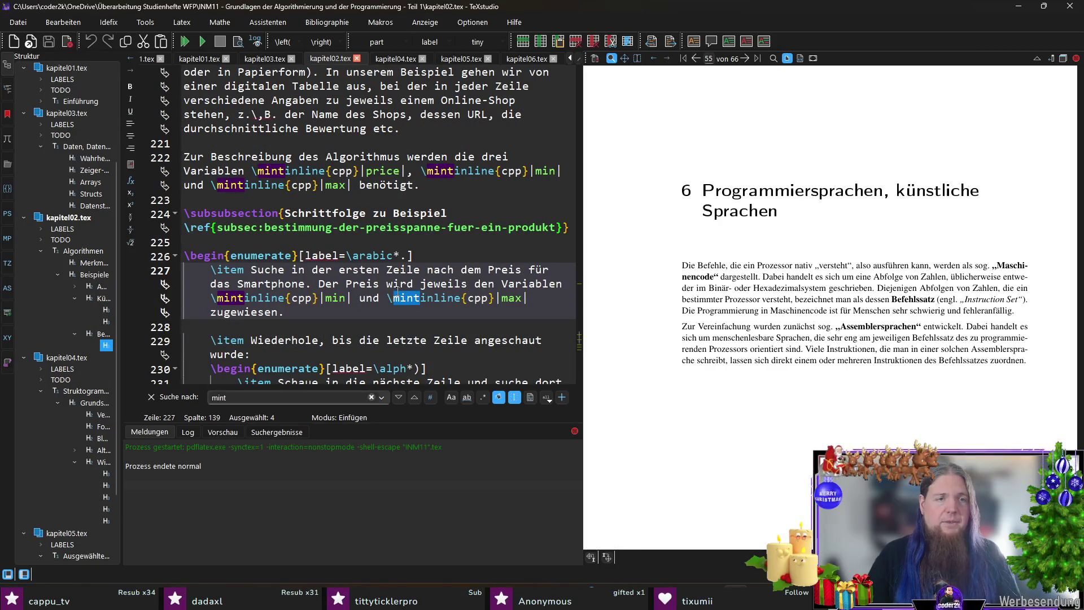
{"action": "key", "text": "Return"}
{"action": "key", "text": "Return"}
{"action": "key", "text": "Return"}
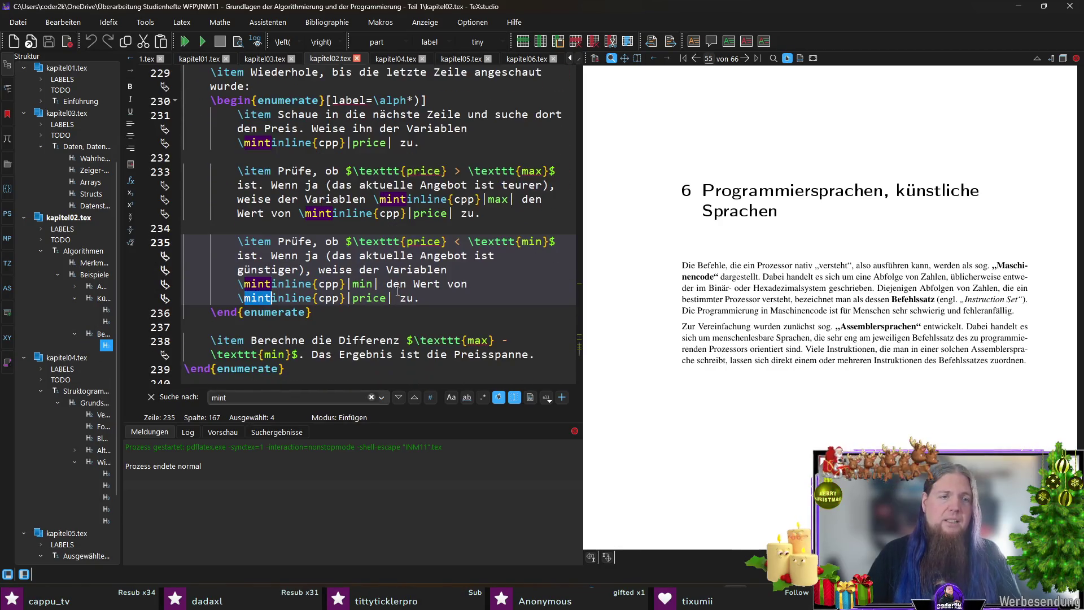
{"action": "key", "text": "Escape"}
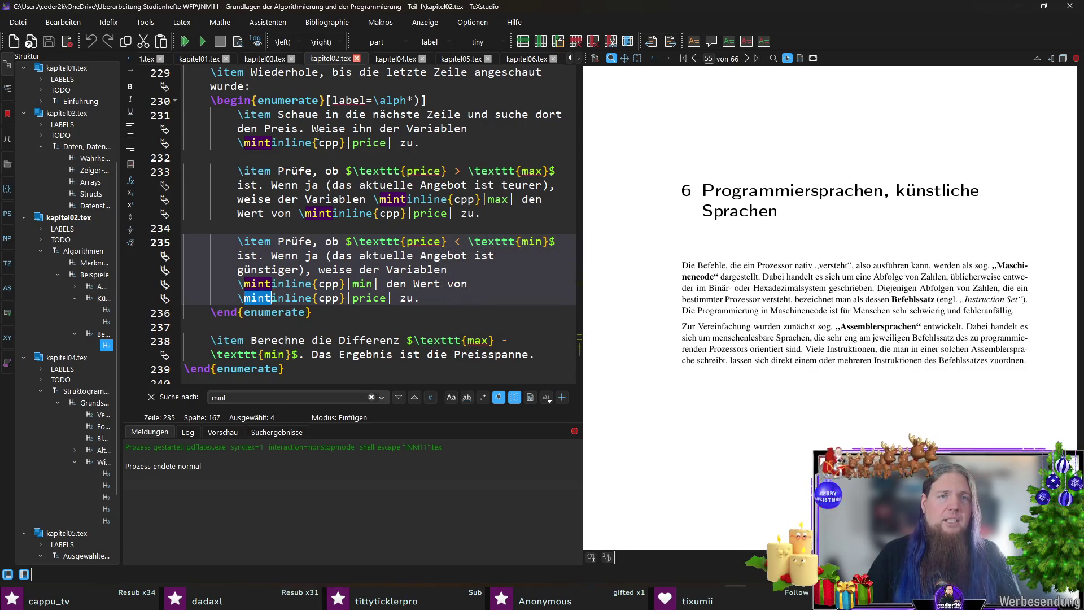
Find the \begin{code}…\end{code} block in kapitel01.tex via a 'mint' search and select it.
{"action": "left_click", "coordinate": [198, 58]}
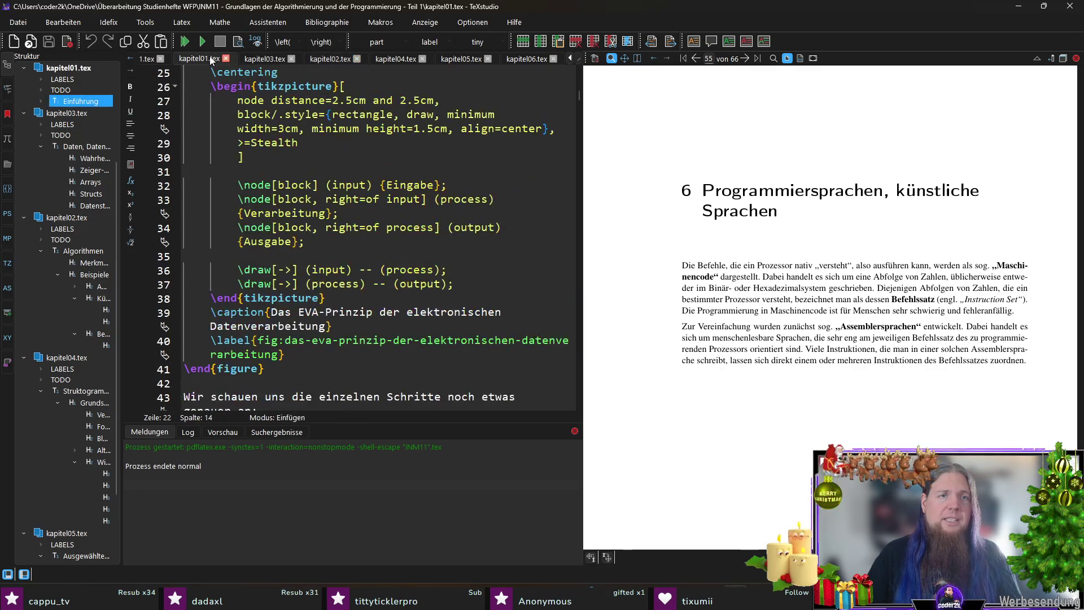
{"action": "key", "text": "ctrl+f"}
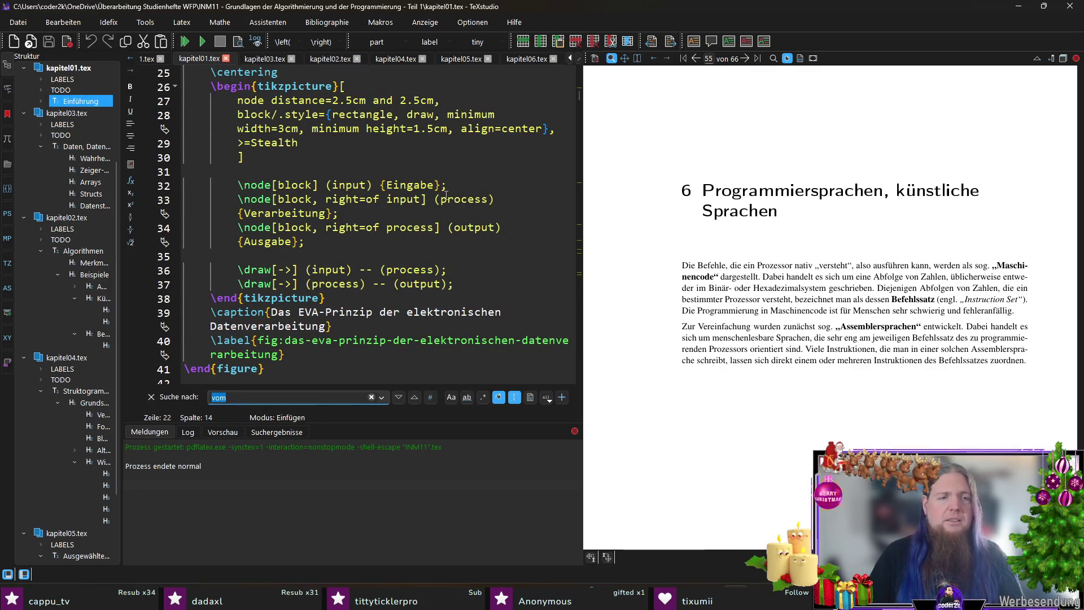
{"action": "type", "text": "mint"}
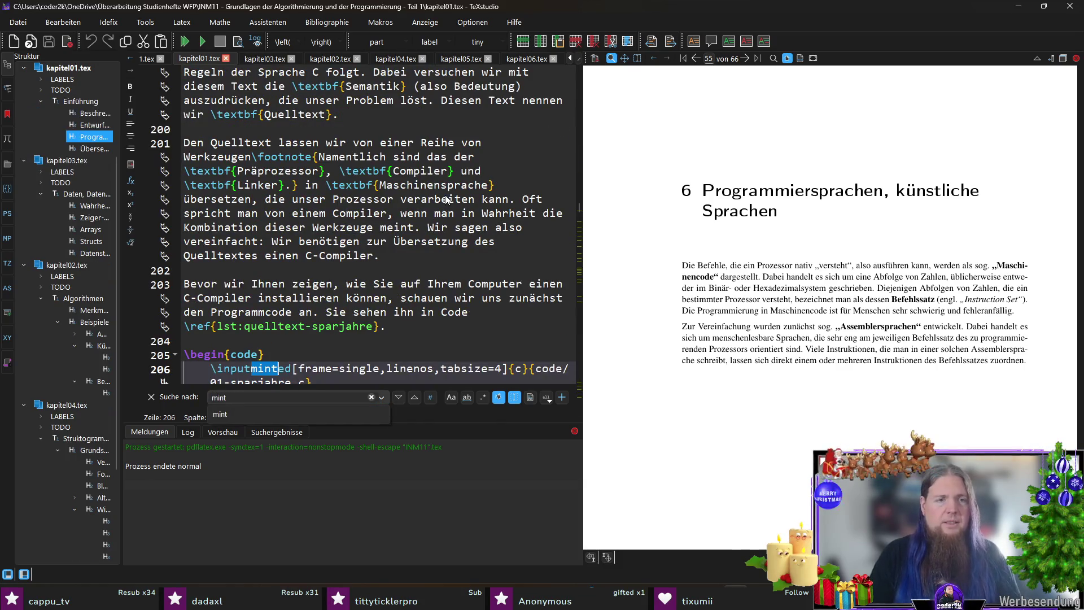
{"action": "left_click", "coordinate": [325, 297]}
{"action": "scroll", "coordinate": [316, 265], "scroll_direction": "down", "scroll_amount": 4}
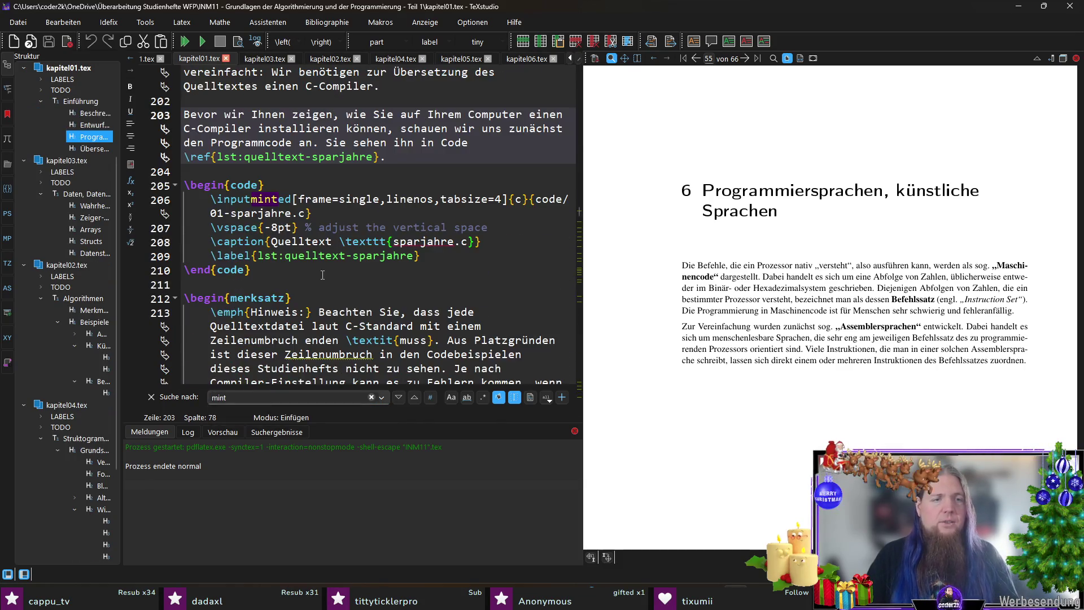
{"action": "left_click", "coordinate": [266, 269]}
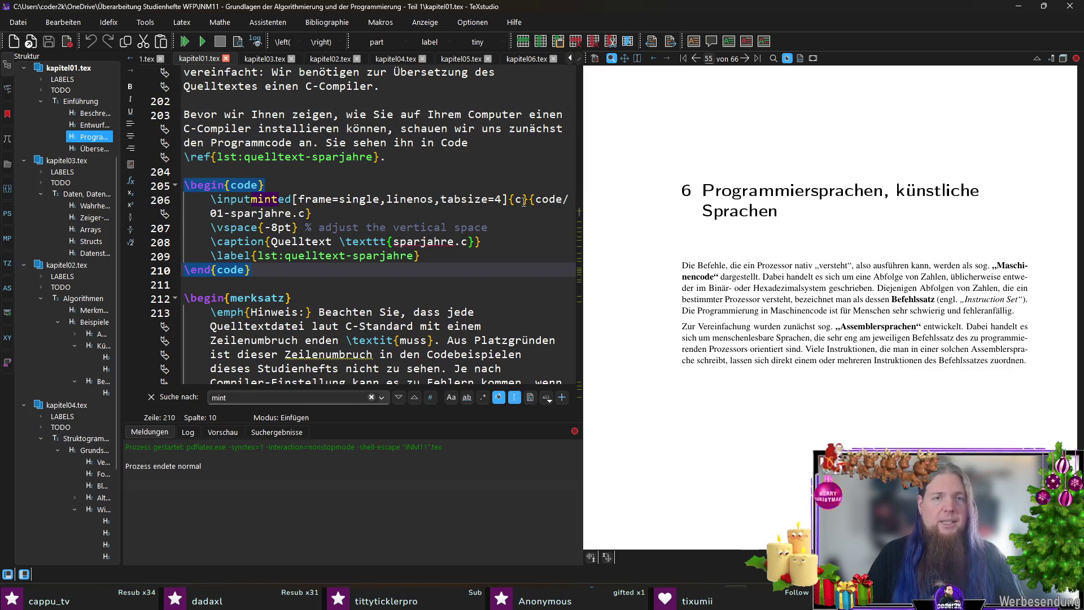
{"action": "left_click", "coordinate": [160, 177], "text": "shift"}
{"action": "left_click", "coordinate": [161, 184], "text": "shift"}
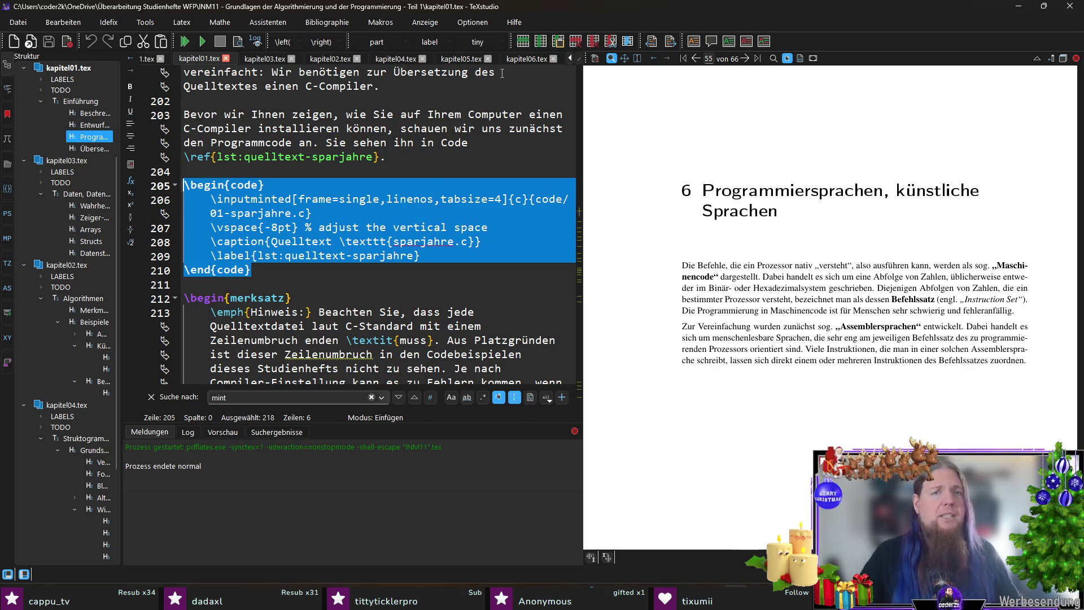
{"action": "left_click", "coordinate": [527, 59]}
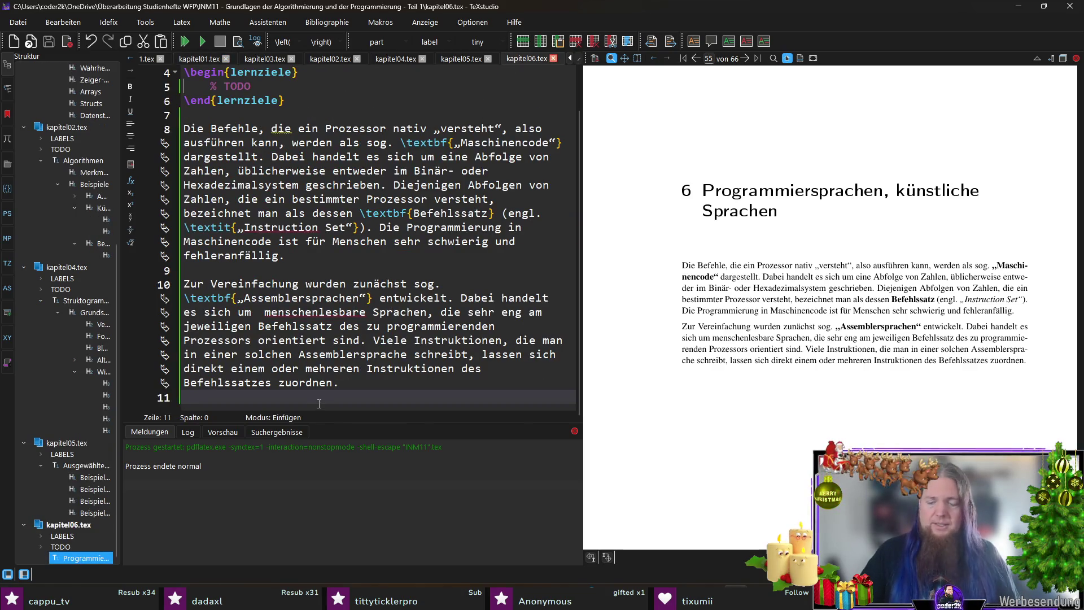
Paste the copied code block on a new line after line 11 of kapitel06.tex.
{"action": "key", "text": "Return"}
{"action": "type", "text": "\\begin{code}     \\inputminted[frame=single,linenos,tabsize=4]{c}{code/01-sparjahre.c}     \\vspace{-8pt} % adjust the vertical space     \\caption{Quelltext \\texttt{sparjahre.c}}     \\label{lst:quelltext-sparjahre} \\end{code}"}
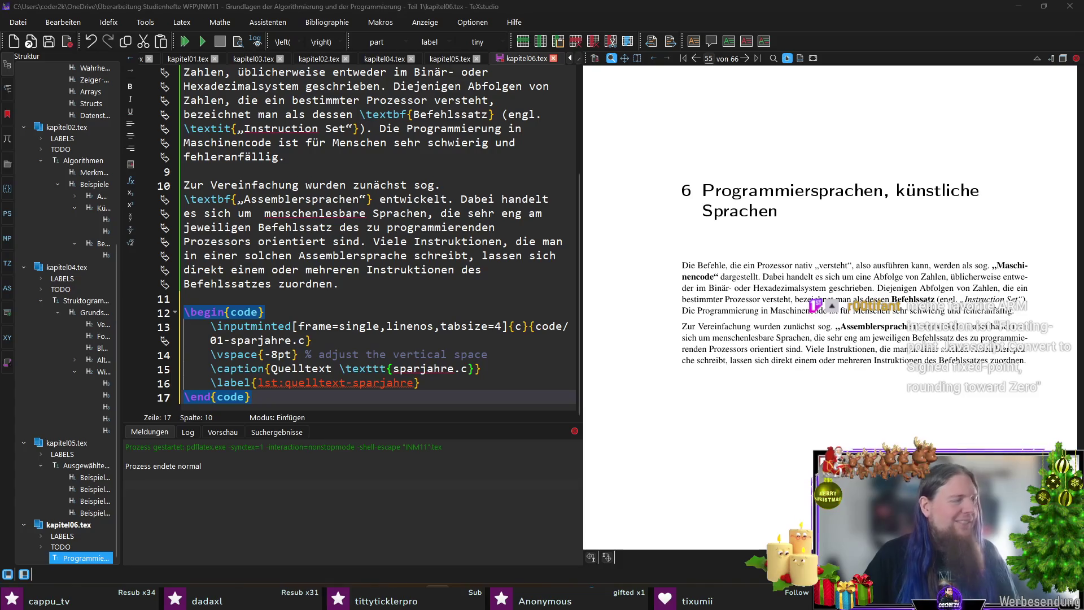
{"action": "key", "text": "alt+Tab"}
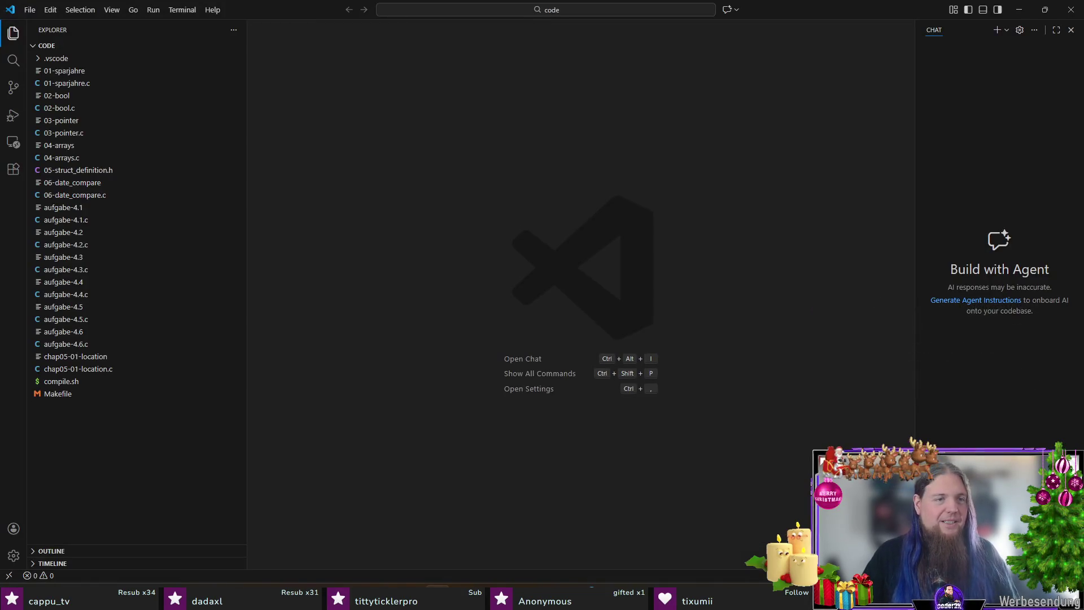
Create chap06-01-assembly.asm, paste the add/main ARM assembly with a trailing newline, and save.
{"action": "double_click", "coordinate": [154, 470]}
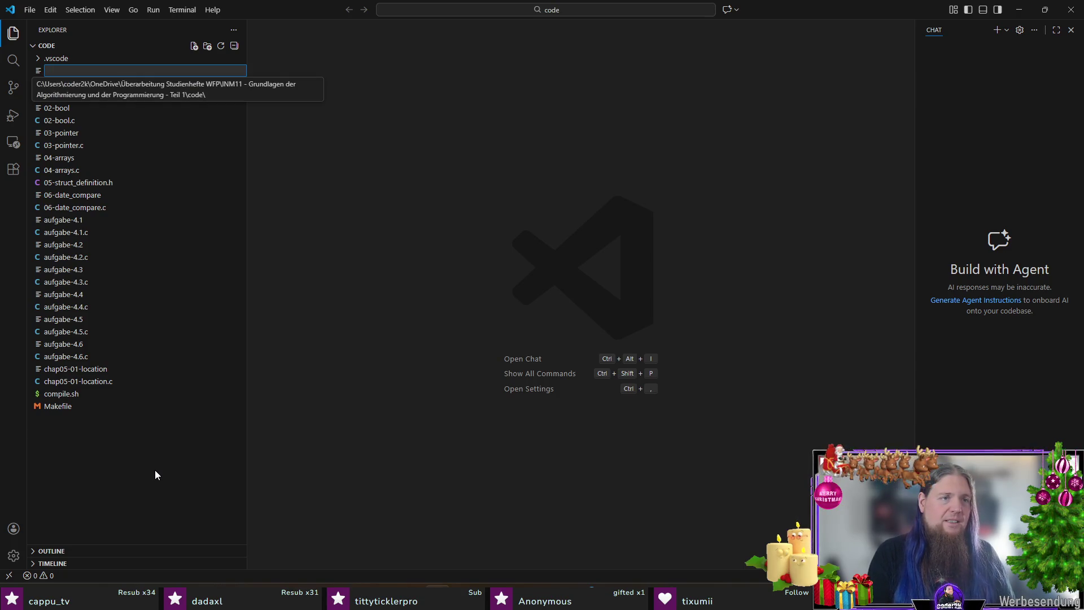
{"action": "type", "text": "chap"}
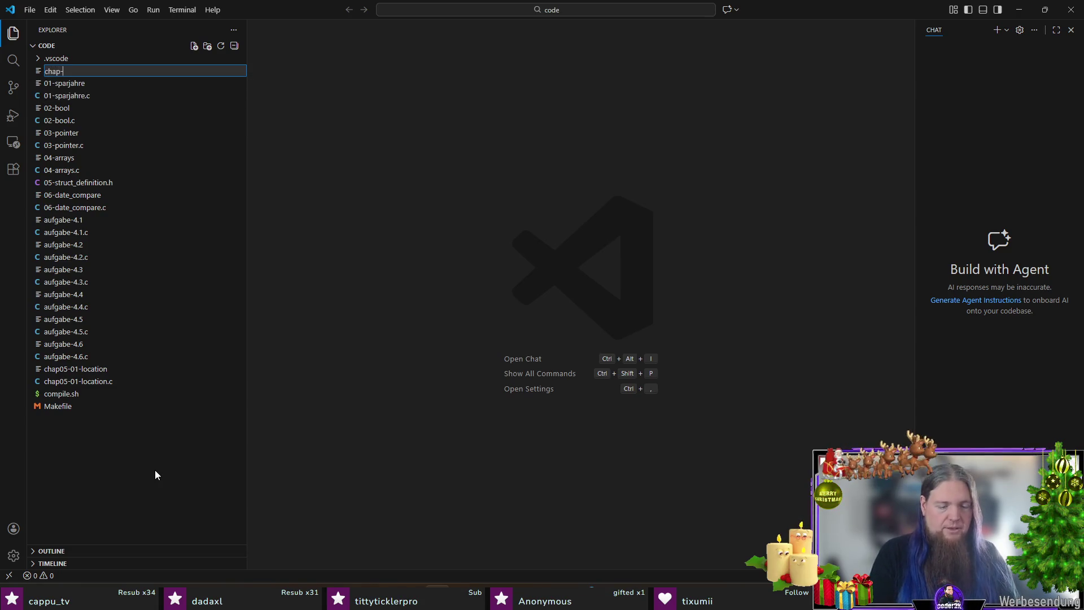
{"action": "type", "text": "06-01-"}
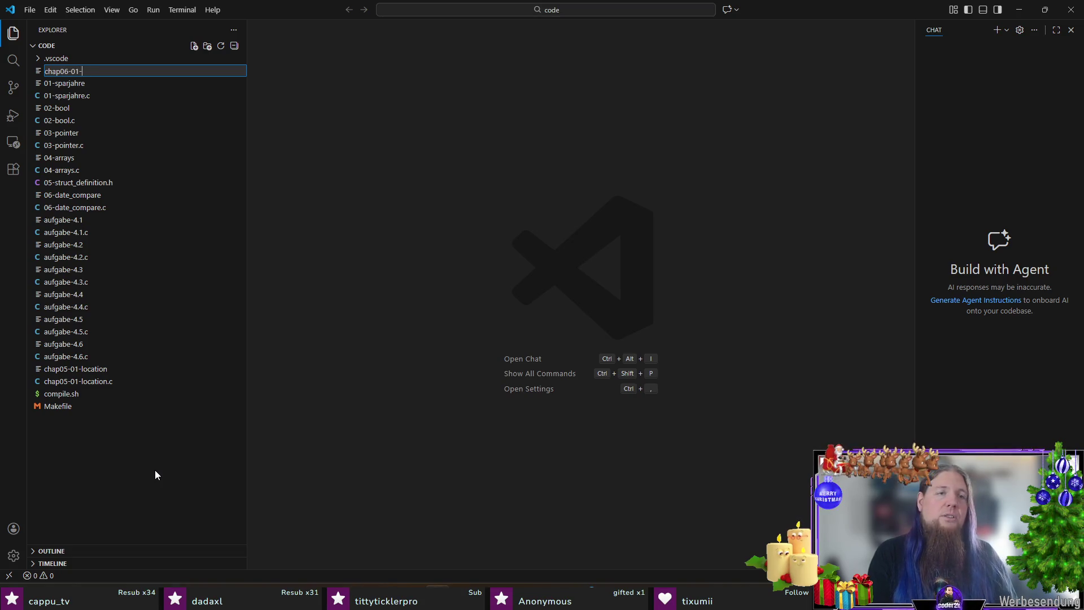
{"action": "type", "text": "assembl"}
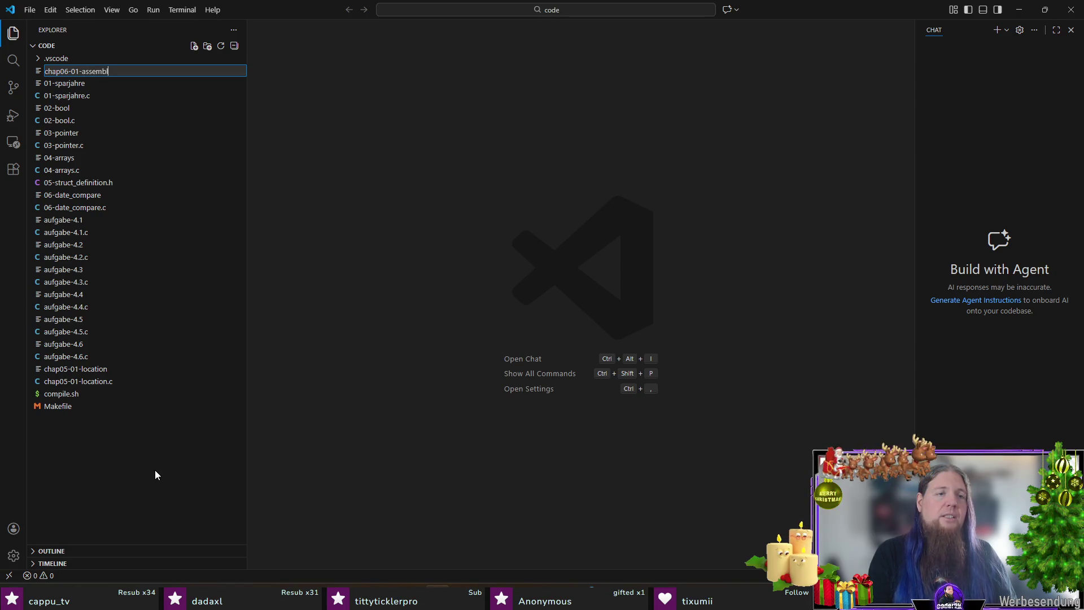
{"action": "type", "text": "y.asm"}
{"action": "key", "text": "Return"}
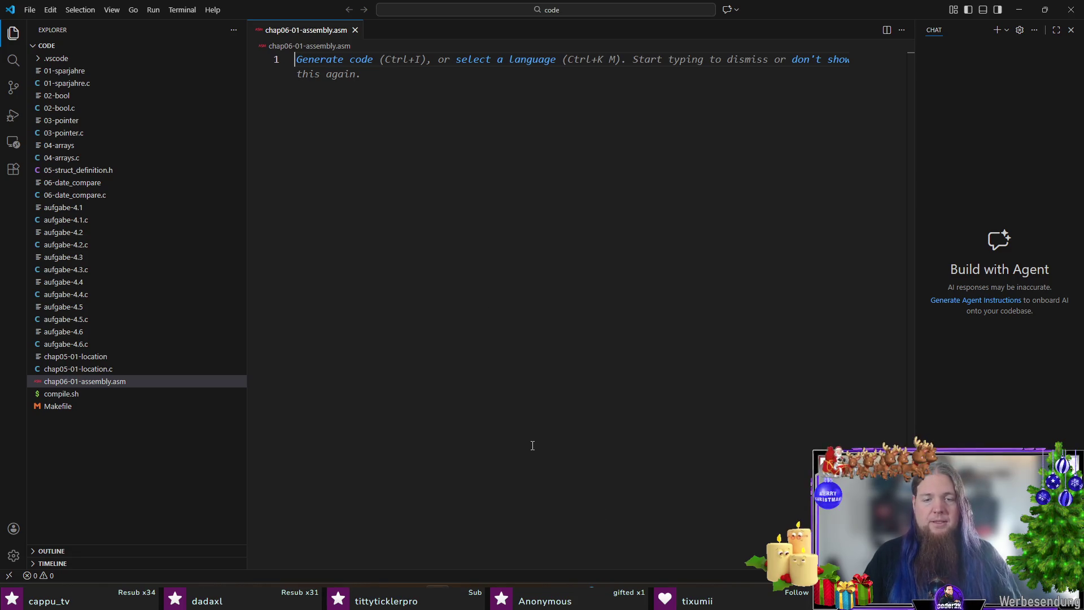
{"action": "mouse_move", "coordinate": [535, 600]}
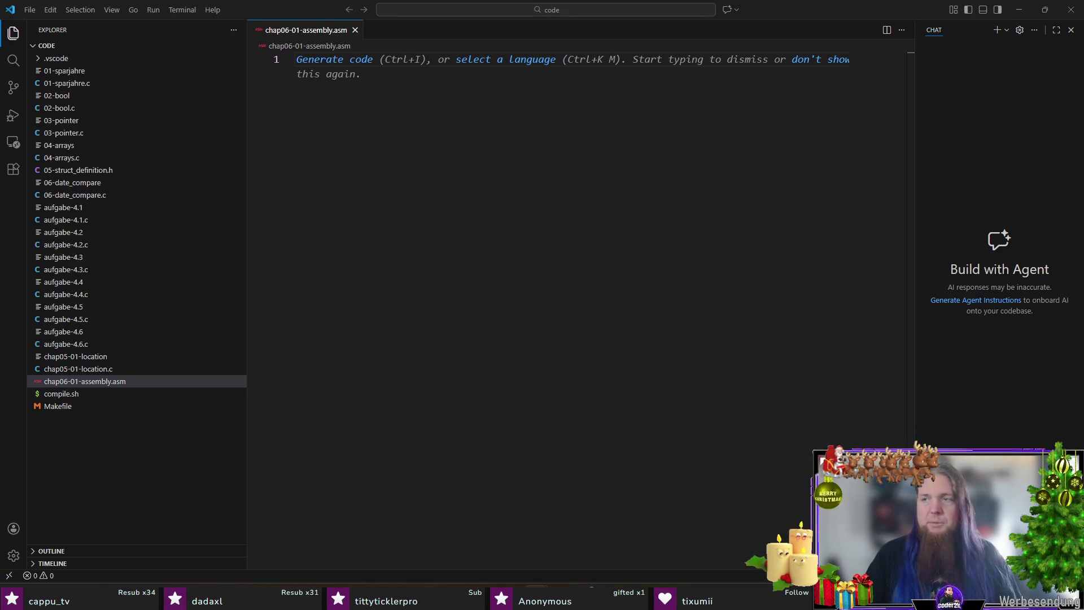
{"action": "key", "text": "ctrl+v"}
{"action": "key", "text": "Return"}
{"action": "key", "text": "ctrl+s"}
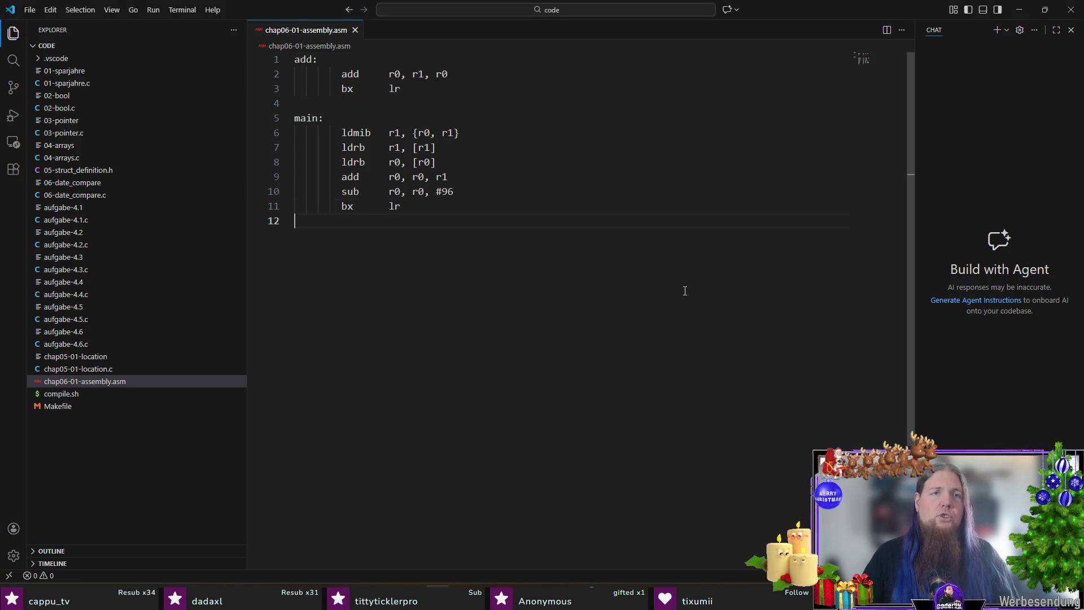
{"action": "key", "text": "alt+Tab"}
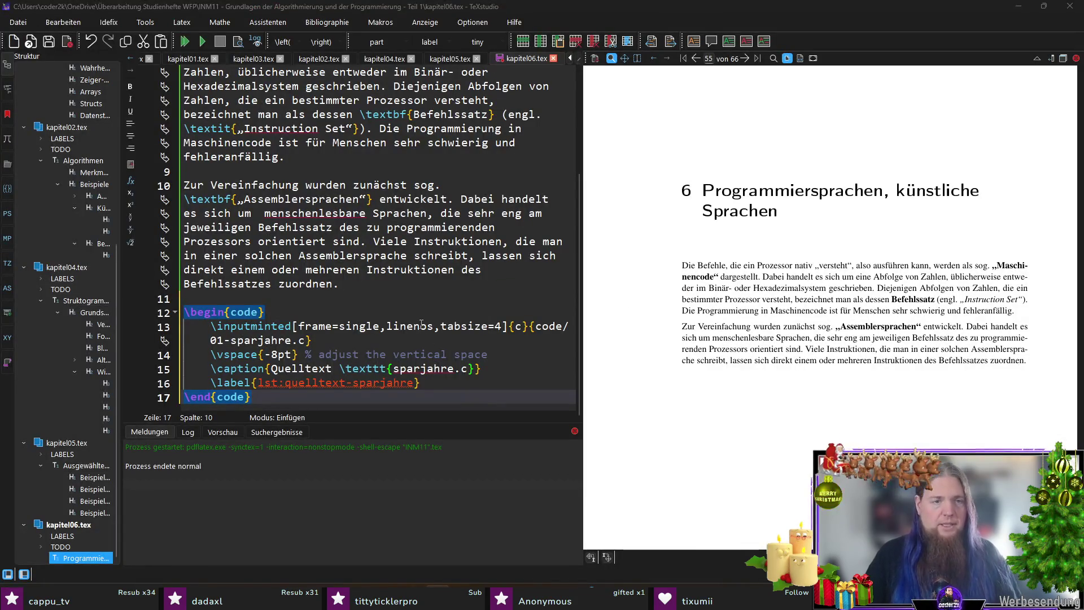
Replace 01-sparjahre.c with chap06-assembly.asm in the \inputminted file path.
{"action": "left_click_drag", "start_coordinate": [306, 341], "coordinate": [218, 341]}
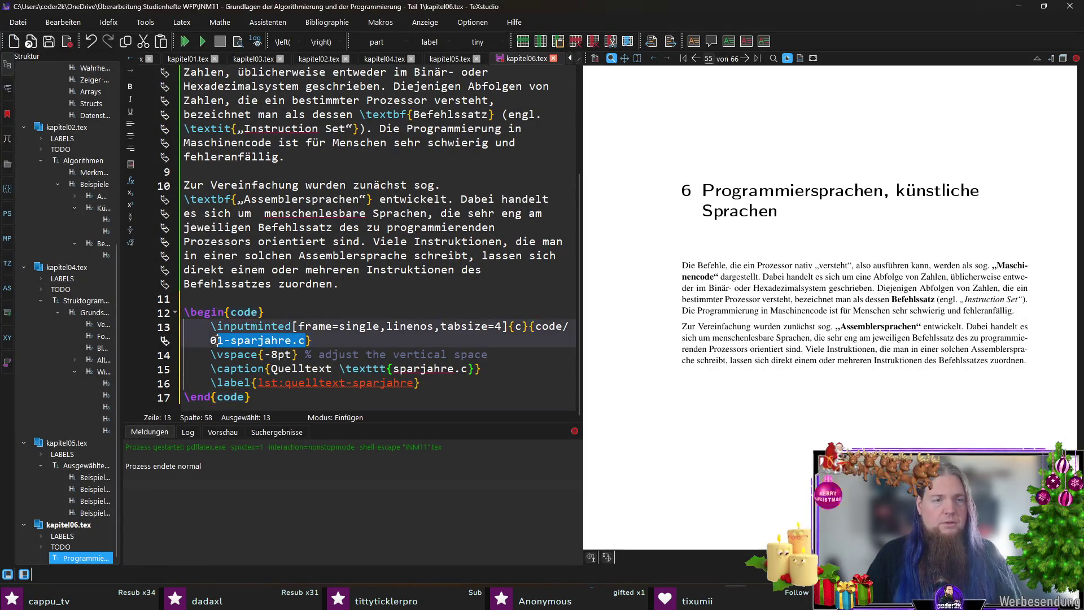
{"action": "key", "text": "BackSpace"}
{"action": "key", "text": "BackSpace"}
{"action": "type", "text": "chap"}
{"action": "type", "text": "06"}
{"action": "type", "text": "-assembl"}
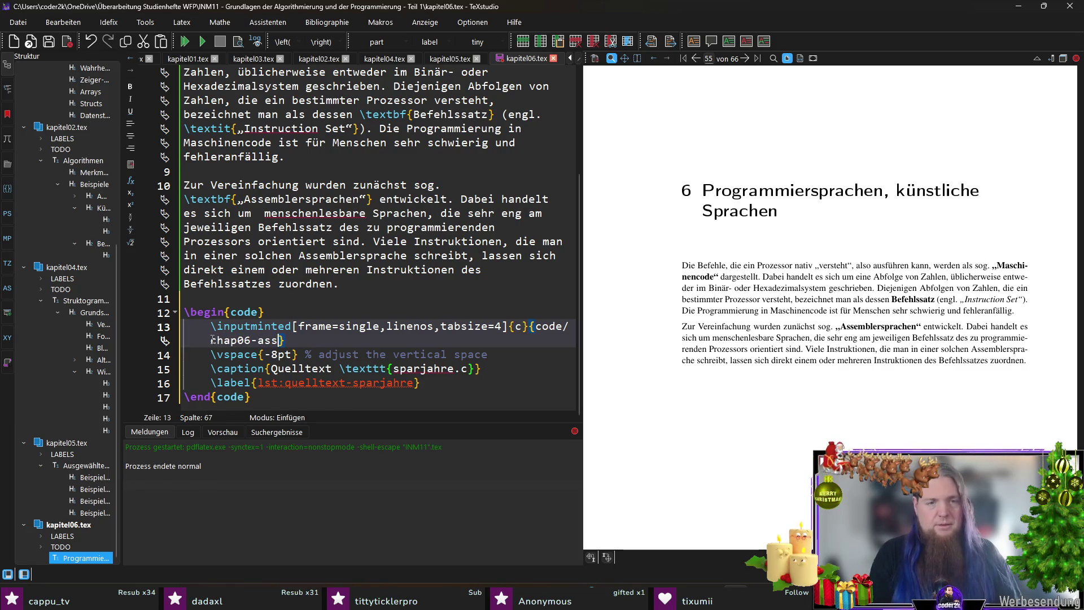
{"action": "type", "text": "y.asm"}
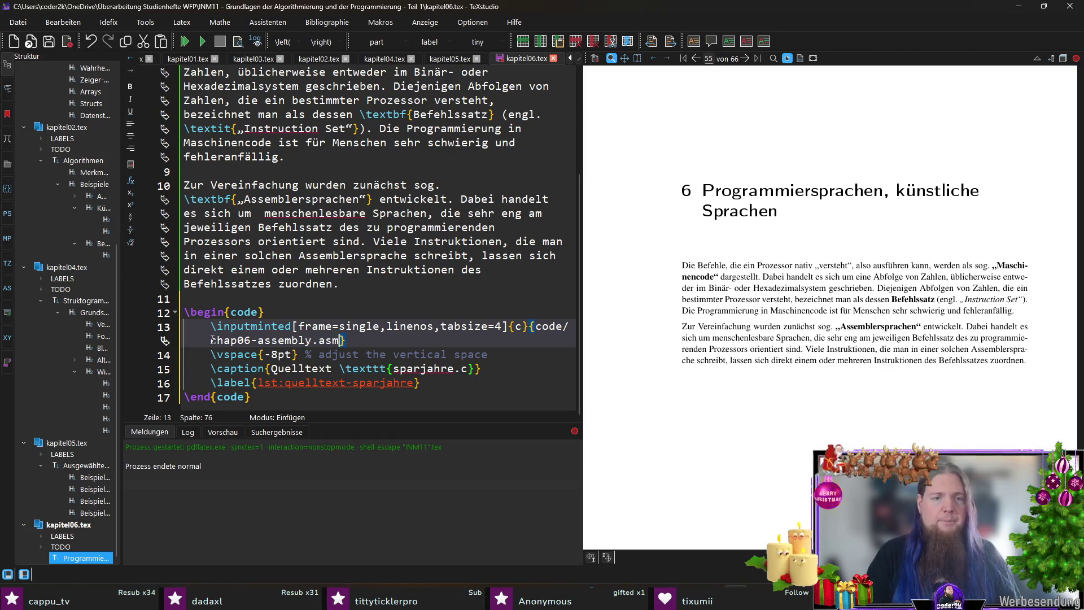
{"action": "key", "text": "Left"}
{"action": "key", "text": "Left"}
{"action": "key", "text": "Left"}
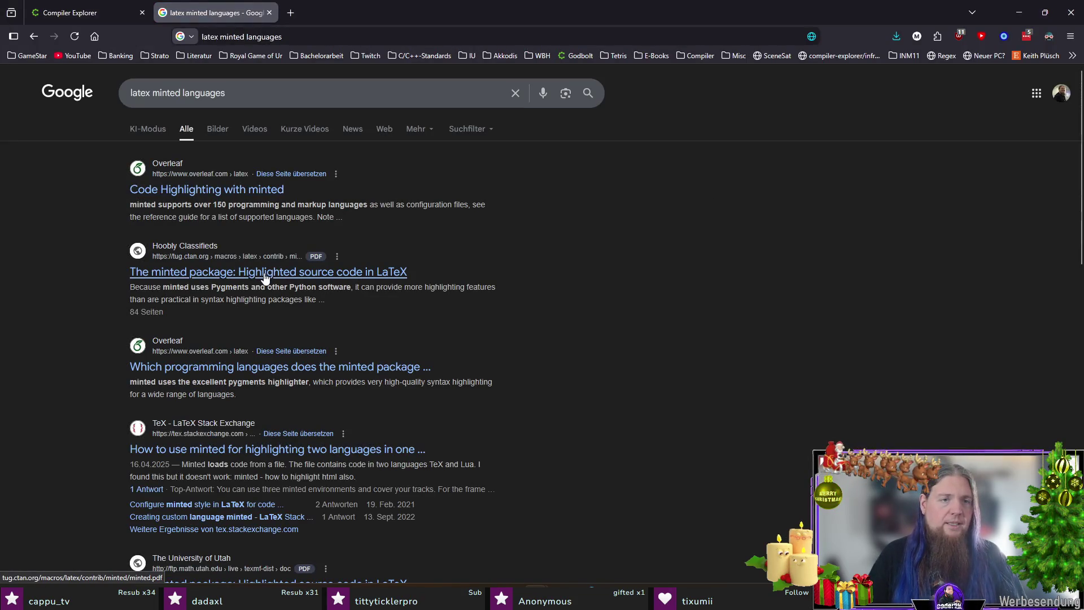
Shorten the Google query to 'latex minted' and rerun the search.
{"action": "scroll", "coordinate": [246, 269], "scroll_direction": "down", "scroll_amount": 1}
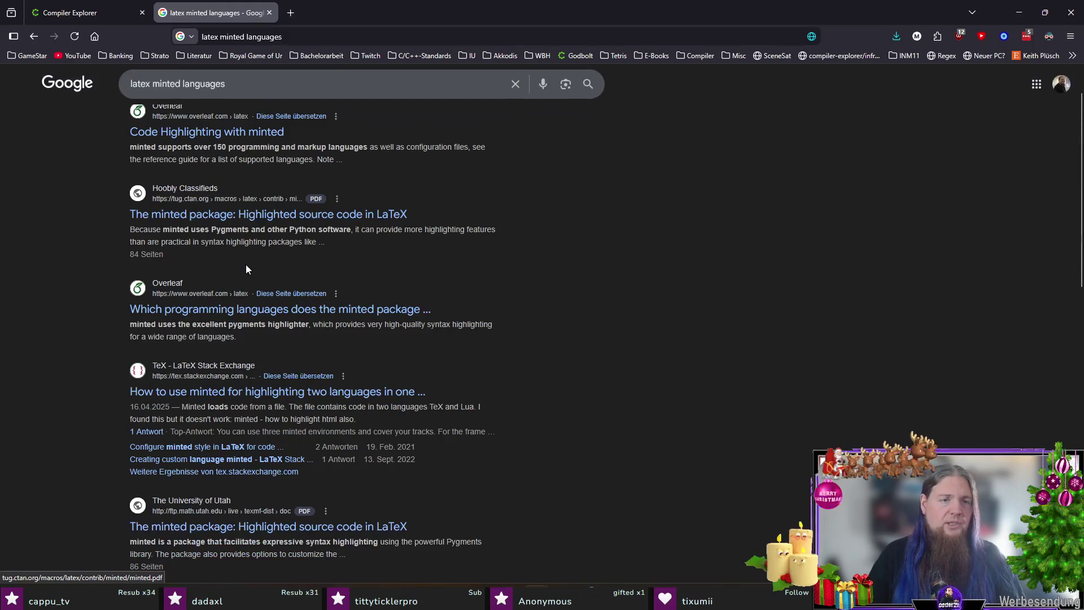
{"action": "scroll", "coordinate": [246, 264], "scroll_direction": "up", "scroll_amount": 1}
{"action": "double_click", "coordinate": [203, 92]}
{"action": "key", "text": "BackSpace"}
{"action": "key", "text": "Return"}
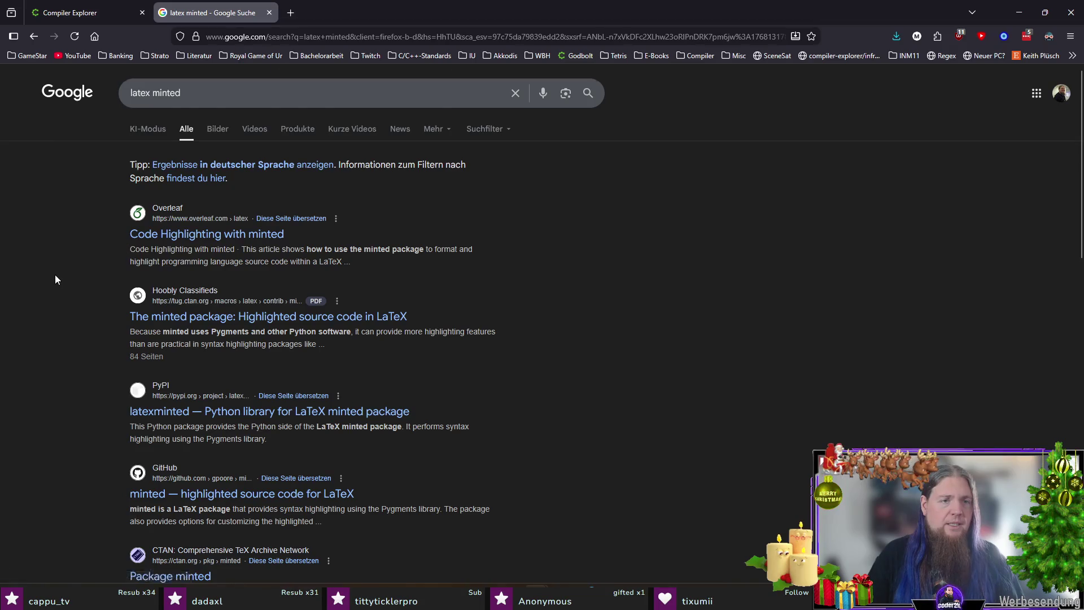
{"action": "scroll", "coordinate": [55, 274], "scroll_direction": "down", "scroll_amount": 2}
Return to the Pygments lexer docs, disable dark mode for pygments.org and set zoom to 110%.
{"action": "key", "text": "alt+Left"}
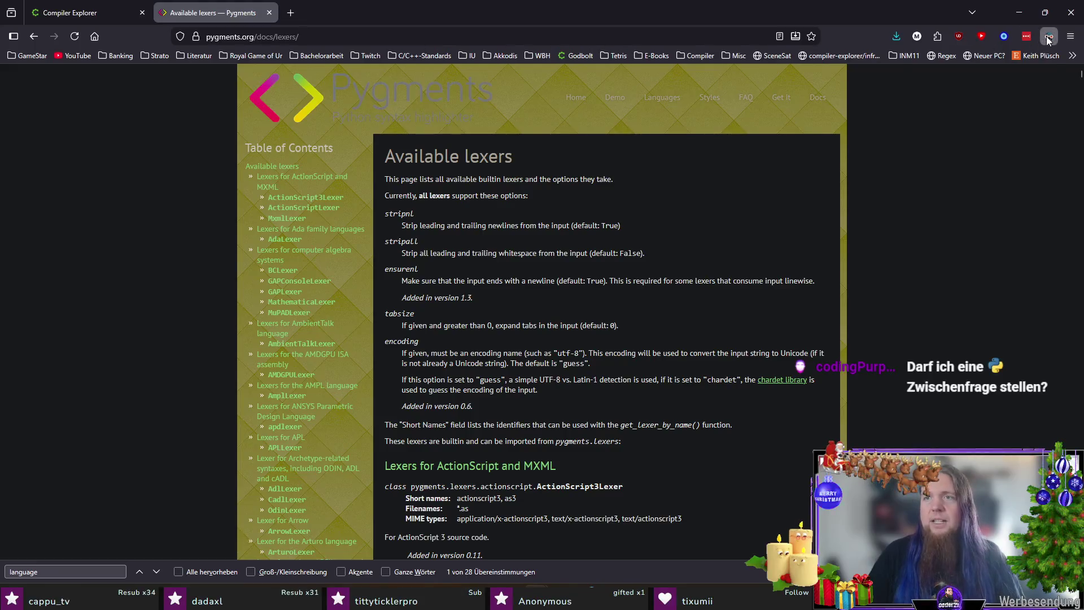
{"action": "left_click", "coordinate": [1049, 37]}
{"action": "left_click", "coordinate": [948, 86]}
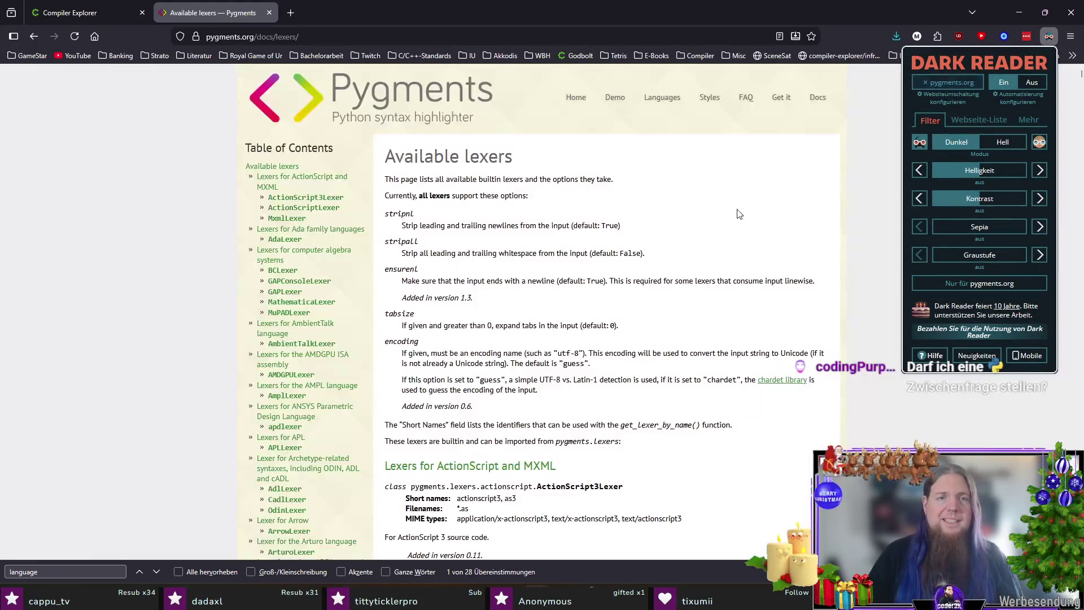
{"action": "left_click", "coordinate": [752, 231]}
{"action": "key", "text": "ctrl+plus"}
{"action": "key", "text": "ctrl+plus"}
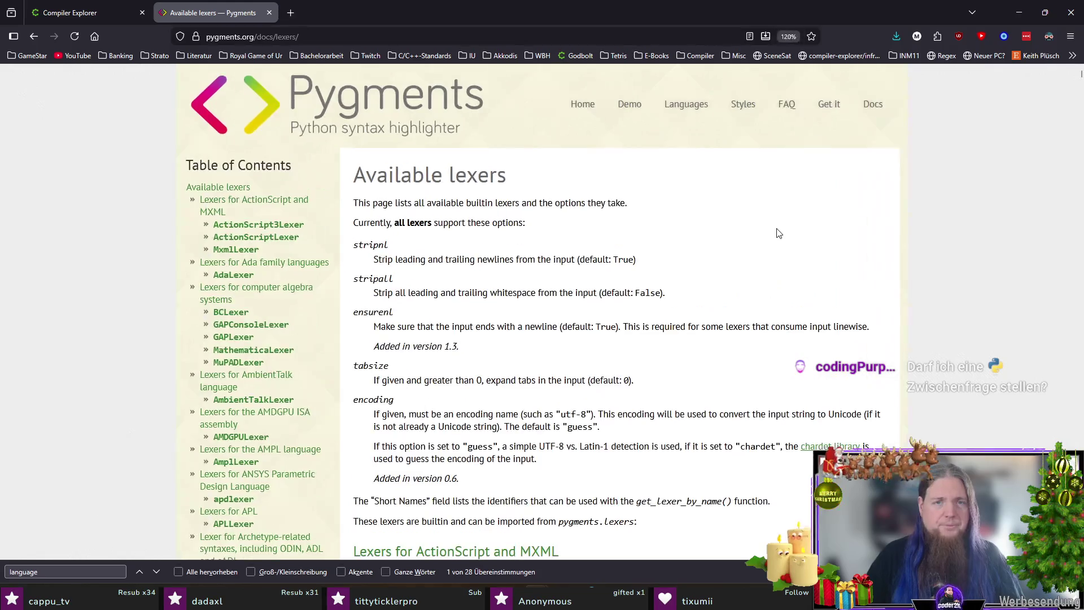
{"action": "key", "text": "ctrl+minus"}
{"action": "scroll", "coordinate": [779, 233], "scroll_direction": "down", "scroll_amount": 4}
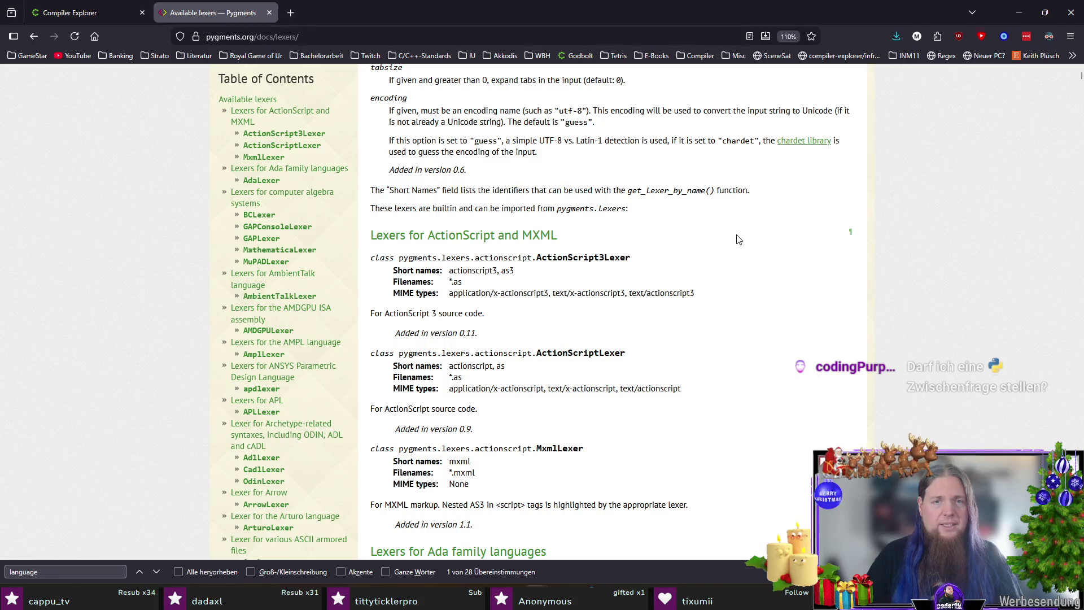
{"action": "scroll", "coordinate": [737, 239], "scroll_direction": "down", "scroll_amount": 4}
{"action": "scroll", "coordinate": [740, 241], "scroll_direction": "up", "scroll_amount": 2}
Search the Pygments docs for 'assemb' to reach the Lexers for assembly languages section.
{"action": "key", "text": "ctrl+f"}
{"action": "type", "text": "assemb"}
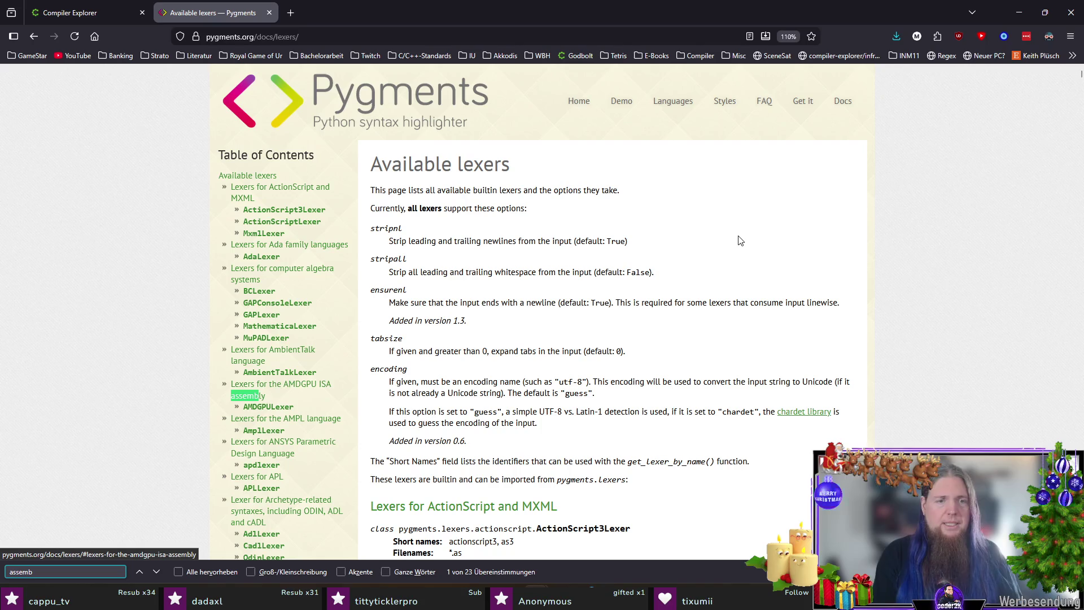
{"action": "key", "text": "ctrl+Return"}
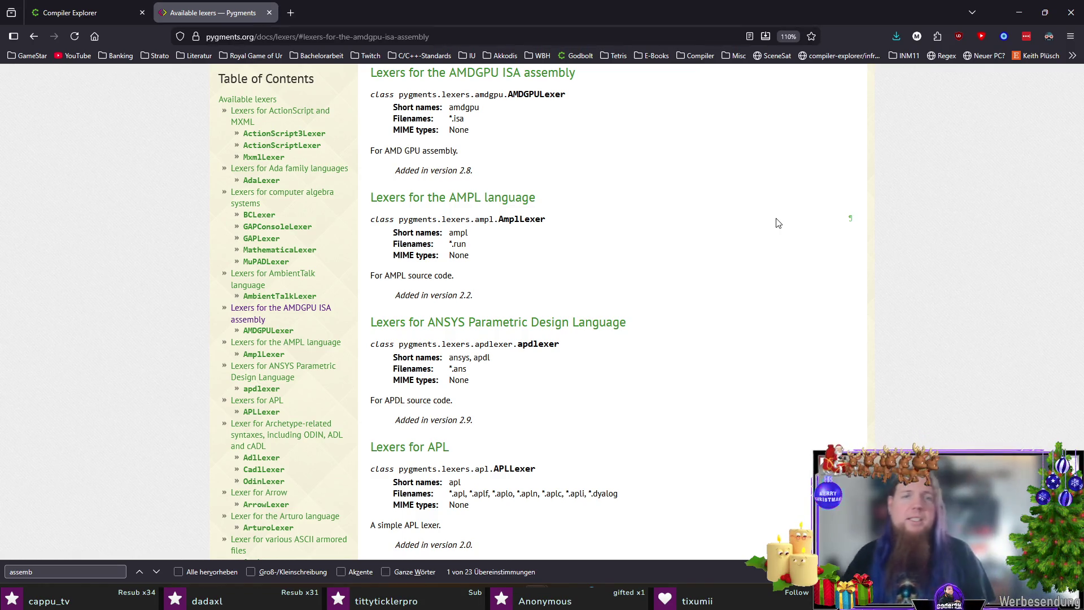
{"action": "key", "text": "Return"}
{"action": "key", "text": "Return"}
{"action": "key", "text": "Return"}
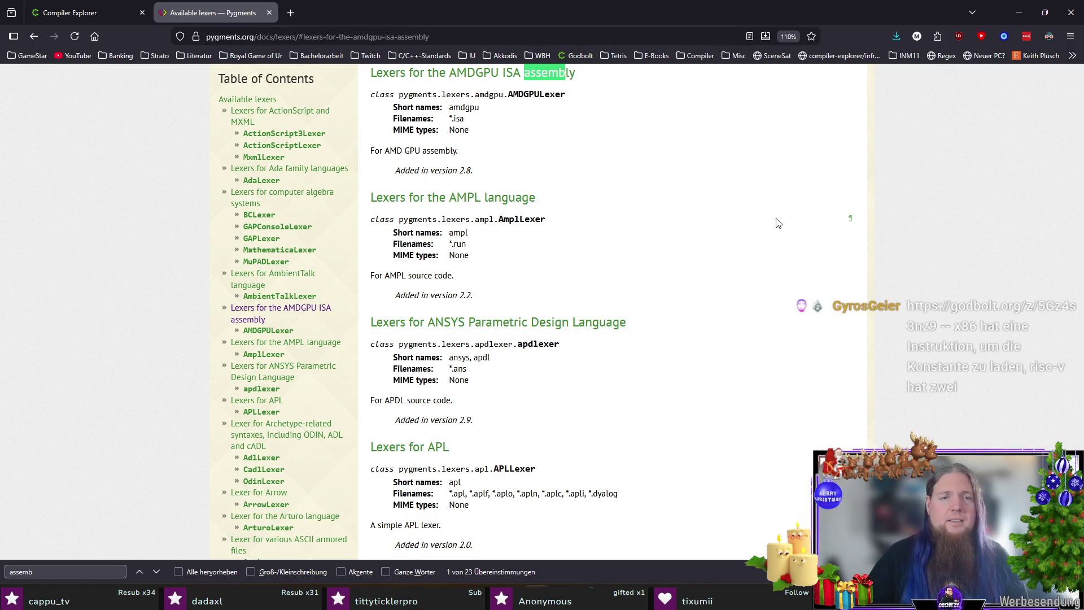
{"action": "key", "text": "Return"}
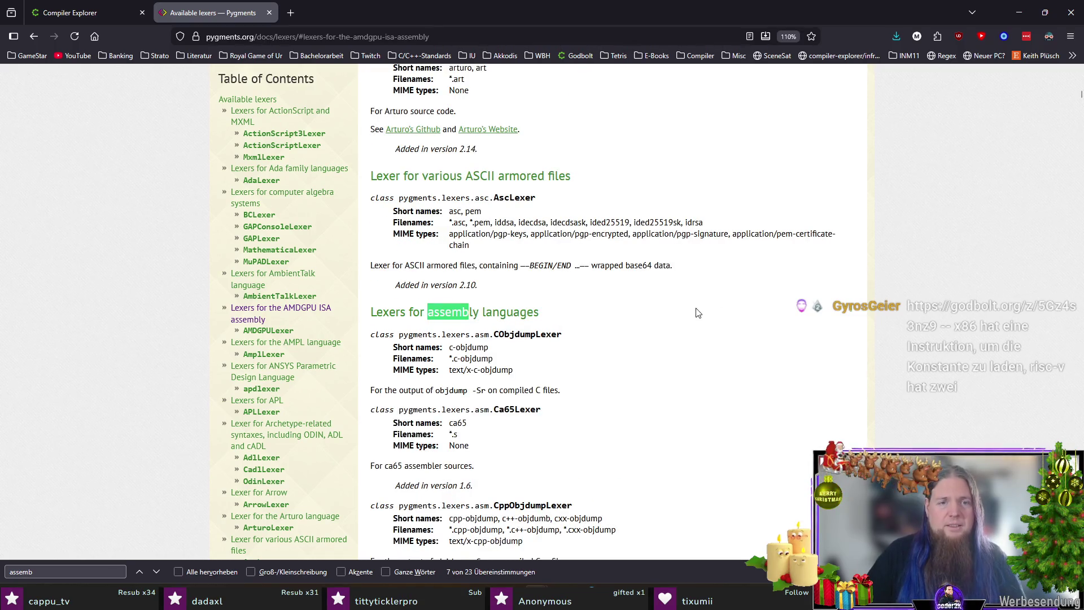
Scan the assembly lexer entries for ARM, then begin a 'pygments arm assembly lexer' search in a new tab.
{"action": "scroll", "coordinate": [501, 326], "scroll_direction": "down", "scroll_amount": 2}
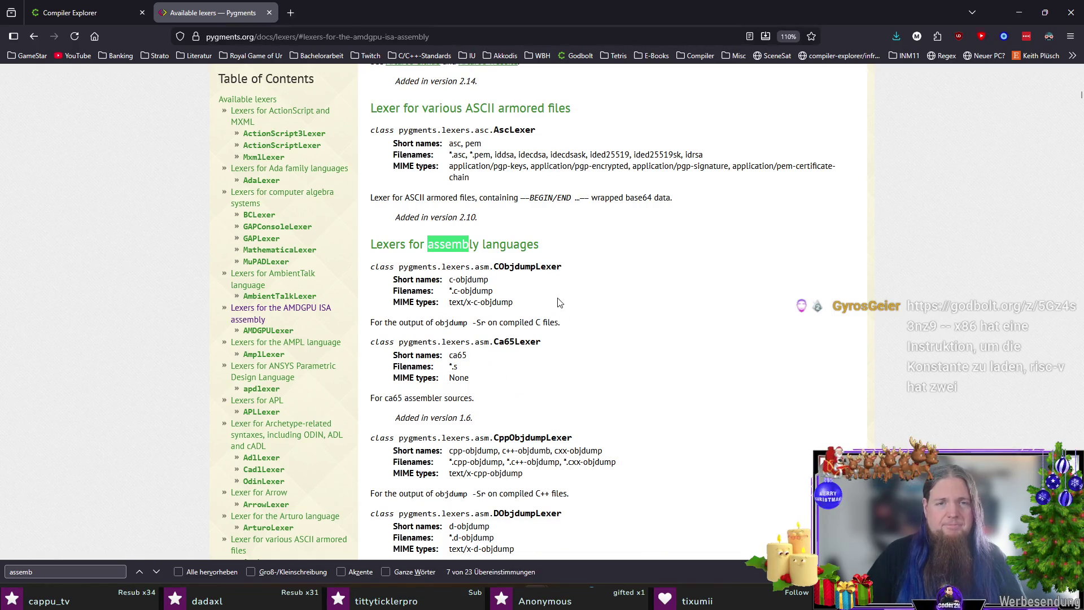
{"action": "scroll", "coordinate": [495, 275], "scroll_direction": "down", "scroll_amount": 2}
{"action": "scroll", "coordinate": [497, 280], "scroll_direction": "down", "scroll_amount": 2}
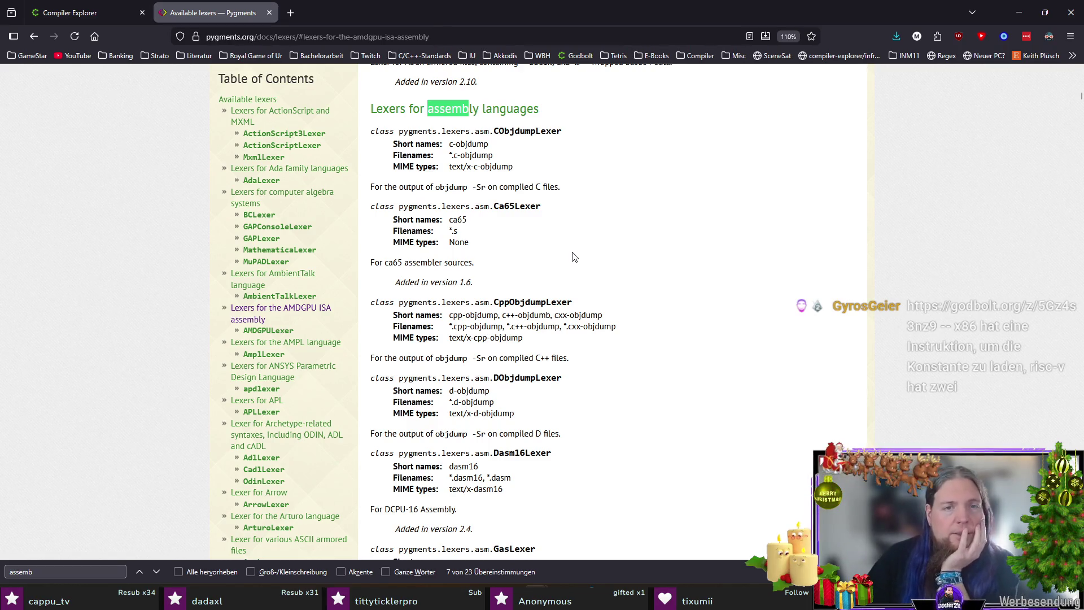
{"action": "scroll", "coordinate": [472, 235], "scroll_direction": "down", "scroll_amount": 2}
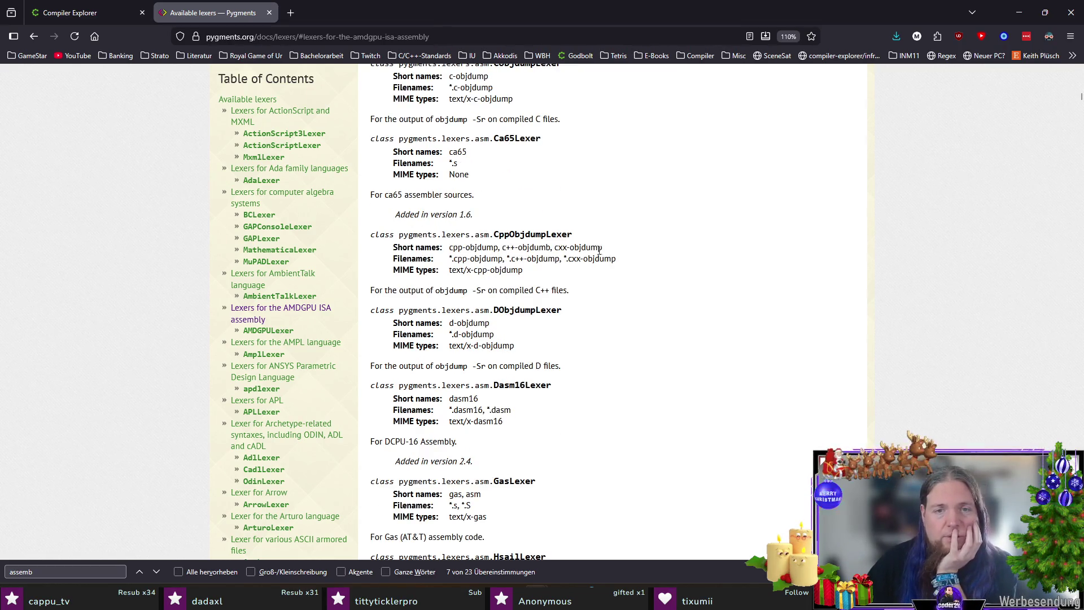
{"action": "scroll", "coordinate": [603, 252], "scroll_direction": "down", "scroll_amount": 2}
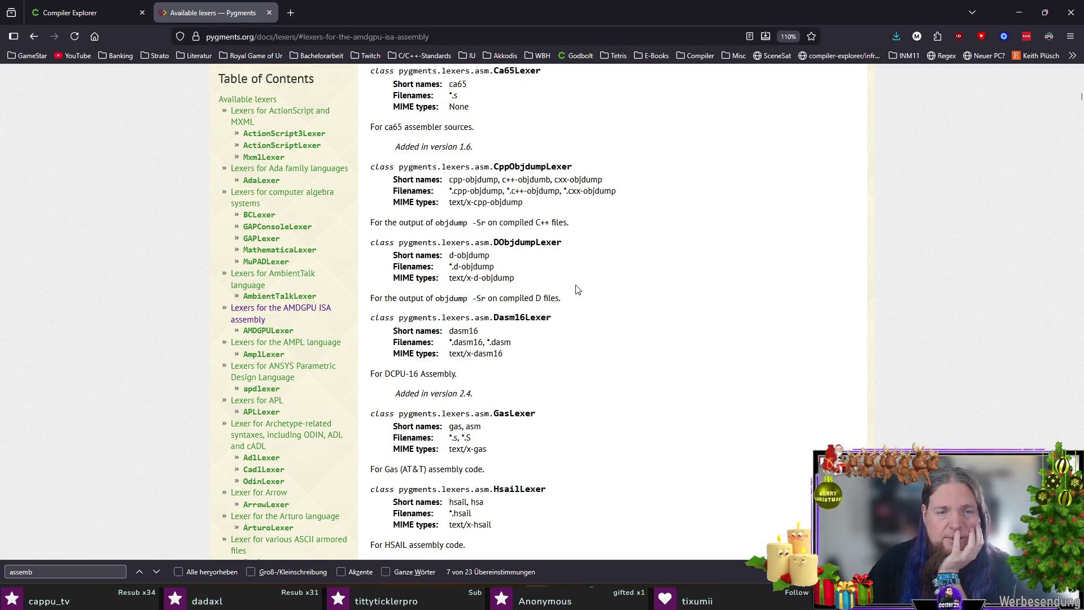
{"action": "scroll", "coordinate": [437, 223], "scroll_direction": "down", "scroll_amount": 4}
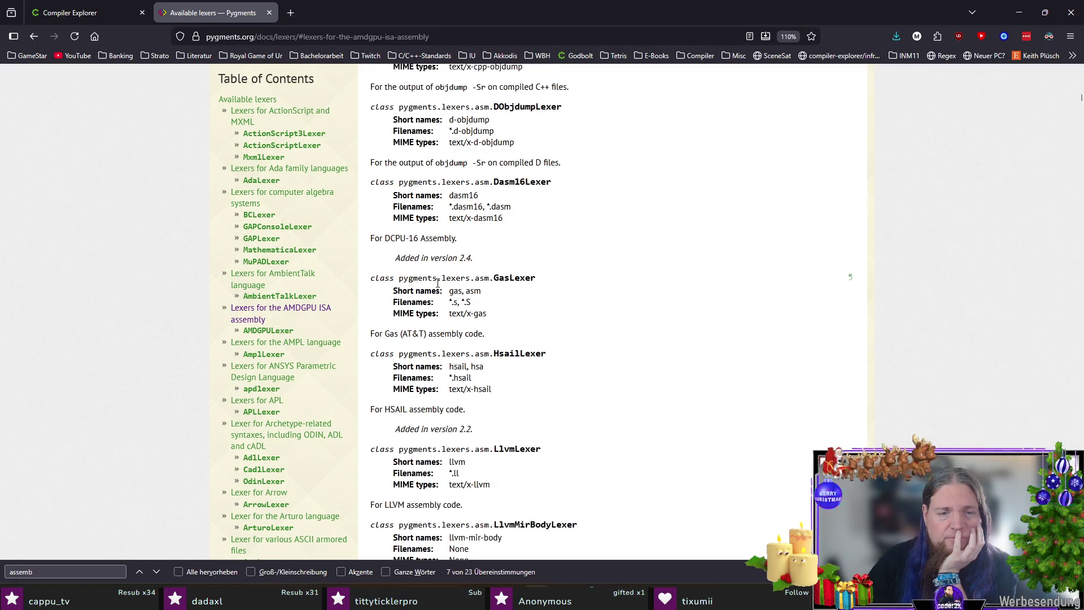
{"action": "scroll", "coordinate": [446, 364], "scroll_direction": "down", "scroll_amount": 4}
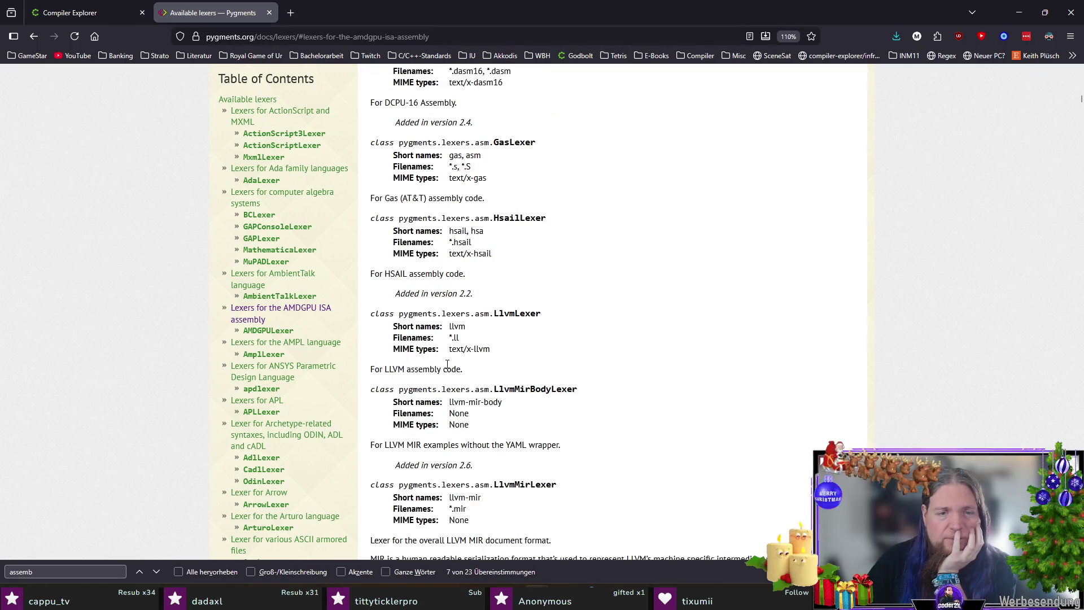
{"action": "scroll", "coordinate": [452, 374], "scroll_direction": "down", "scroll_amount": 4}
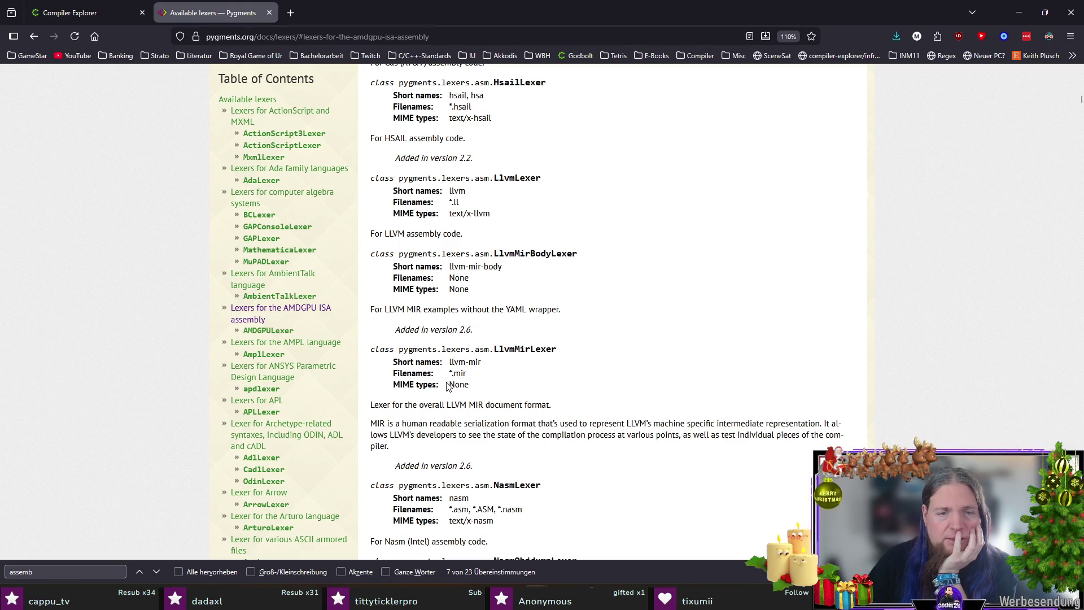
{"action": "scroll", "coordinate": [418, 407], "scroll_direction": "down", "scroll_amount": 2}
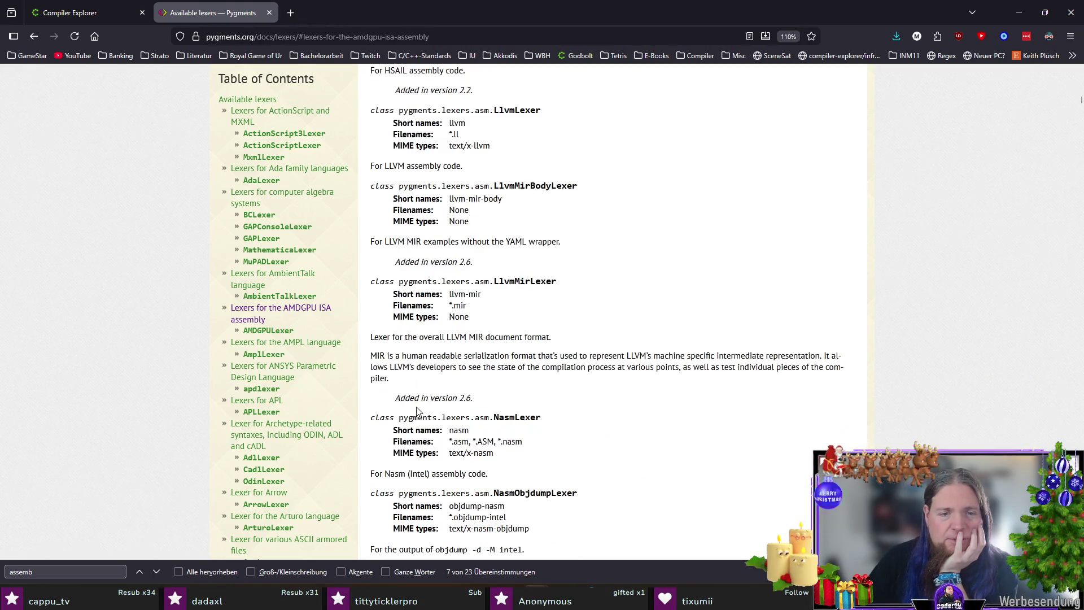
{"action": "key", "text": "ctrl+t"}
{"action": "type", "text": "py"}
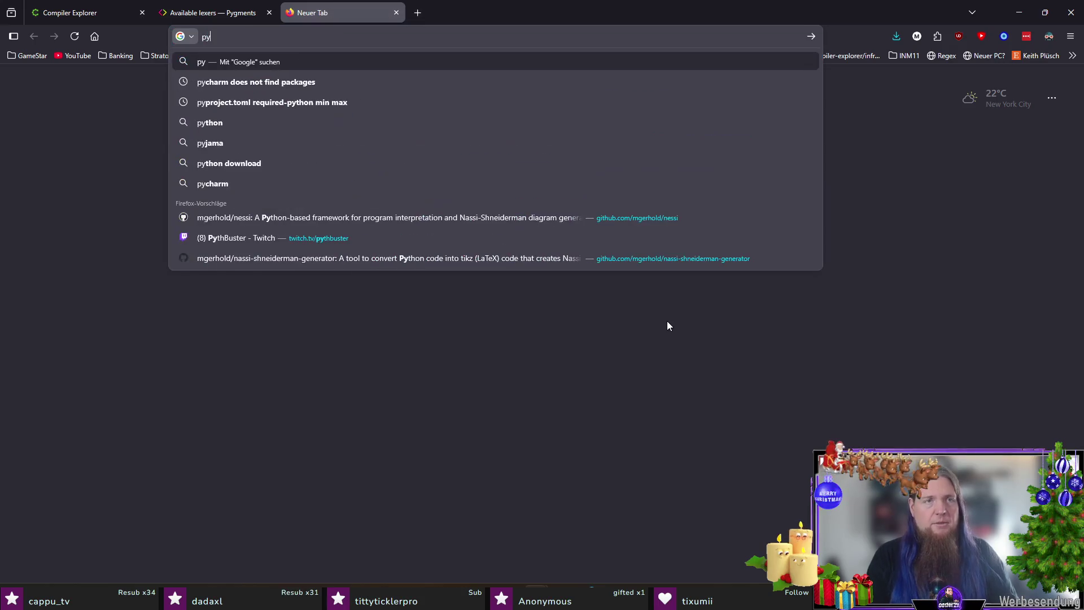
{"action": "type", "text": "gments "}
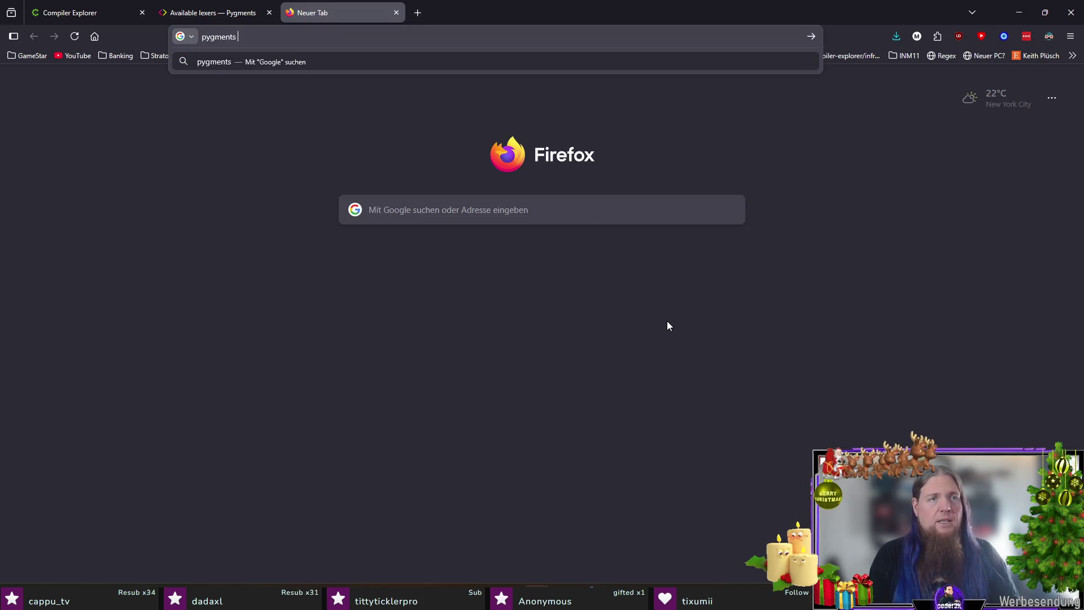
{"action": "type", "text": "arm assembly lexer"}
Search Google for 'pygments arm assembly lexer' and open the pygments-arm 0.7.5 PyPI result.
{"action": "key", "text": "Return"}
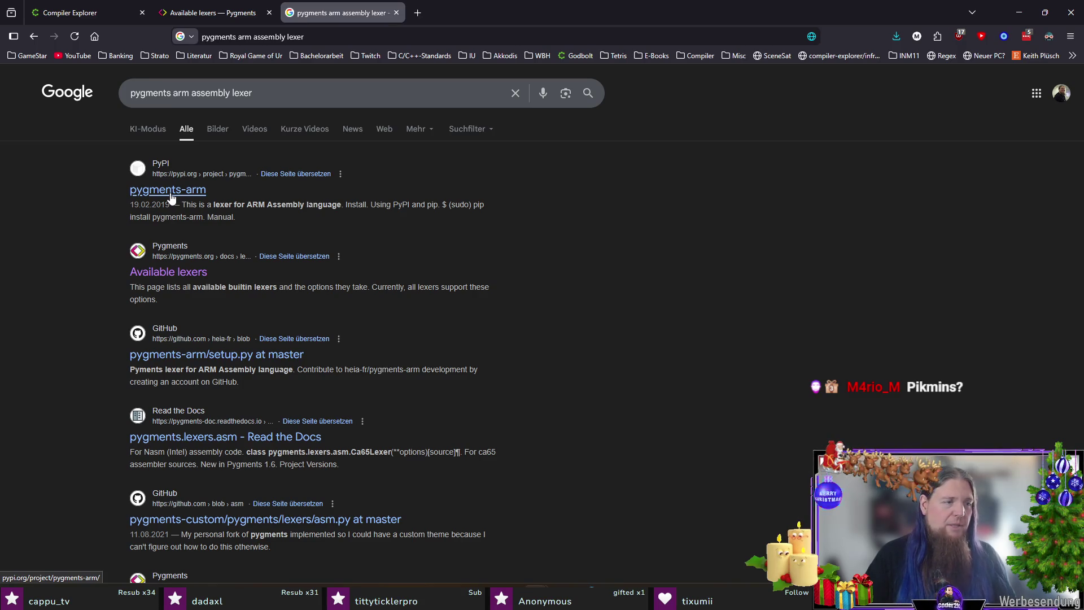
{"action": "double_click", "coordinate": [145, 93]}
{"action": "left_click", "coordinate": [78, 285]}
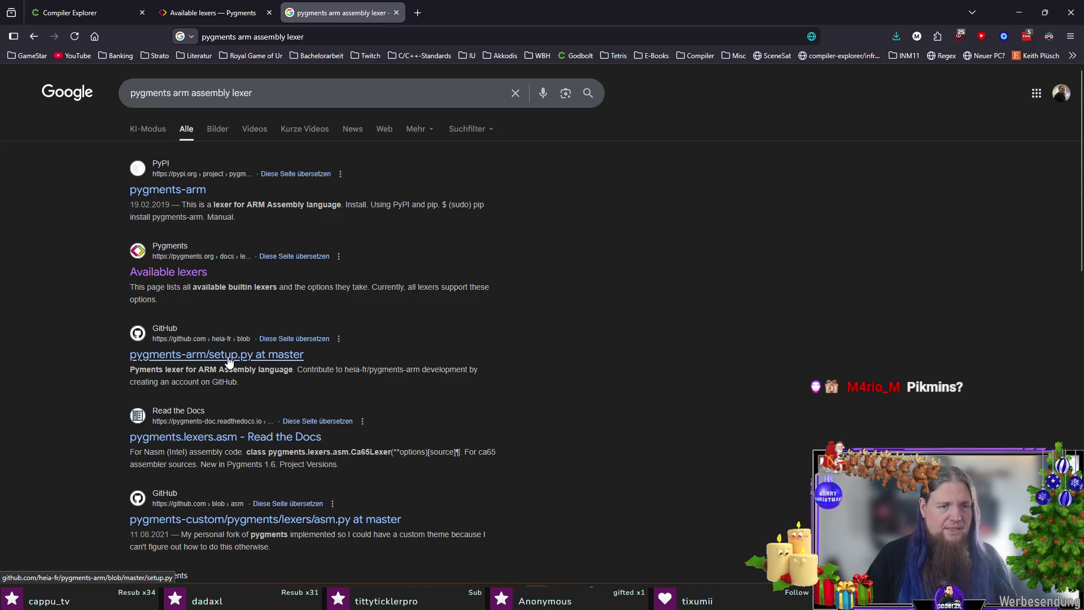
{"action": "scroll", "coordinate": [229, 361], "scroll_direction": "down", "scroll_amount": 1}
{"action": "scroll", "coordinate": [229, 382], "scroll_direction": "up", "scroll_amount": 1}
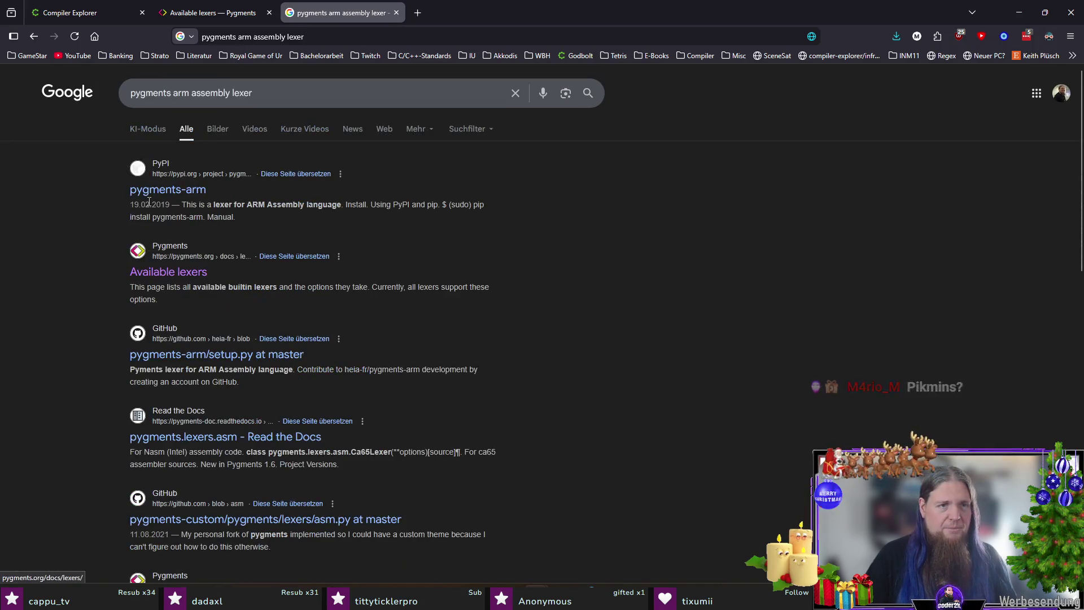
{"action": "left_click", "coordinate": [154, 195]}
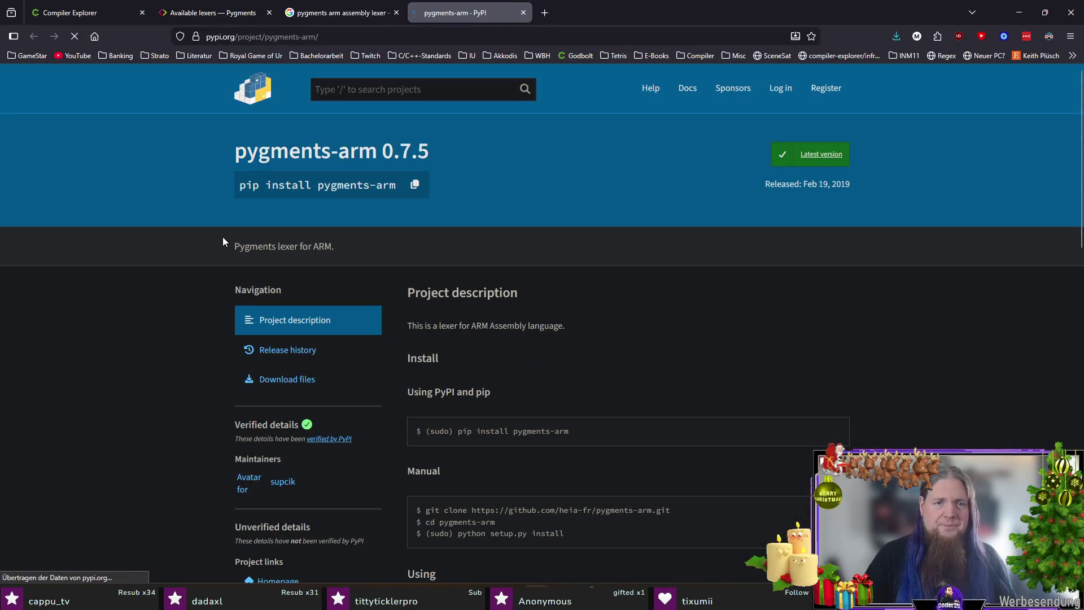
Read the Install and Using sections of the pygments-arm PyPI description.
{"action": "scroll", "coordinate": [616, 300], "scroll_direction": "down", "scroll_amount": 3}
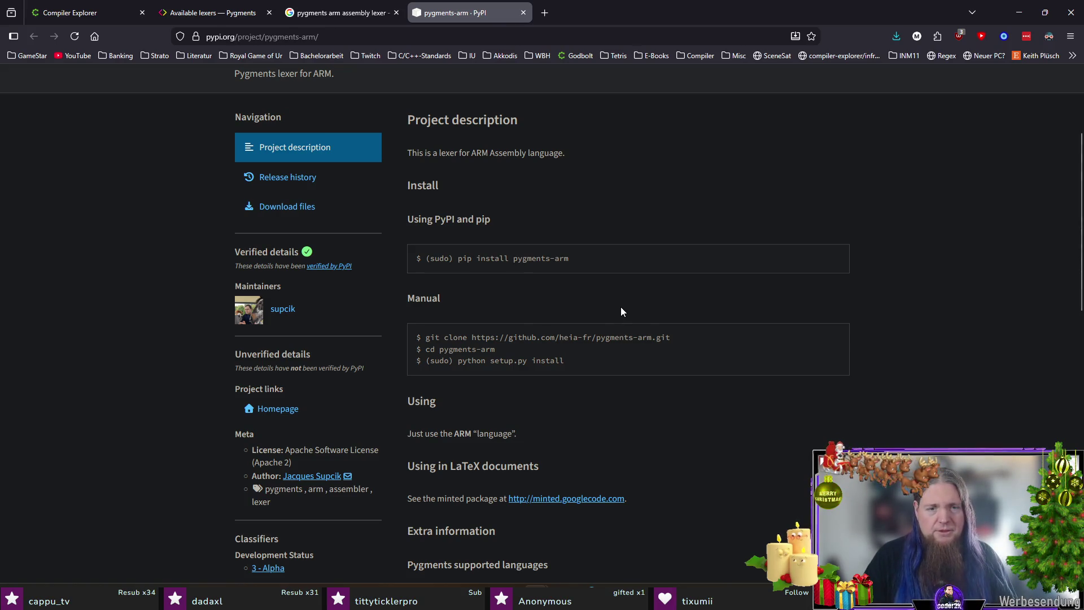
{"action": "scroll", "coordinate": [621, 312], "scroll_direction": "down", "scroll_amount": 2}
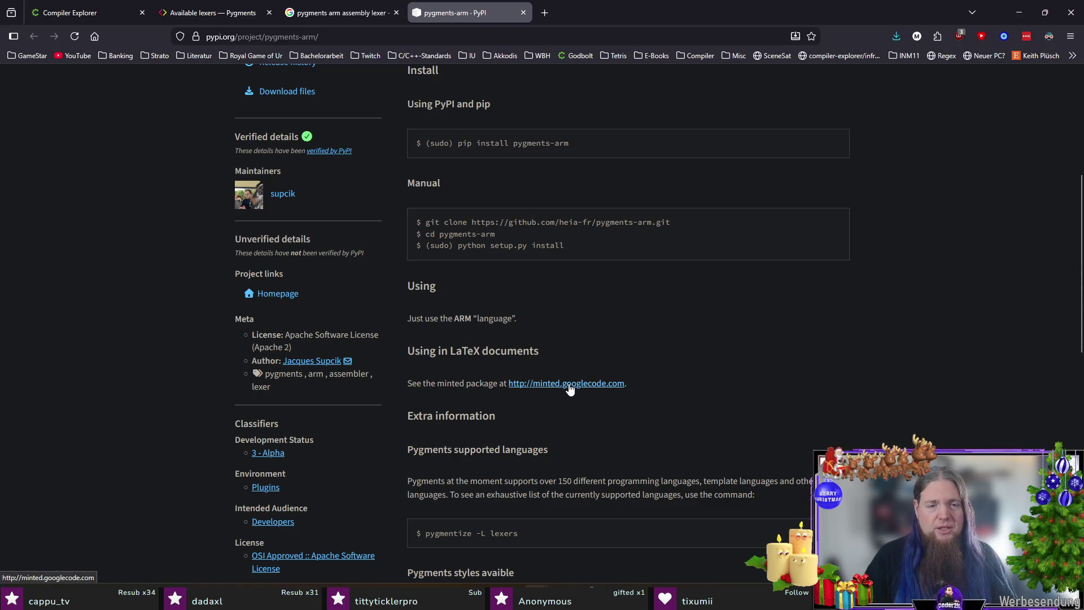
{"action": "scroll", "coordinate": [569, 389], "scroll_direction": "down", "scroll_amount": 2}
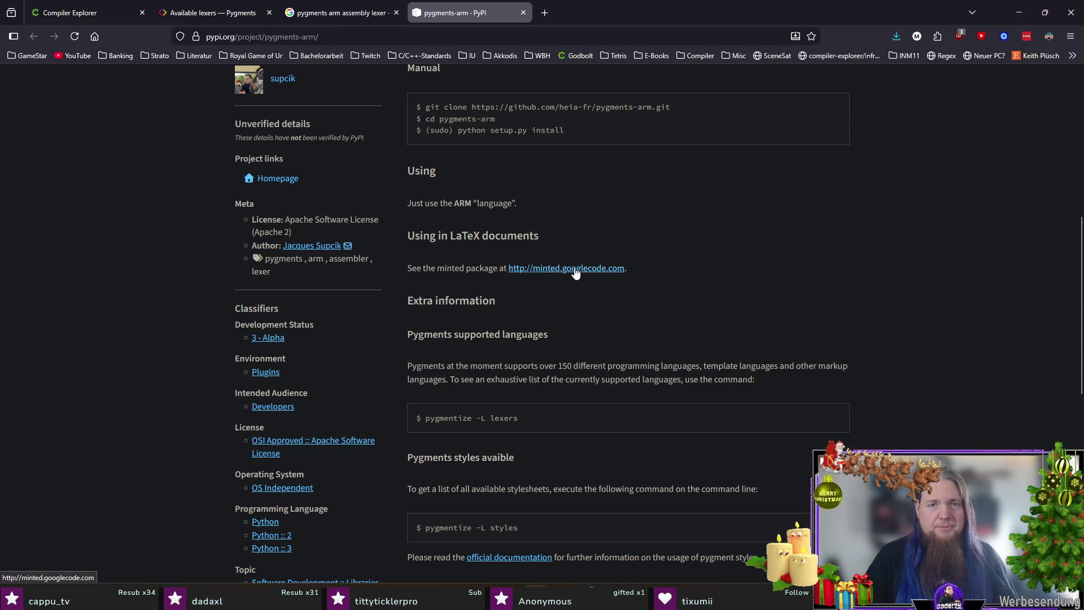
{"action": "scroll", "coordinate": [576, 273], "scroll_direction": "down", "scroll_amount": 3}
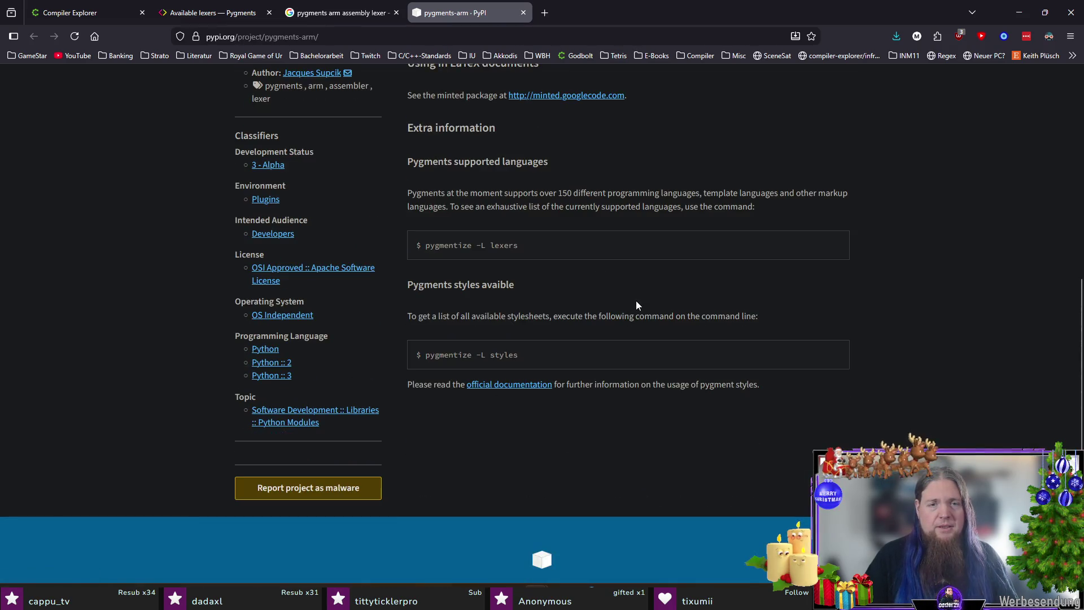
{"action": "scroll", "coordinate": [636, 300], "scroll_direction": "up", "scroll_amount": 5}
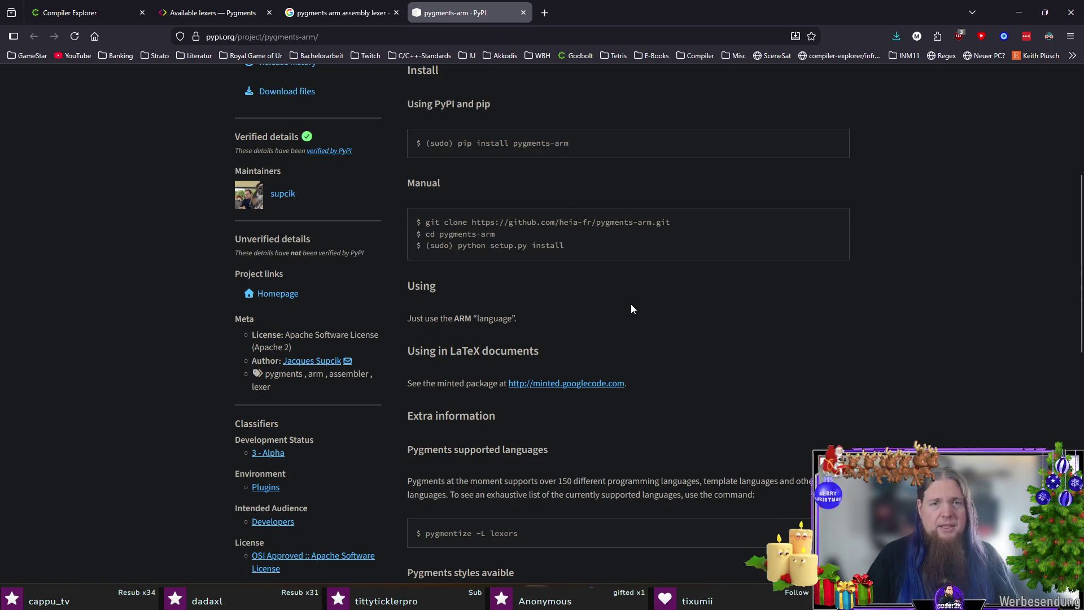
{"action": "scroll", "coordinate": [652, 306], "scroll_direction": "up", "scroll_amount": 2}
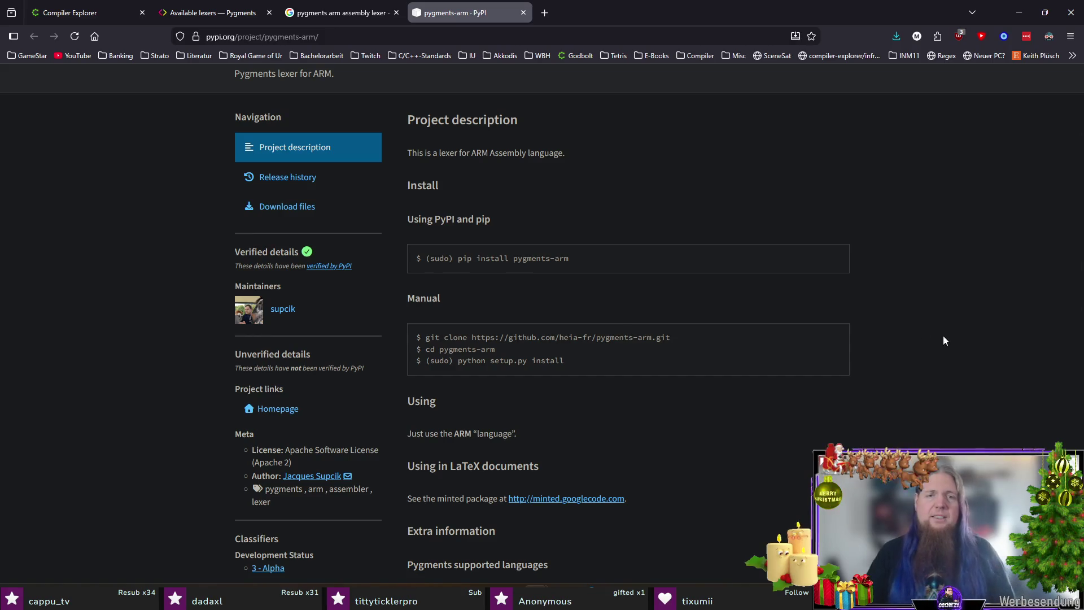
{"action": "key", "text": "alt+Tab"}
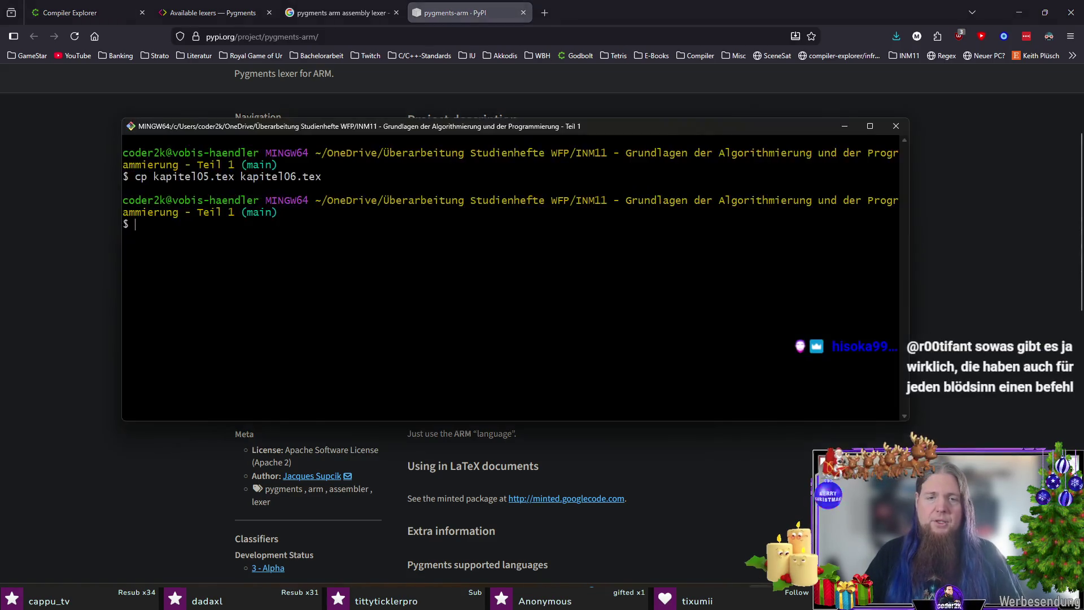
Install the lexer with 'python -m pip install pygments-arm', then return to kapitel06.tex.
{"action": "type", "text": "python "}
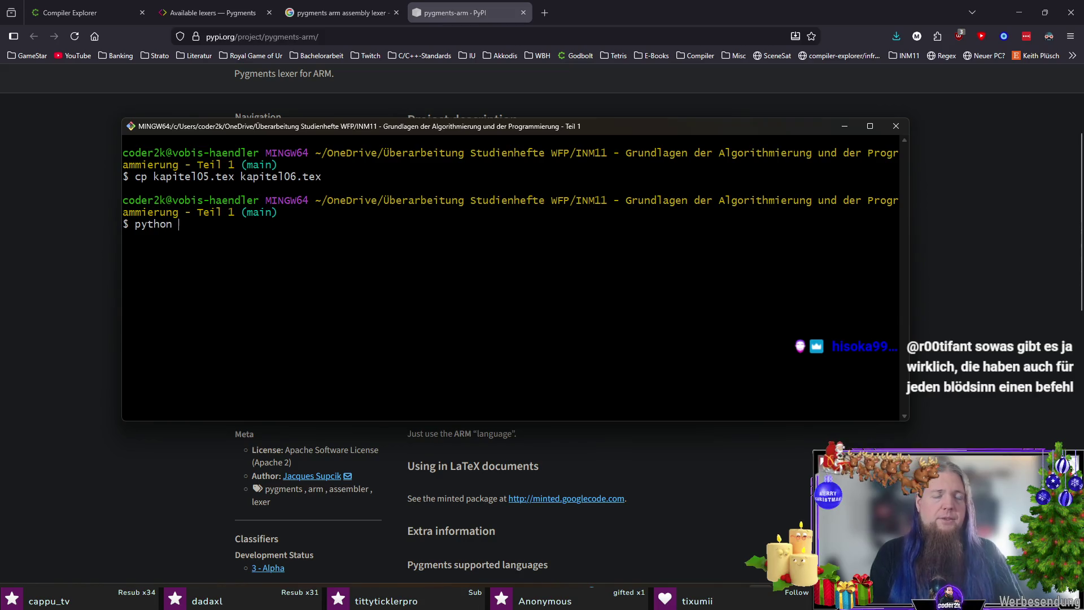
{"action": "type", "text": "-m pip install pygments-arm"}
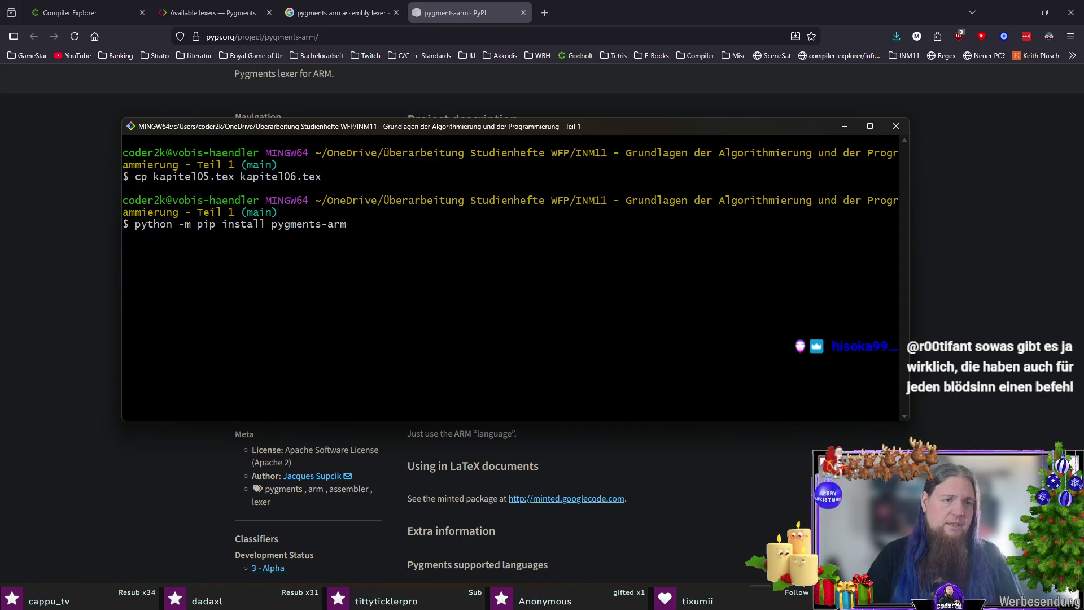
{"action": "key", "text": "Return"}
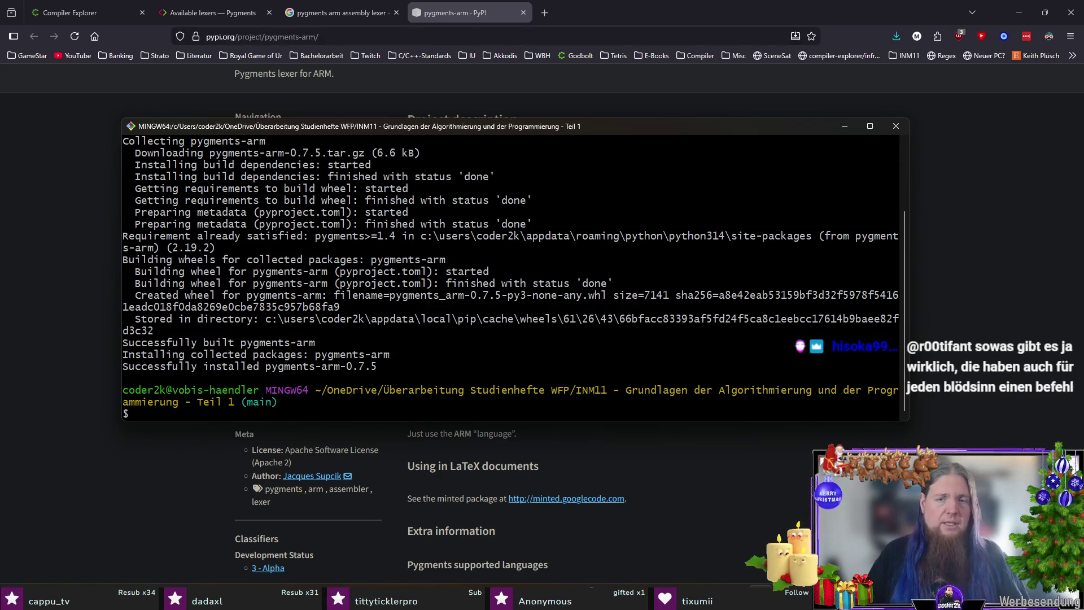
{"action": "key", "text": "super+Down"}
{"action": "key", "text": "alt+Tab"}
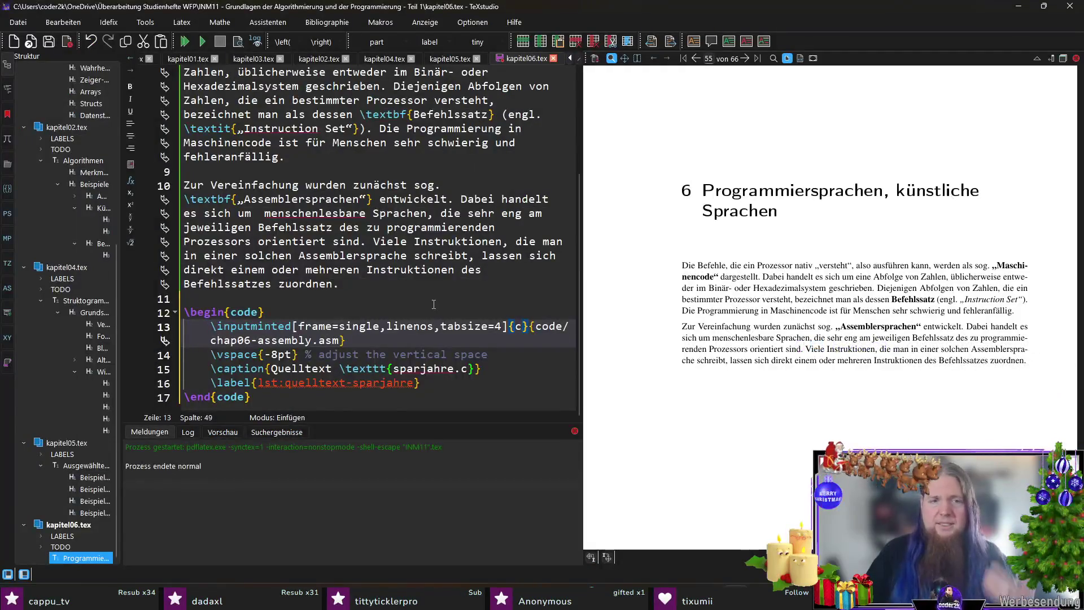
Change the \inputminted lexer argument from c to arm.
{"action": "double_click", "coordinate": [517, 327]}
{"action": "type", "text": "arm"}
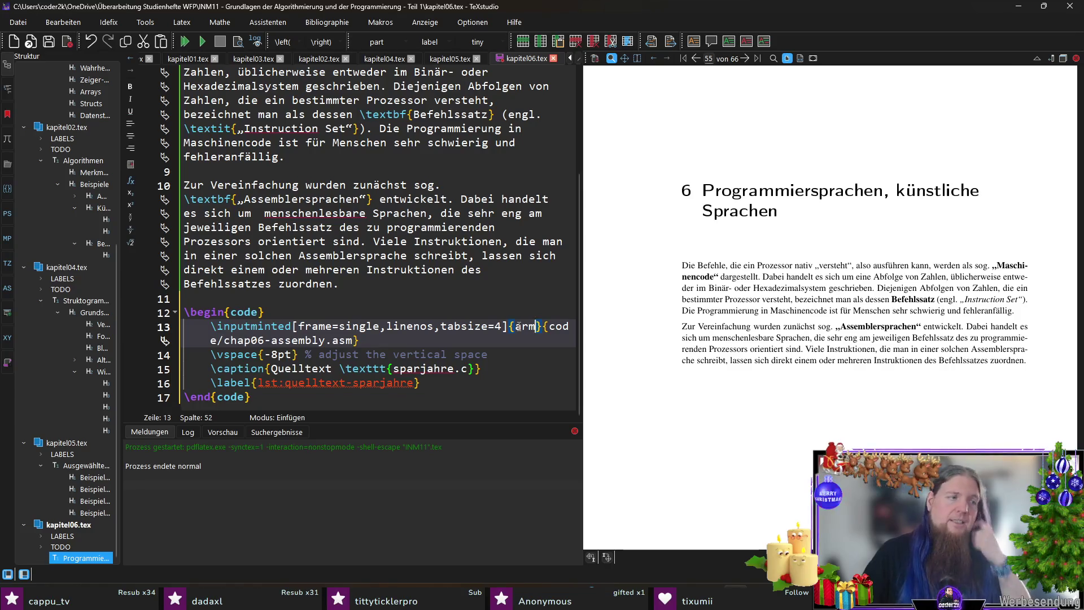
{"action": "left_click", "coordinate": [467, 345]}
{"action": "left_click_drag", "start_coordinate": [413, 383], "coordinate": [285, 383]}
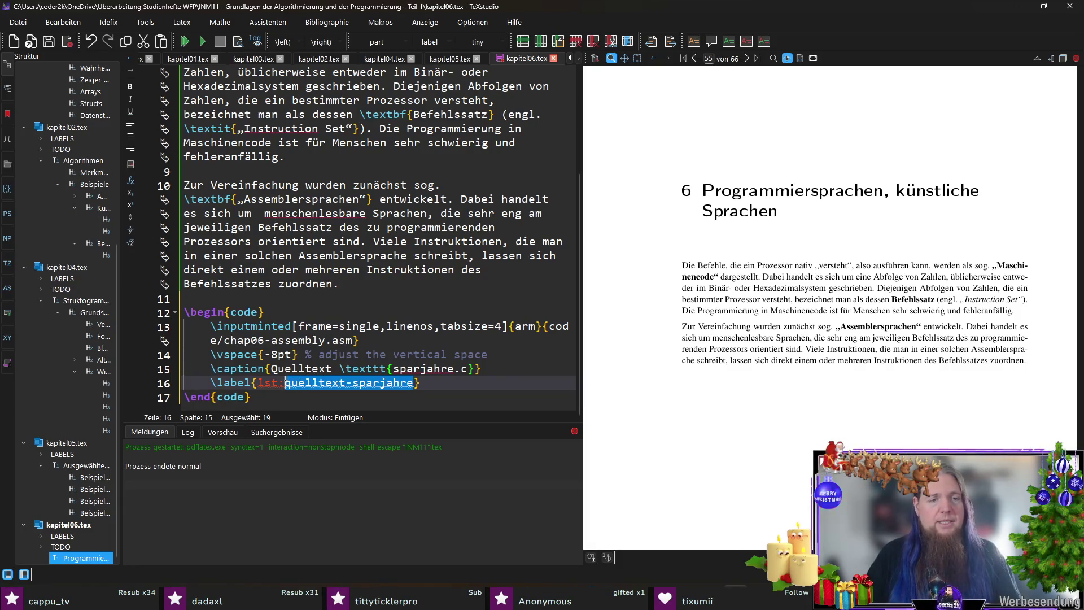
Set the listing caption to 'Quelltext in der Assemblersprache für ARM-Prozessoren'.
{"action": "left_click", "coordinate": [307, 368]}
{"action": "left_click_drag", "start_coordinate": [272, 368], "coordinate": [478, 368]}
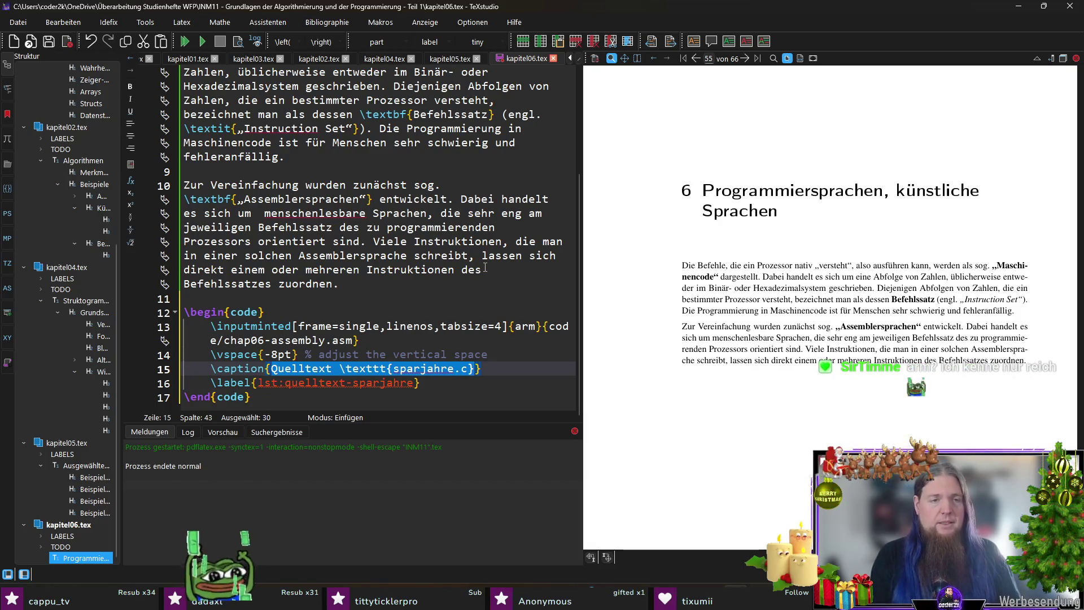
{"action": "type", "text": "As"}
{"action": "key", "text": "BackSpace"}
{"action": "key", "text": "BackSpace"}
{"action": "type", "text": "Quell"}
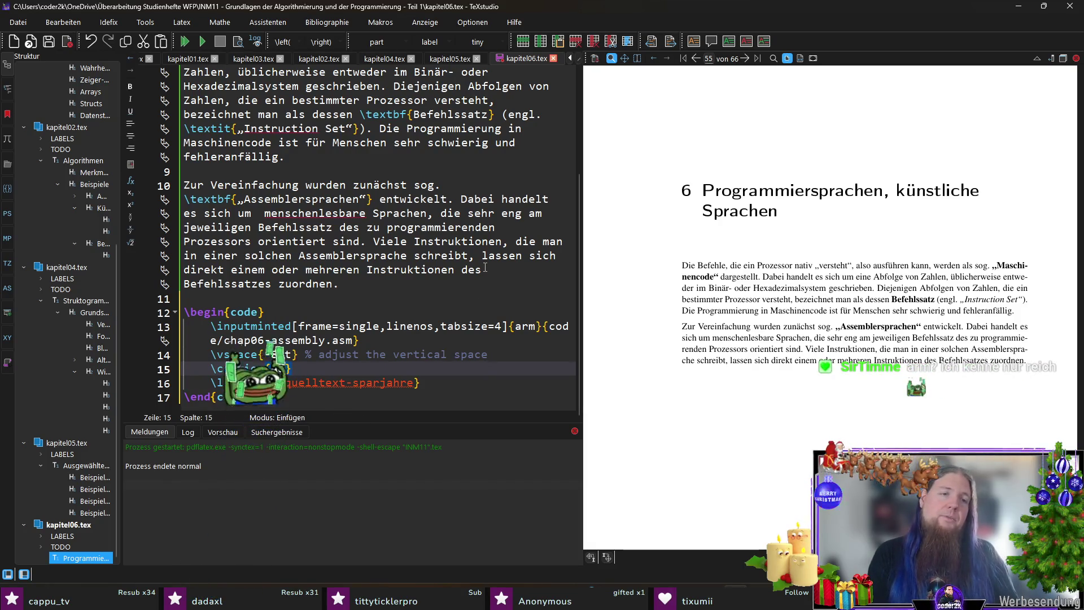
{"action": "type", "text": "text in "}
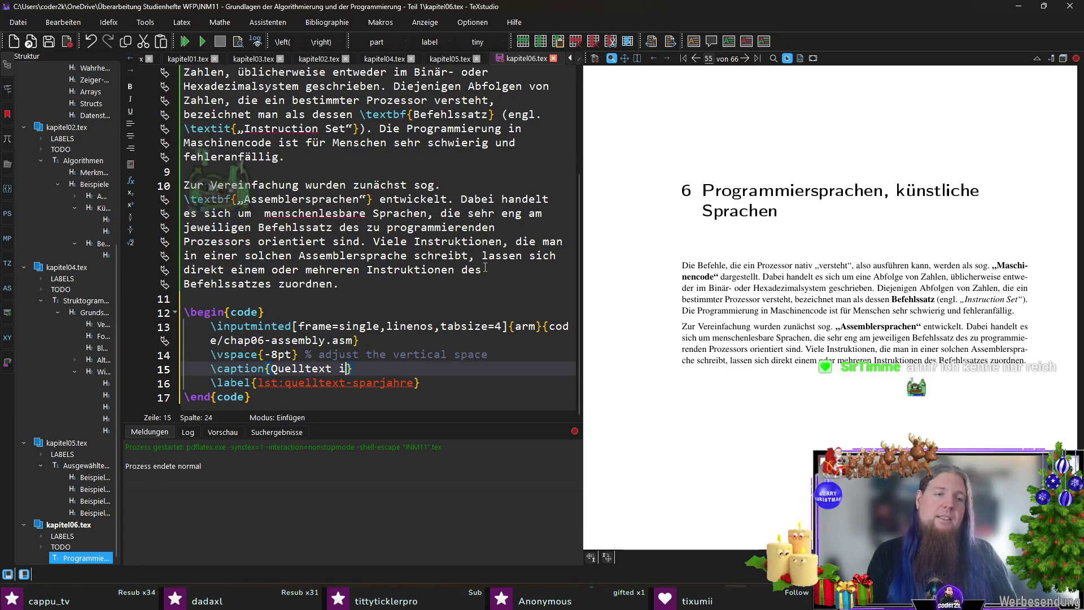
{"action": "type", "text": "der Assembl"}
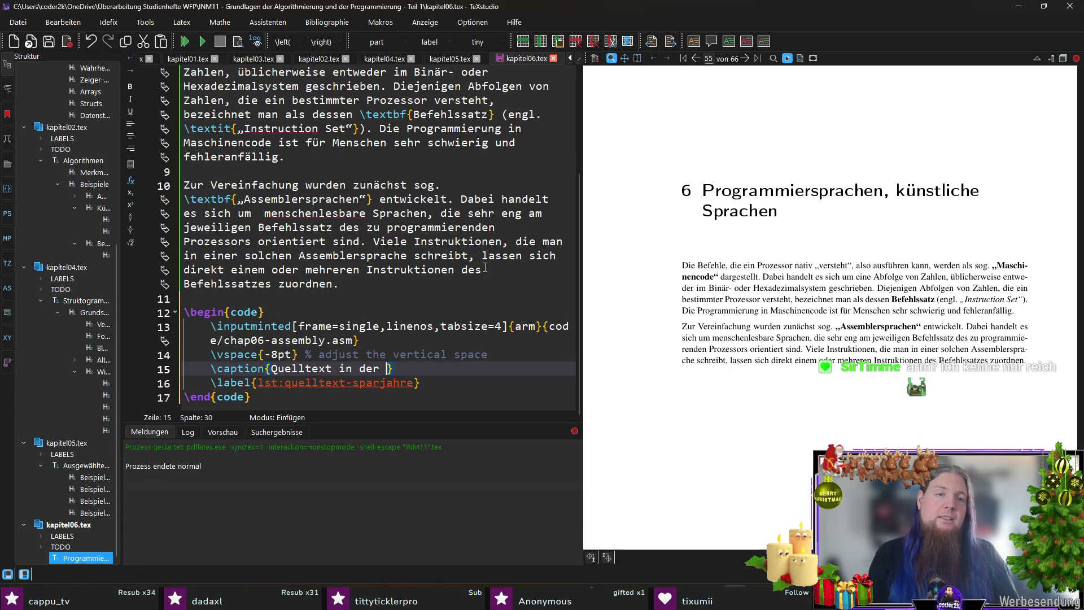
{"action": "type", "text": "ersprache für ARM"}
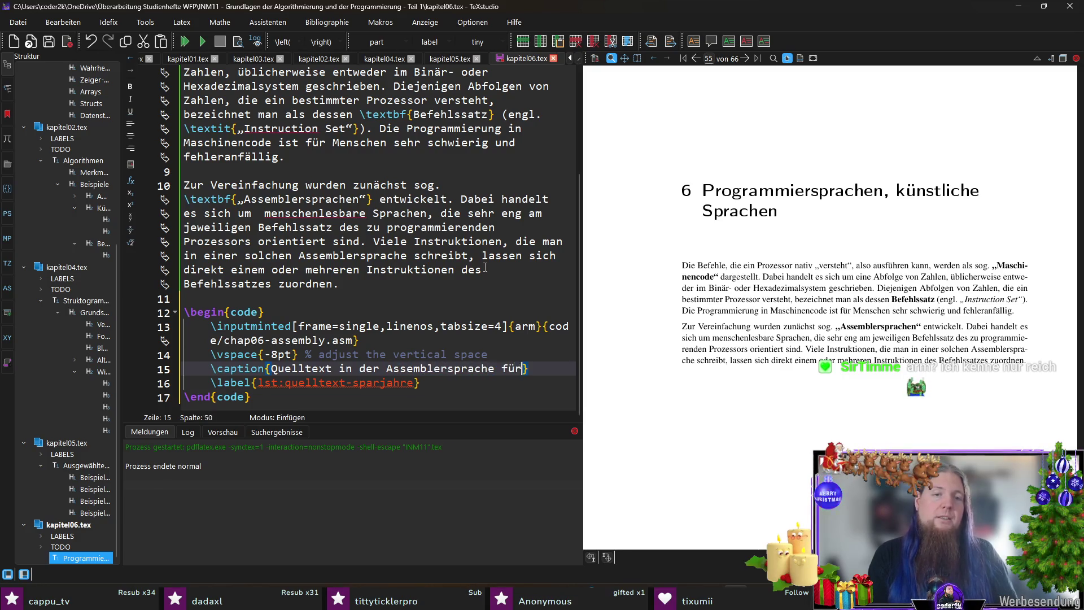
{"action": "type", "text": "-Prozessoren"}
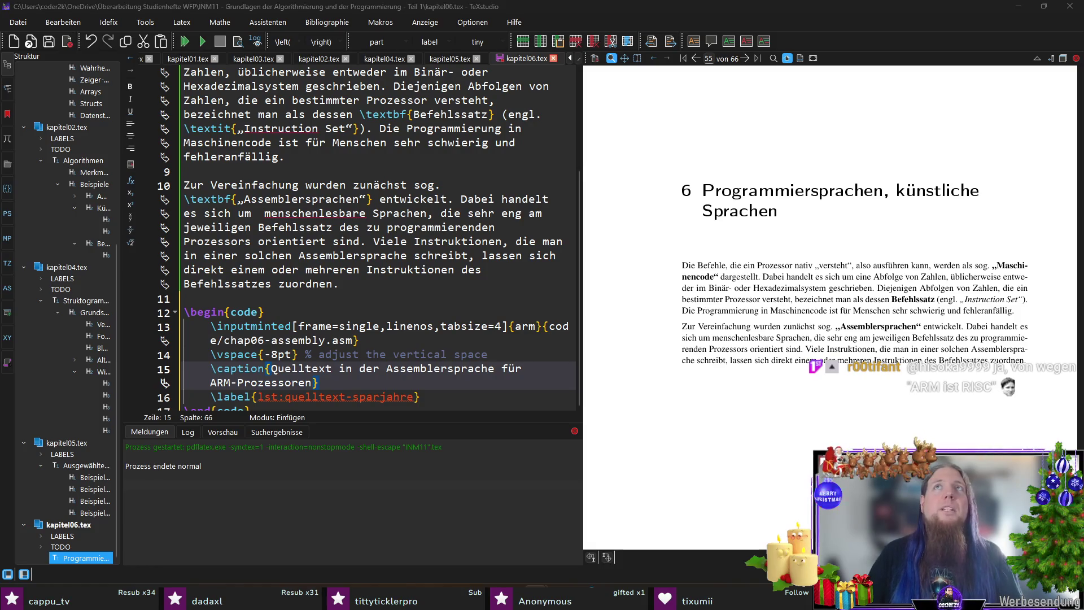
Rename the label to lst:quelltext-in-der-assemblersprache-fuer-arm-prozessoren and compile.
{"action": "key", "text": "Down"}
{"action": "key", "text": "End"}
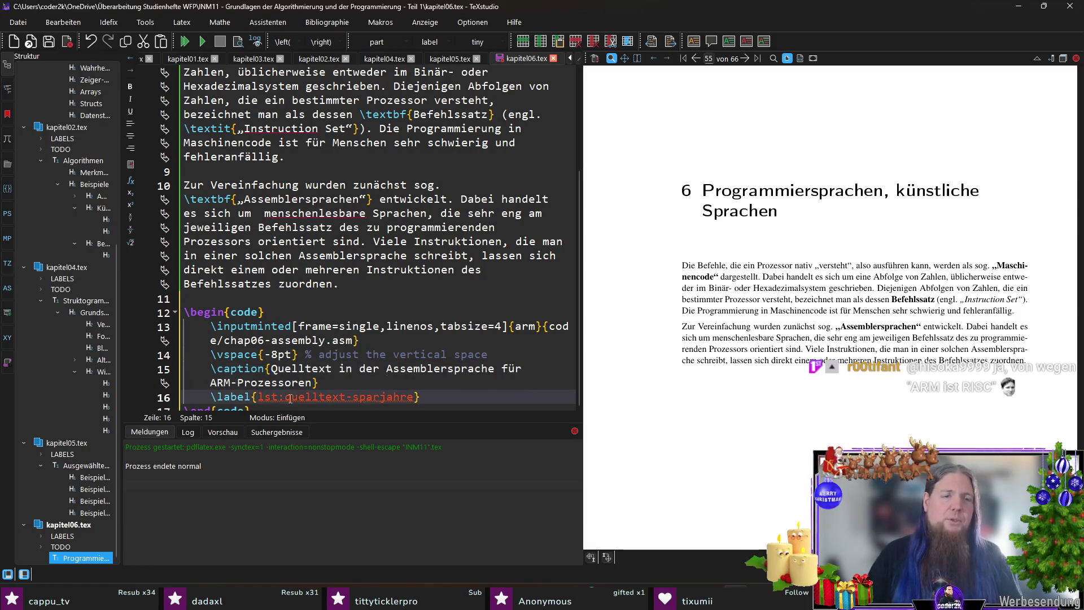
{"action": "type", "text": "in-der-a"}
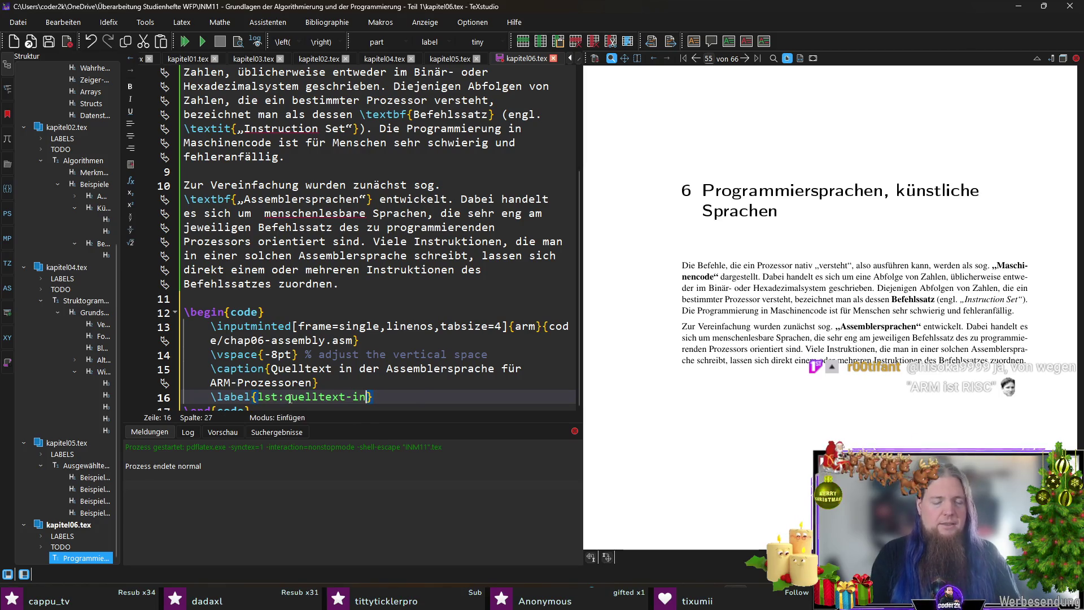
{"action": "type", "text": "ssemblersprache-"}
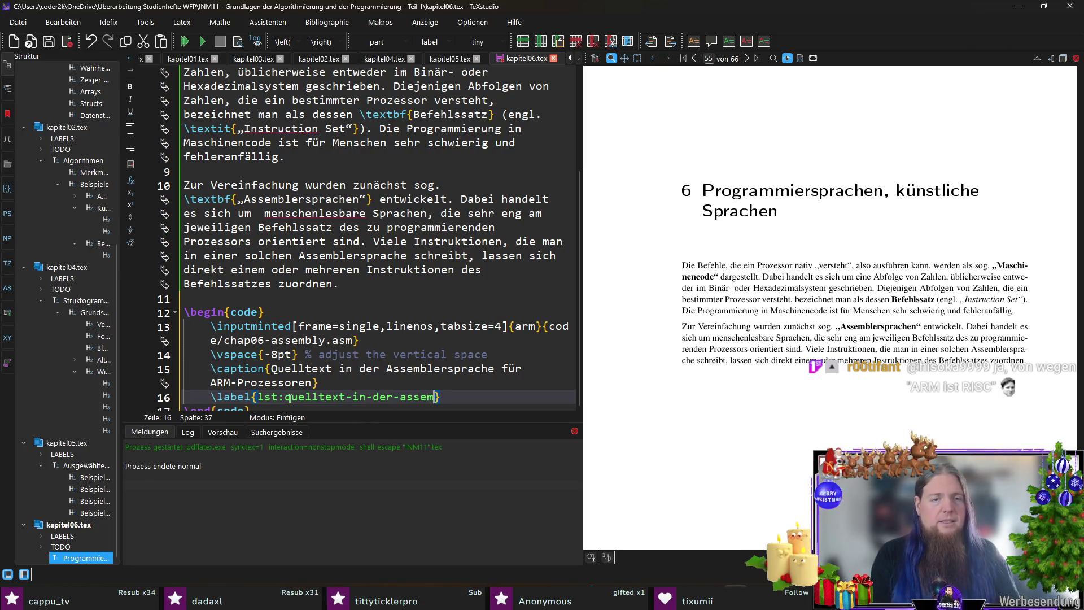
{"action": "type", "text": "fuer-arm-prozessoren"}
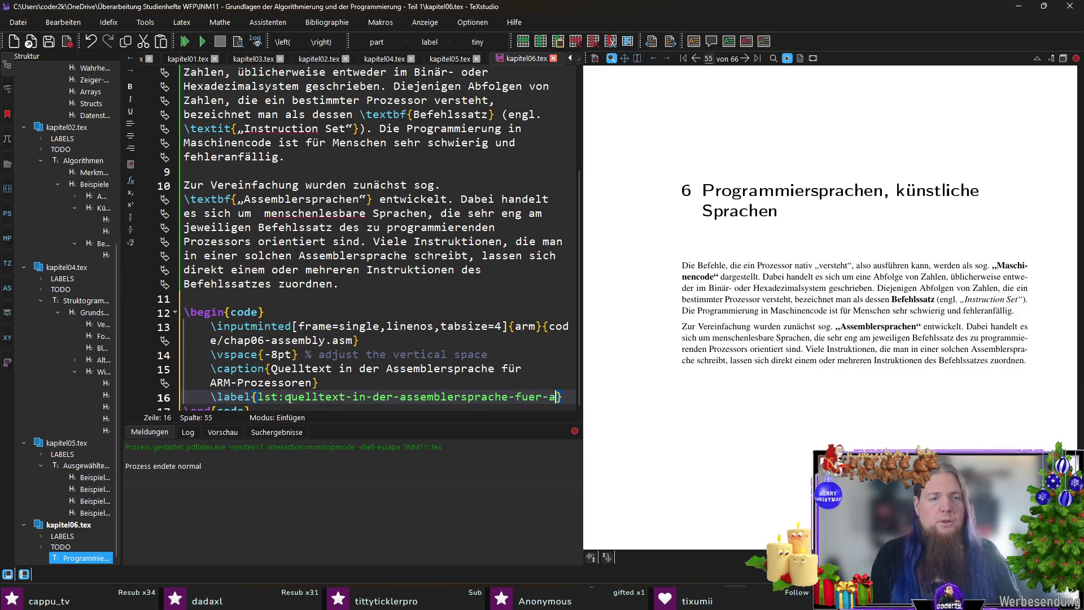
{"action": "key", "text": "End"}
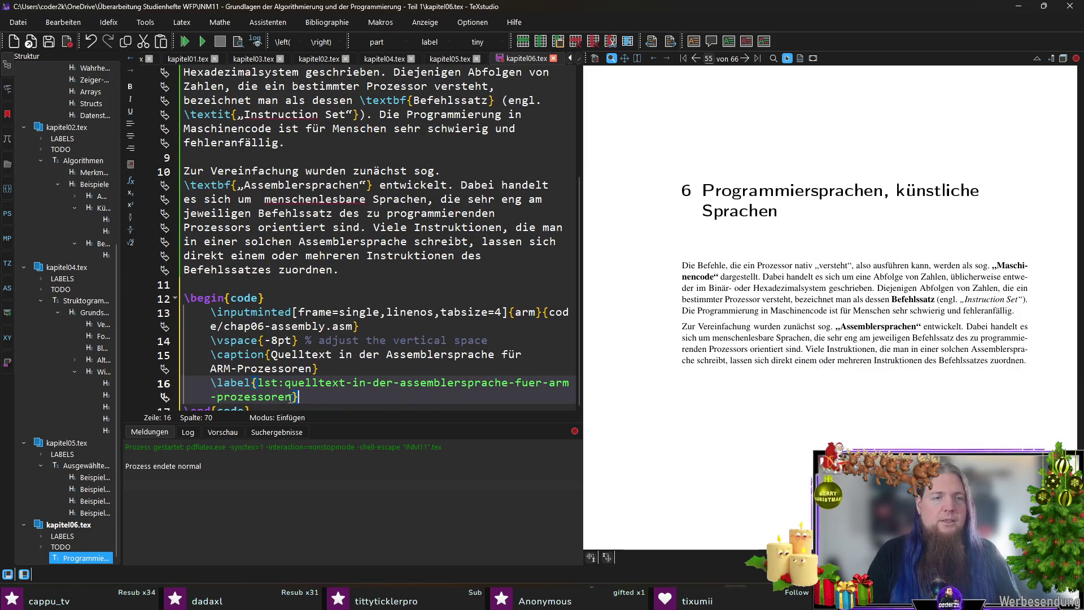
{"action": "key", "text": "F5"}
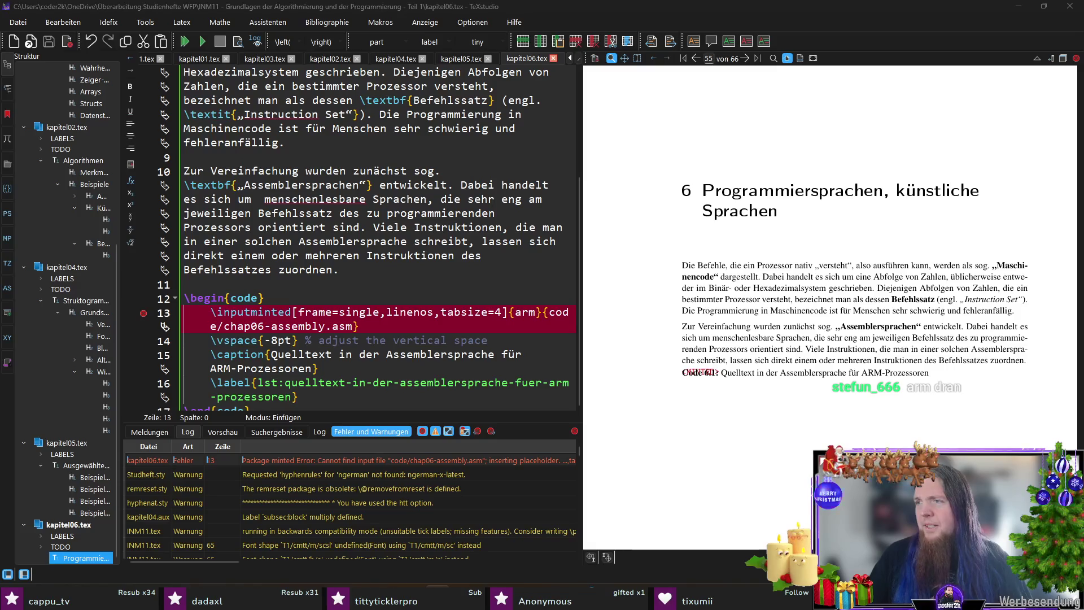
Correct the listing path to code/chap06-01-assembly.asm and recompile.
{"action": "left_click", "coordinate": [269, 327]}
{"action": "type", "text": "-01"}
{"action": "key", "text": "F5"}
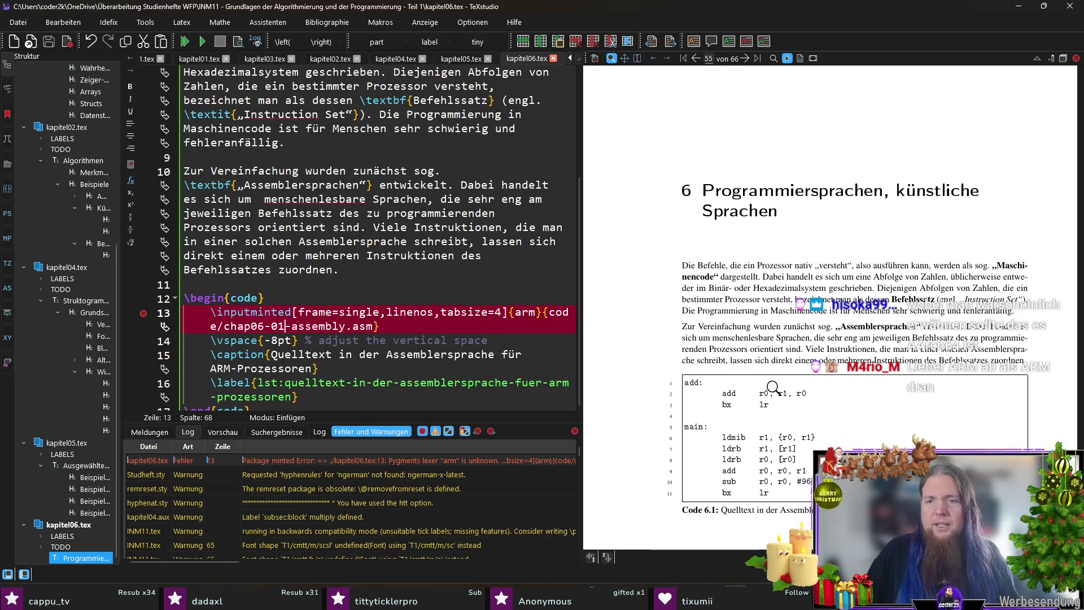
Check the pygments-arm page's note on using the ARM language, then select the arm lexer name.
{"action": "key", "text": "alt+Tab"}
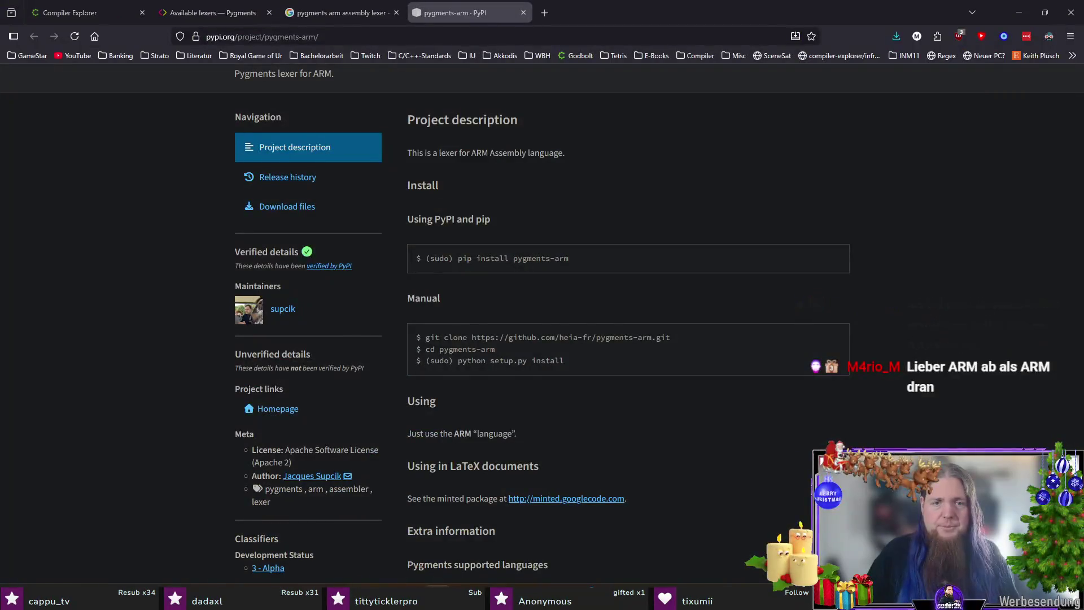
{"action": "scroll", "coordinate": [426, 378], "scroll_direction": "down", "scroll_amount": 1}
{"action": "left_click_drag", "start_coordinate": [426, 378], "coordinate": [556, 381]}
{"action": "left_click", "coordinate": [496, 388]}
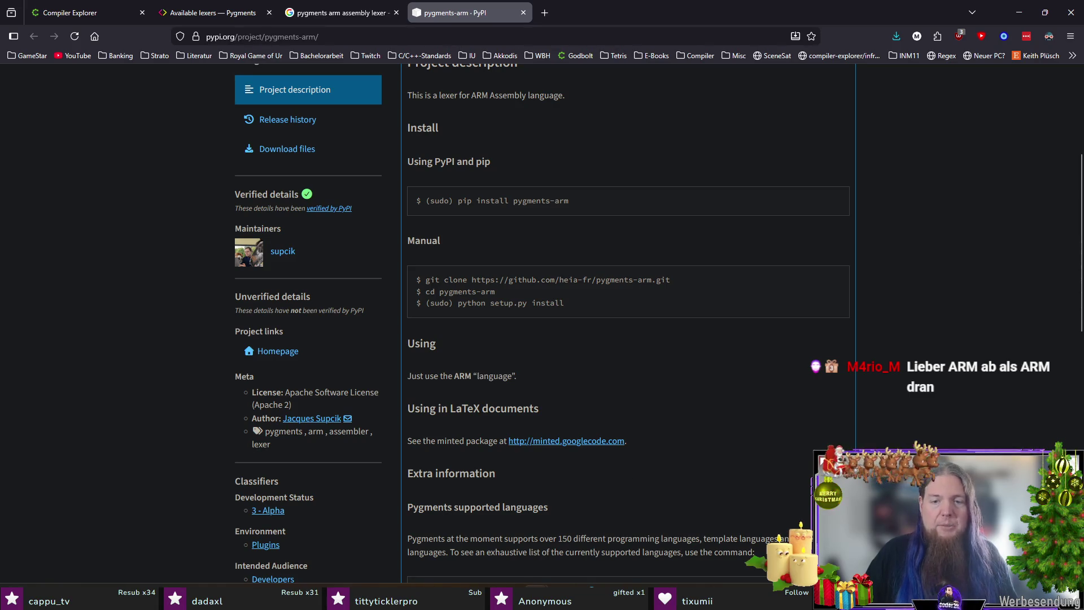
{"action": "key", "text": "alt+Tab"}
{"action": "double_click", "coordinate": [519, 313]}
Change the lexer name to ARM, save kapitel06.tex and recompile.
{"action": "type", "text": "AR"}
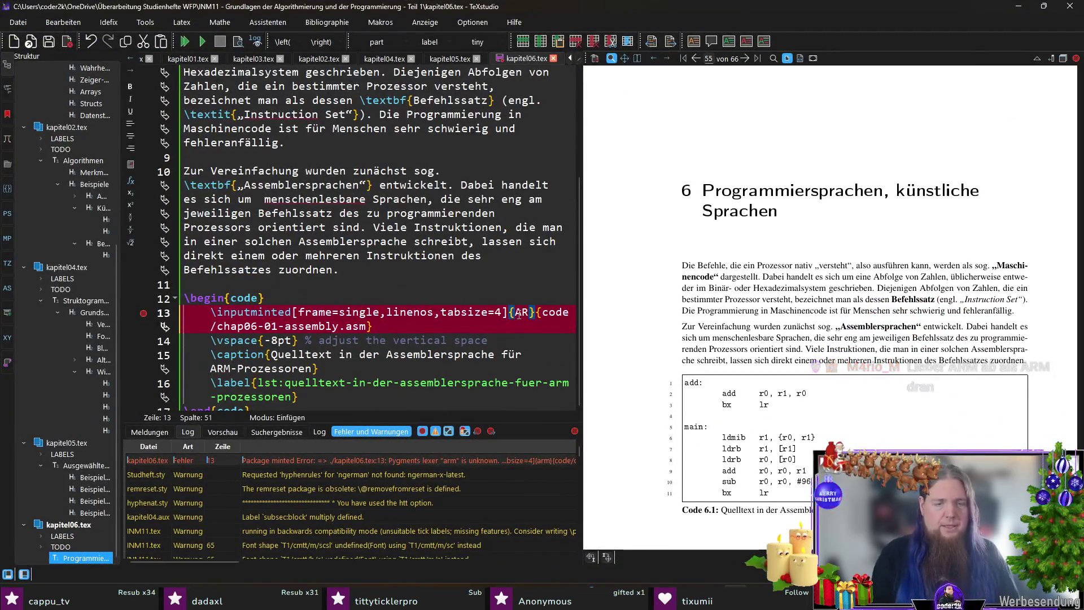
{"action": "type", "text": "M"}
{"action": "key", "text": "ctrl+s"}
{"action": "key", "text": "F5"}
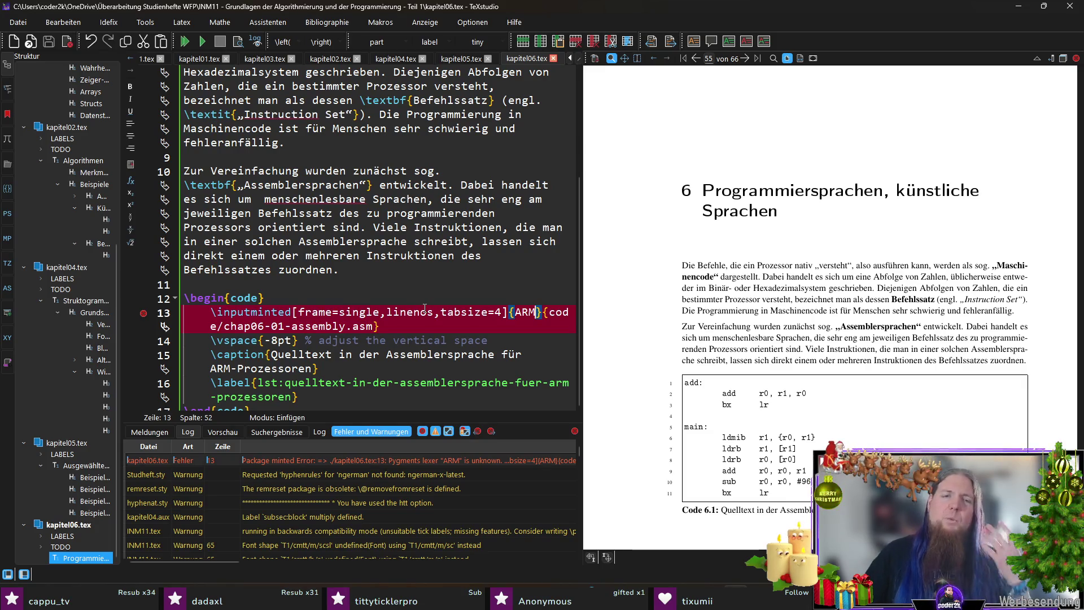
Select the pygmentize -L lexers command on the pygments-arm PyPI page.
{"action": "left_click", "coordinate": [1025, 8]}
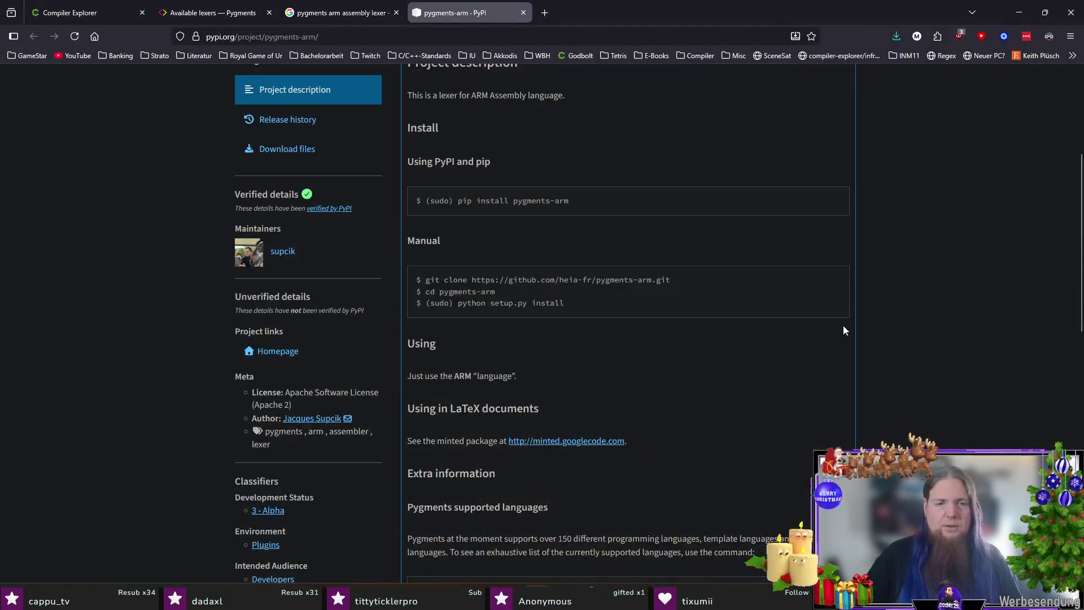
{"action": "scroll", "coordinate": [954, 334], "scroll_direction": "down", "scroll_amount": 2}
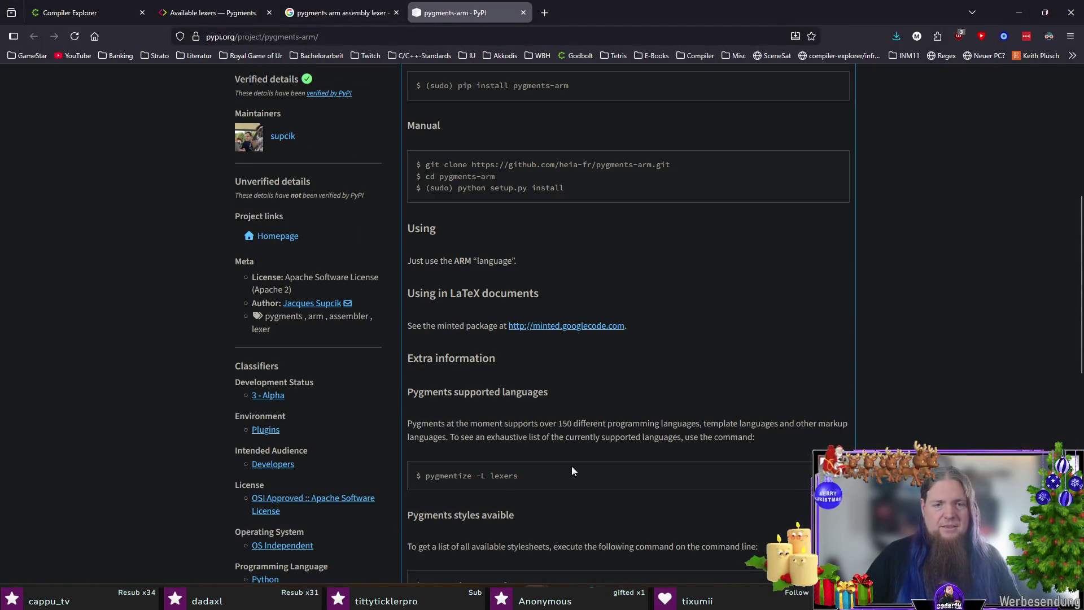
{"action": "scroll", "coordinate": [572, 470], "scroll_direction": "down", "scroll_amount": 1}
{"action": "left_click_drag", "start_coordinate": [539, 418], "coordinate": [406, 419]}
{"action": "left_click_drag", "start_coordinate": [523, 425], "coordinate": [428, 423]}
Locate pygmentize with 'where pygmentize' and run 'pygmentize -L lexers' in Git Bash.
{"action": "key", "text": "alt+Tab"}
{"action": "type", "text": "wher"}
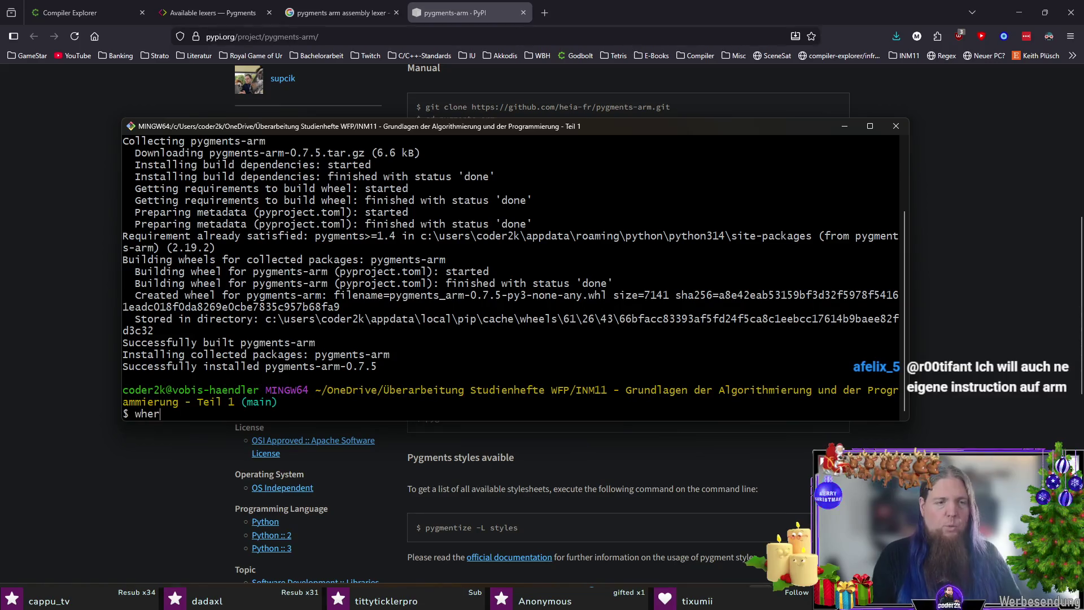
{"action": "type", "text": "e pygmentize"}
{"action": "key", "text": "Return"}
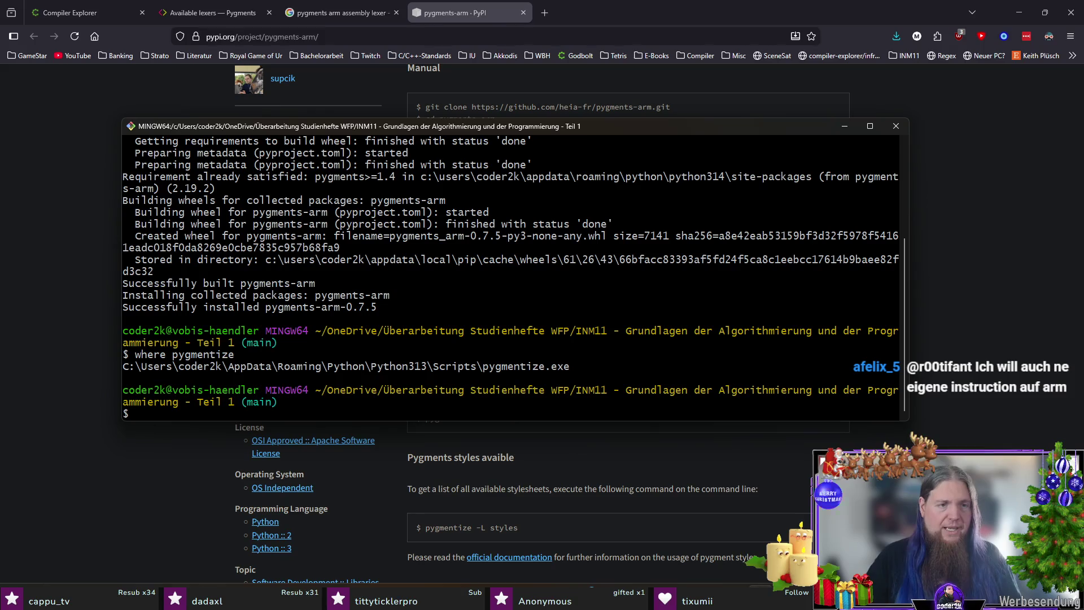
{"action": "right_click", "coordinate": [467, 347]}
{"action": "left_click", "coordinate": [413, 361]}
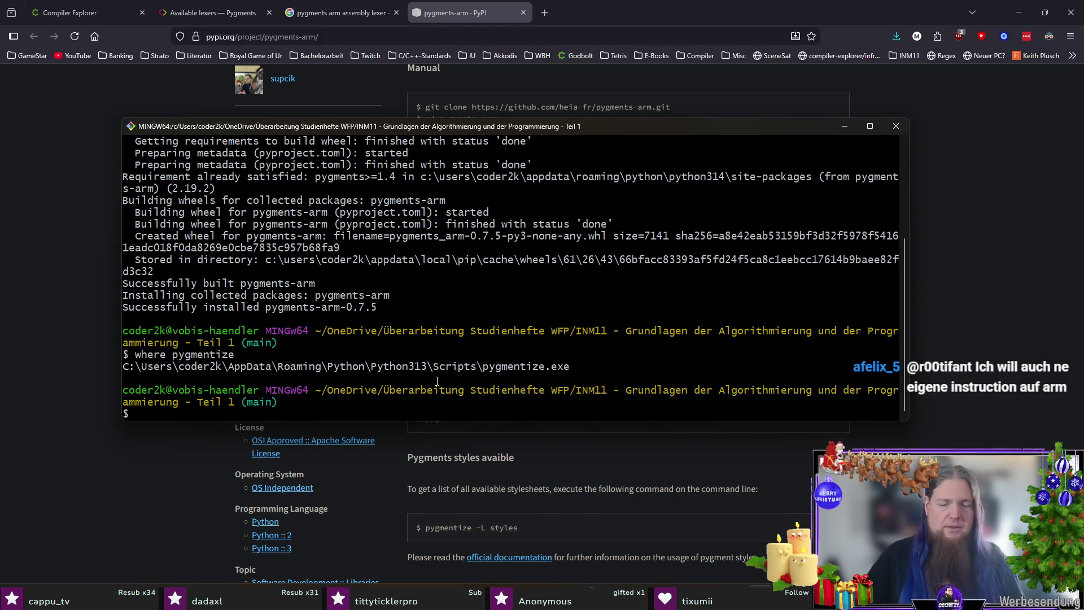
{"action": "type", "text": "pygmentize -L lexers"}
{"action": "key", "text": "Return"}
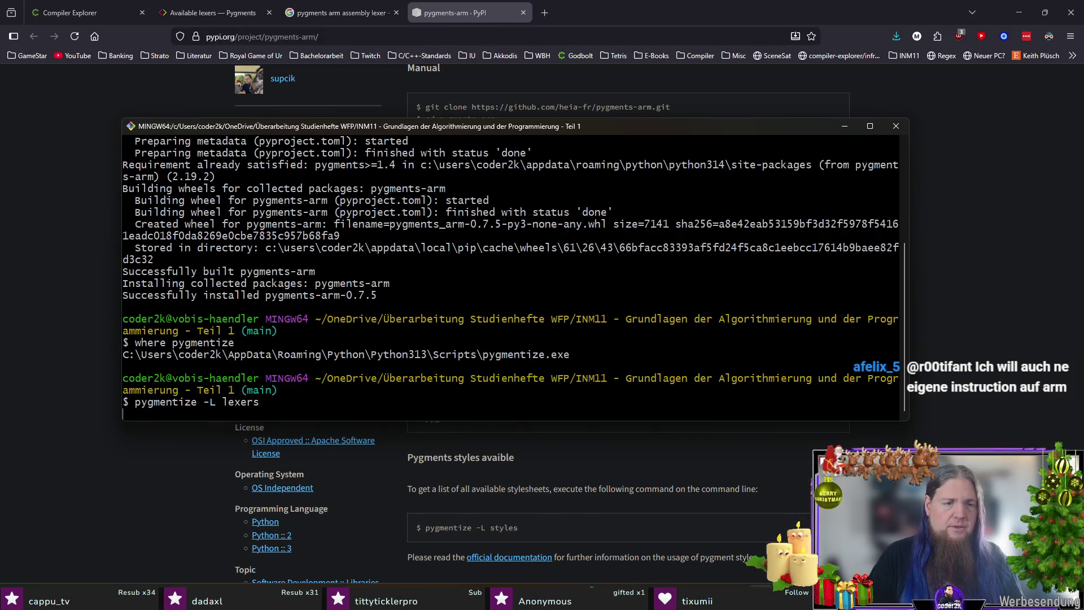
{"action": "left_click_drag", "start_coordinate": [416, 420], "coordinate": [460, 563]}
Filter the lexer list with '| grep ARM', retry with ARM quoted, then strip the filter.
{"action": "key", "text": "Up"}
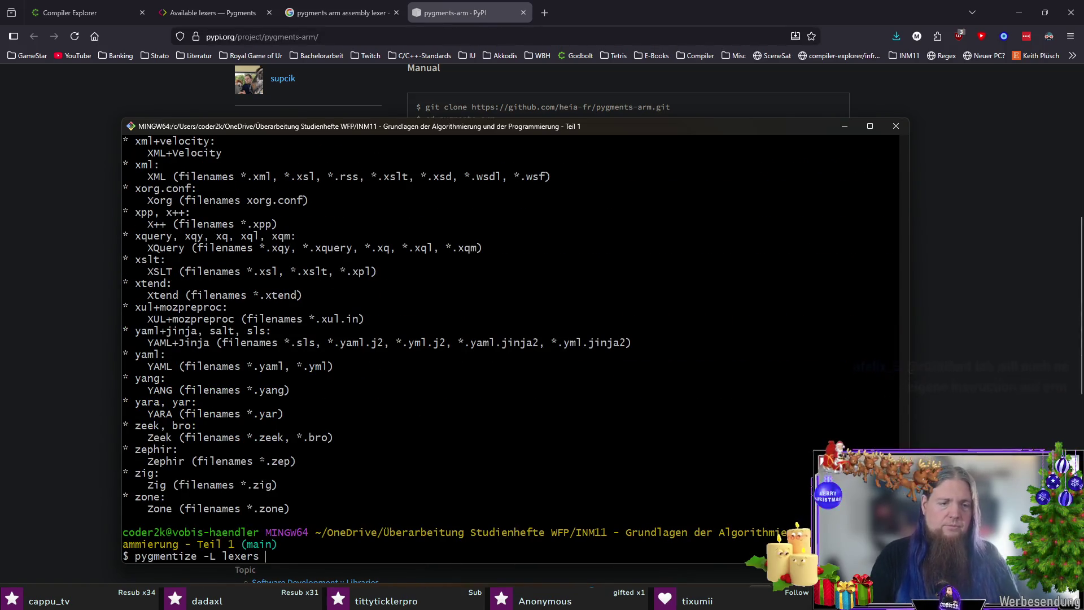
{"action": "type", "text": "| grep ARM"}
{"action": "key", "text": "Return"}
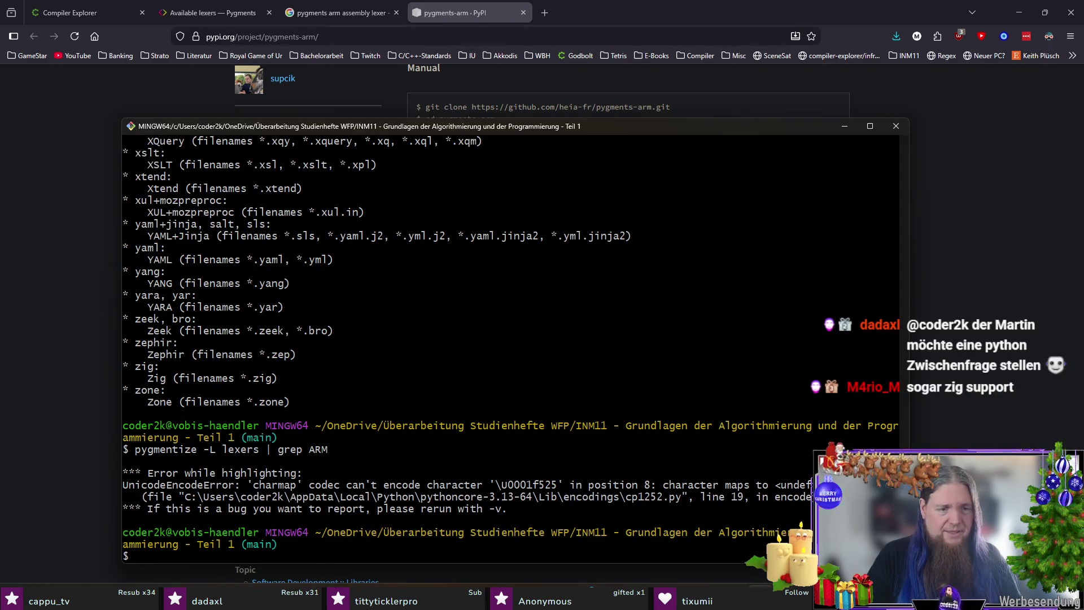
{"action": "key", "text": "Up"}
{"action": "key", "text": "Left"}
{"action": "key", "text": "Left"}
{"action": "key", "text": "Left"}
{"action": "type", "text": "\""}
{"action": "key", "text": "End"}
{"action": "type", "text": "\""}
{"action": "key", "text": "Return"}
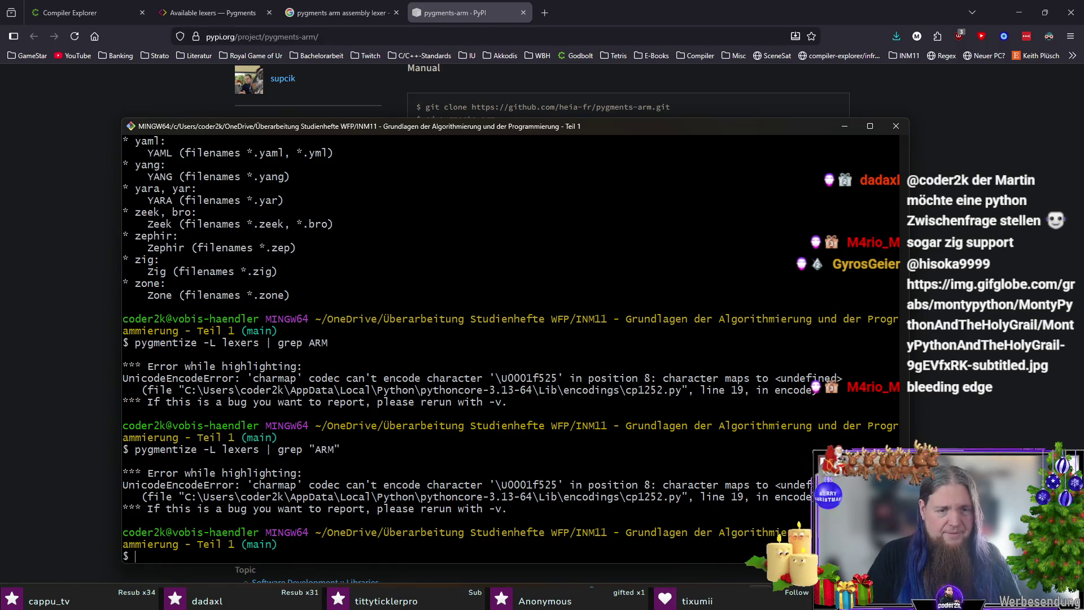
{"action": "key", "text": "Up"}
{"action": "key", "text": "BackSpace"}
{"action": "key", "text": "BackSpace"}
{"action": "key", "text": "BackSpace"}
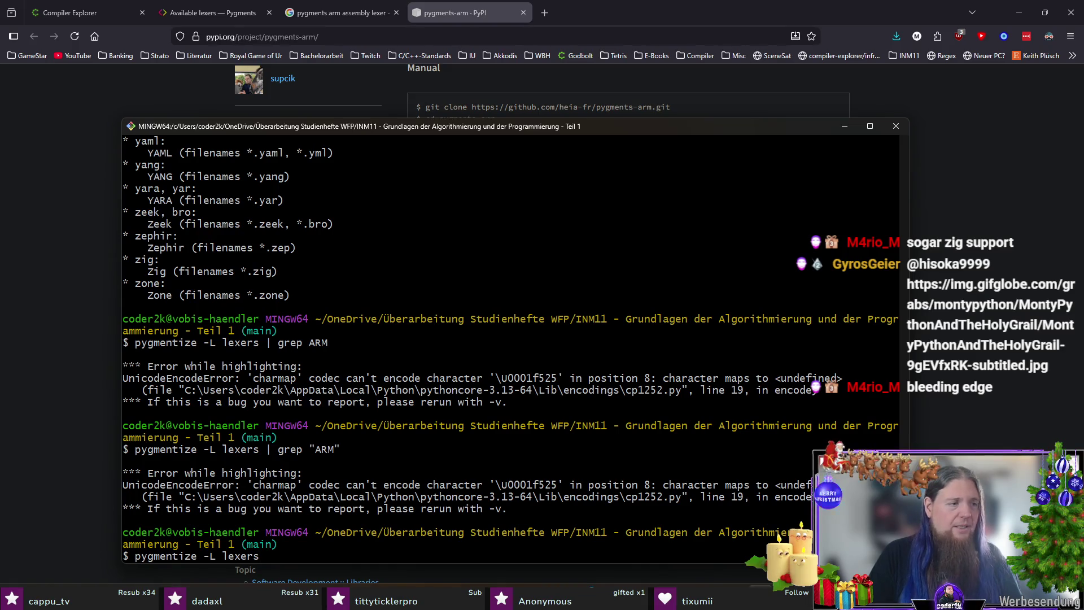
Run the unfiltered 'pygmentize -L lexers' and scroll back to the start of its output.
{"action": "key", "text": "Return"}
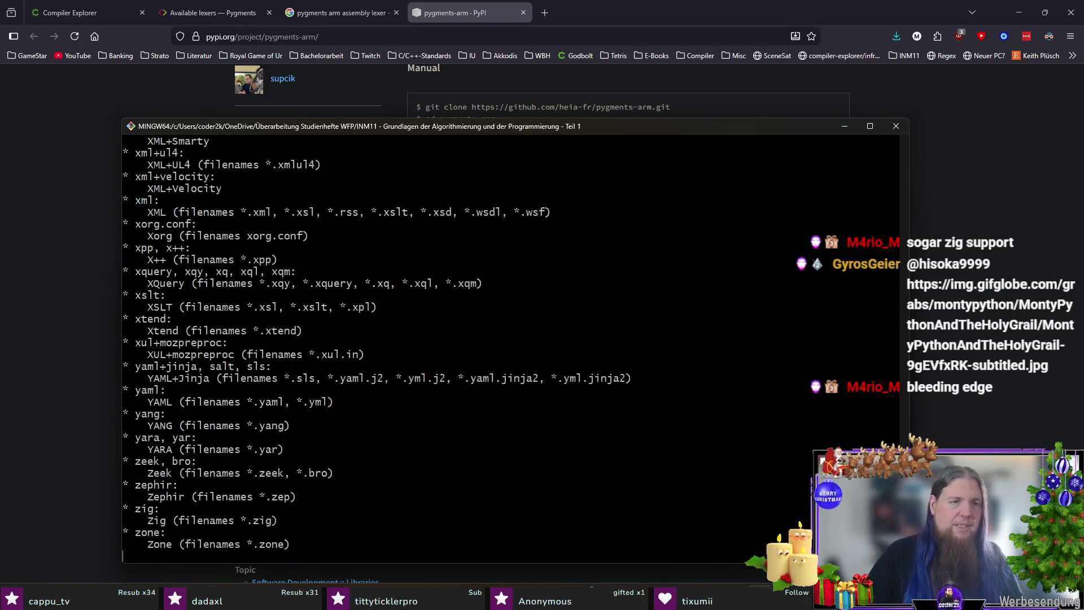
{"action": "scroll", "coordinate": [710, 477], "scroll_direction": "up", "scroll_amount": 20}
{"action": "mouse_move", "coordinate": [903, 475]}
{"action": "left_mouse_down"}
{"action": "mouse_move", "coordinate": [896, 143]}
{"action": "mouse_move", "coordinate": [900, 165]}
{"action": "left_mouse_up"}
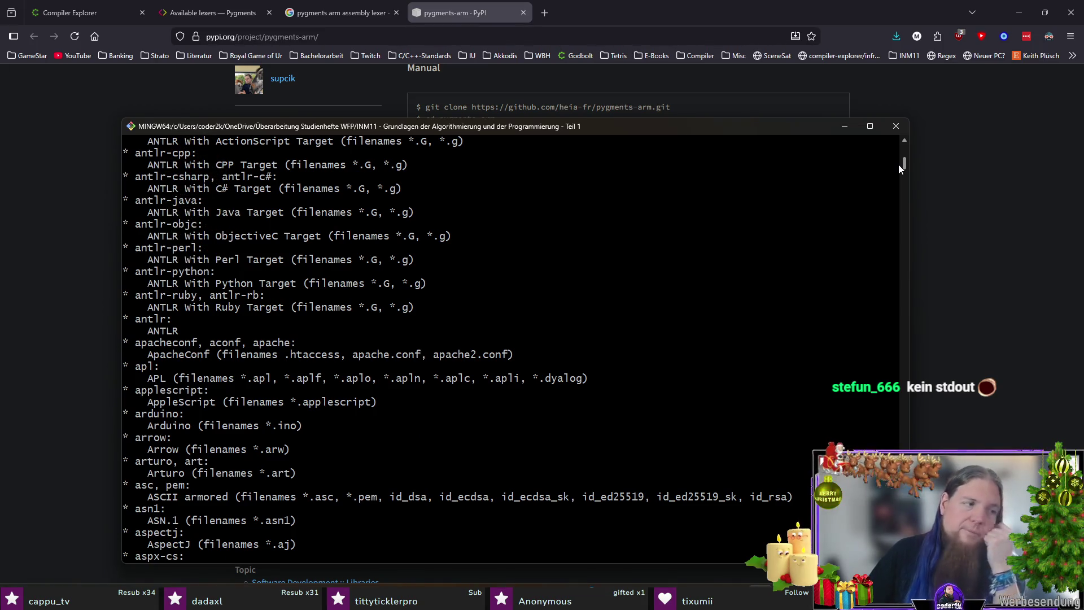
{"action": "left_click_drag", "start_coordinate": [899, 164], "coordinate": [895, 152]}
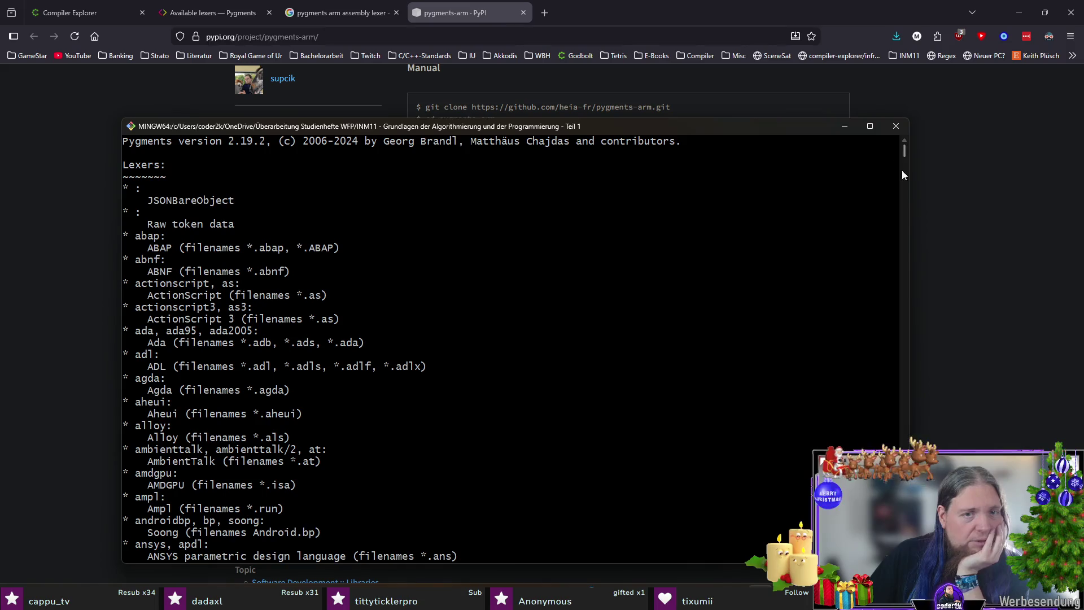
{"action": "left_click", "coordinate": [971, 249]}
{"action": "scroll", "coordinate": [825, 272], "scroll_direction": "down", "scroll_amount": 3}
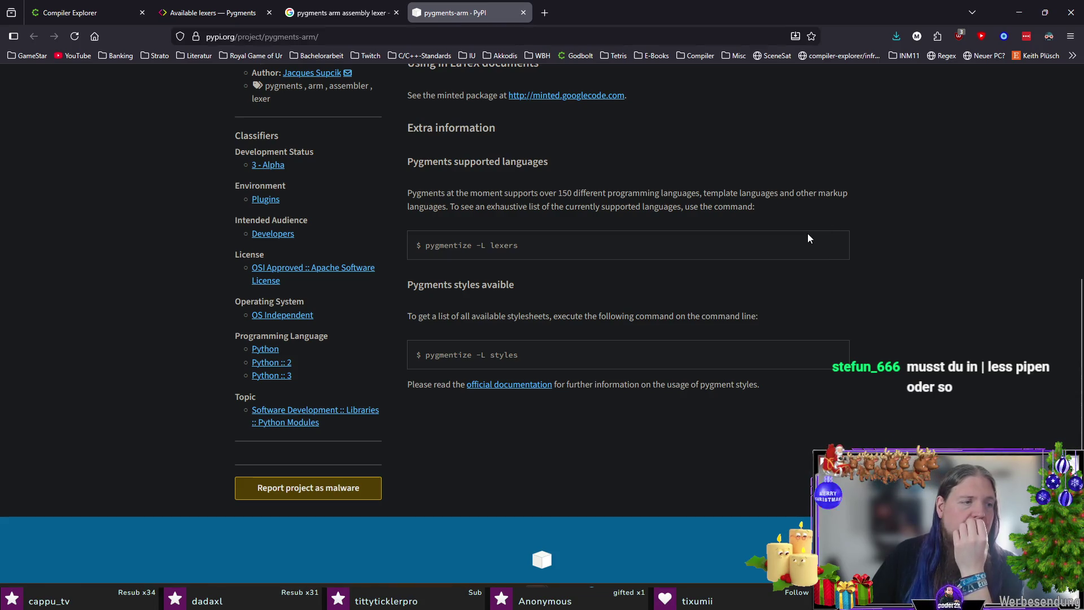
{"action": "key", "text": "alt+Tab"}
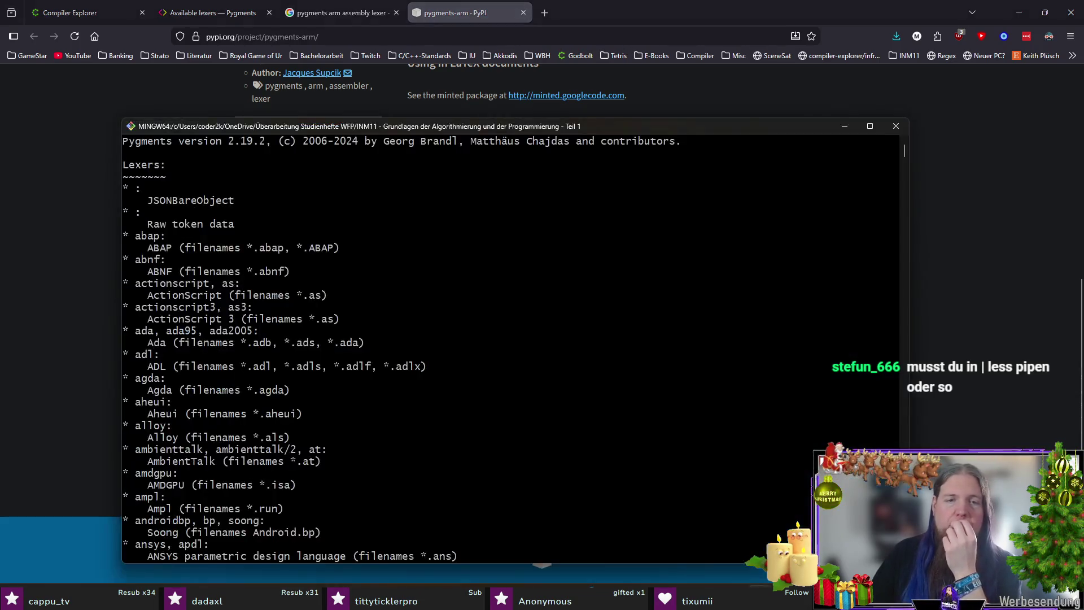
Pipe the pygmentize lexer list into less and page through it.
{"action": "key", "text": "Up"}
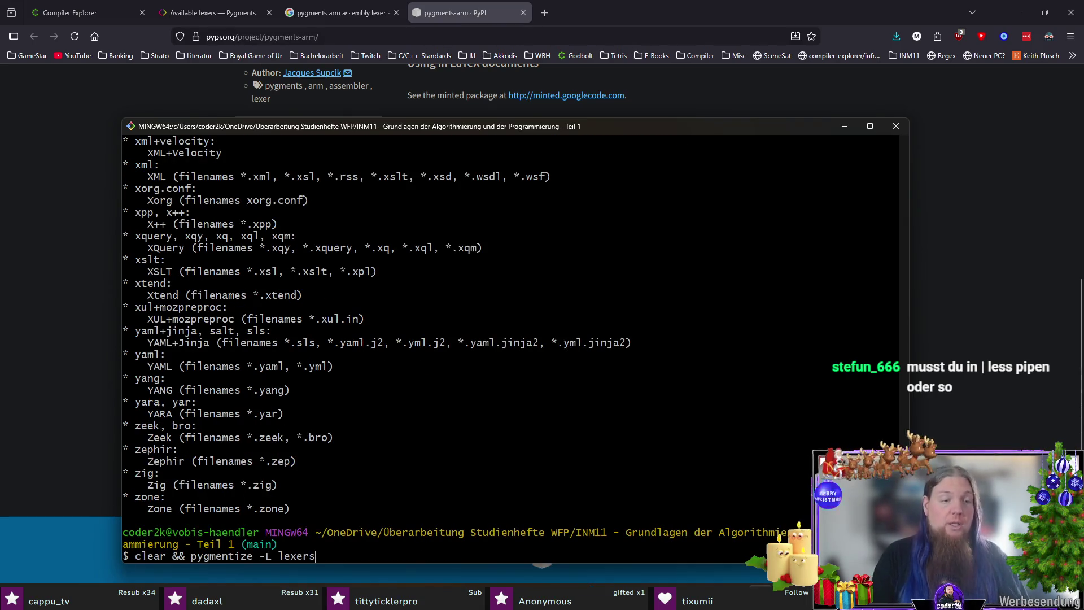
{"action": "key", "text": "Up"}
{"action": "type", "text": "less |"}
{"action": "key", "text": "Return"}
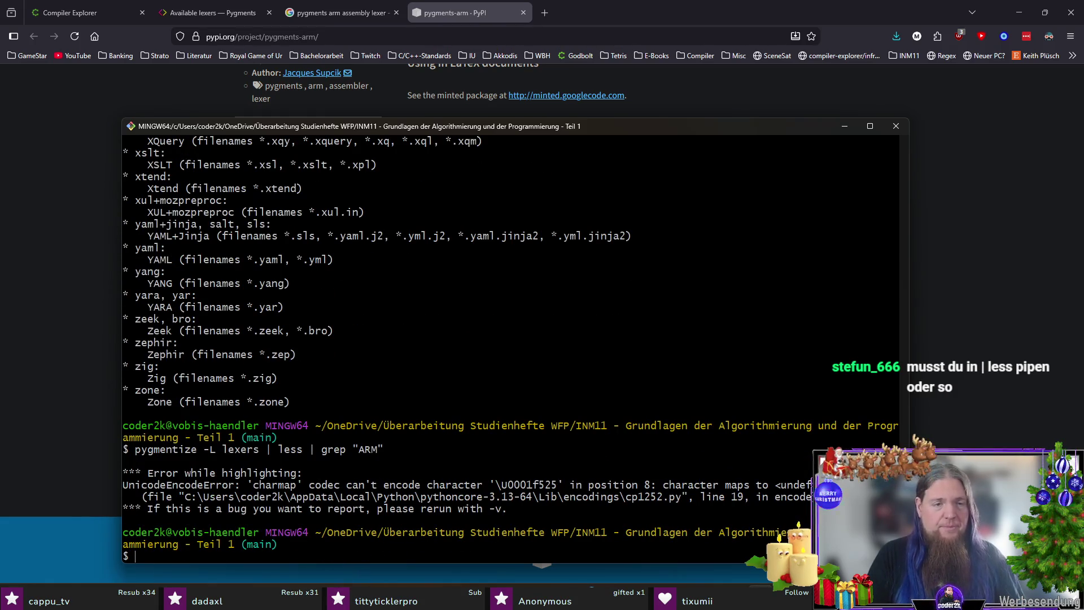
{"action": "key", "text": "Up"}
{"action": "key", "text": "BackSpace"}
{"action": "key", "text": "BackSpace"}
{"action": "key", "text": "BackSpace"}
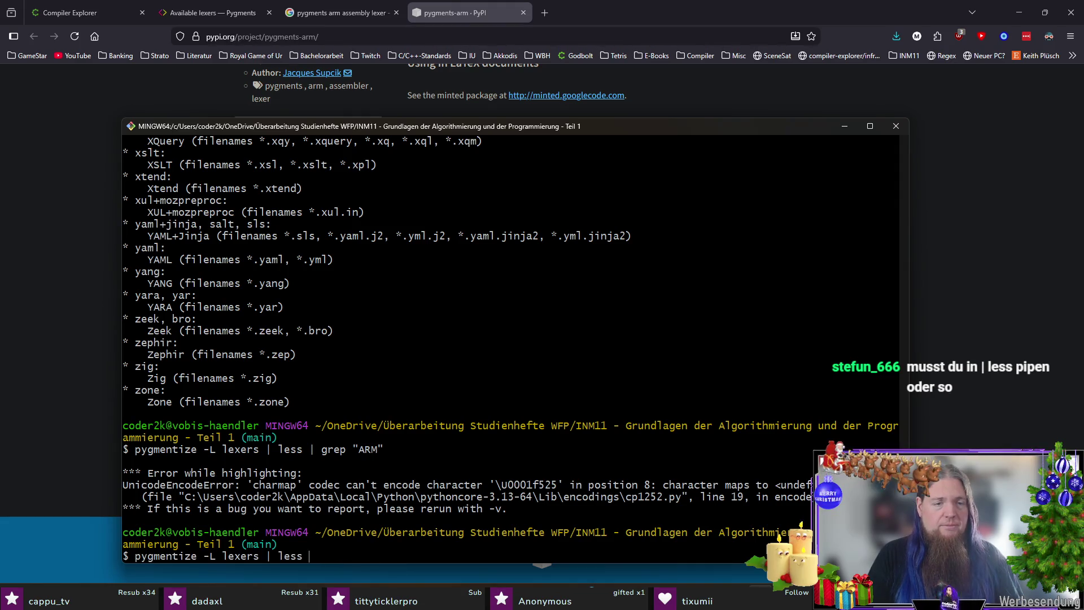
{"action": "key", "text": "Return"}
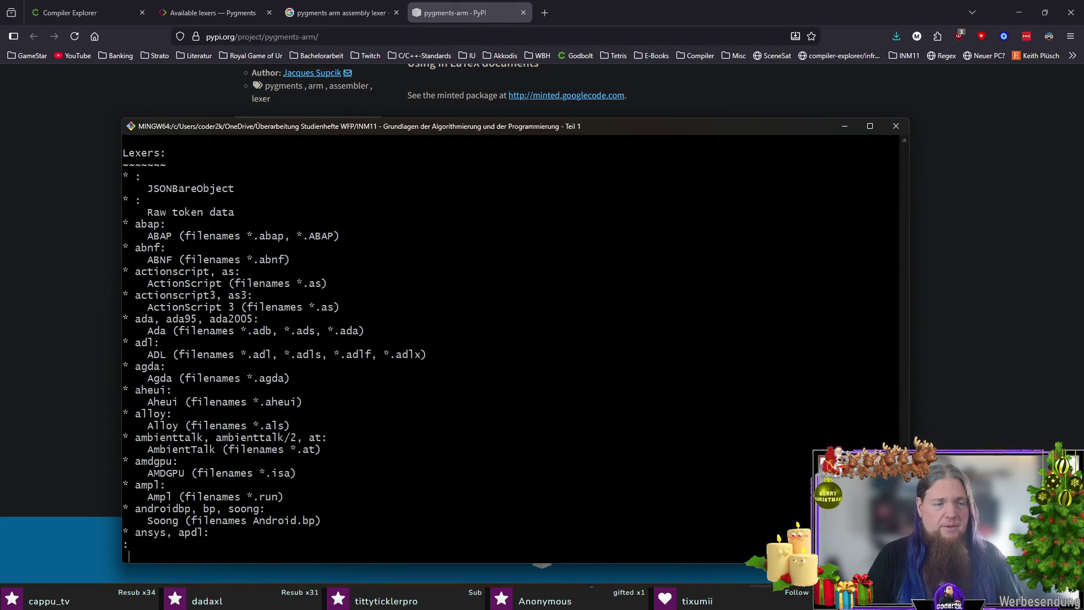
{"action": "key", "text": "space"}
{"action": "key", "text": "space"}
{"action": "key", "text": "space"}
{"action": "key", "text": "q"}
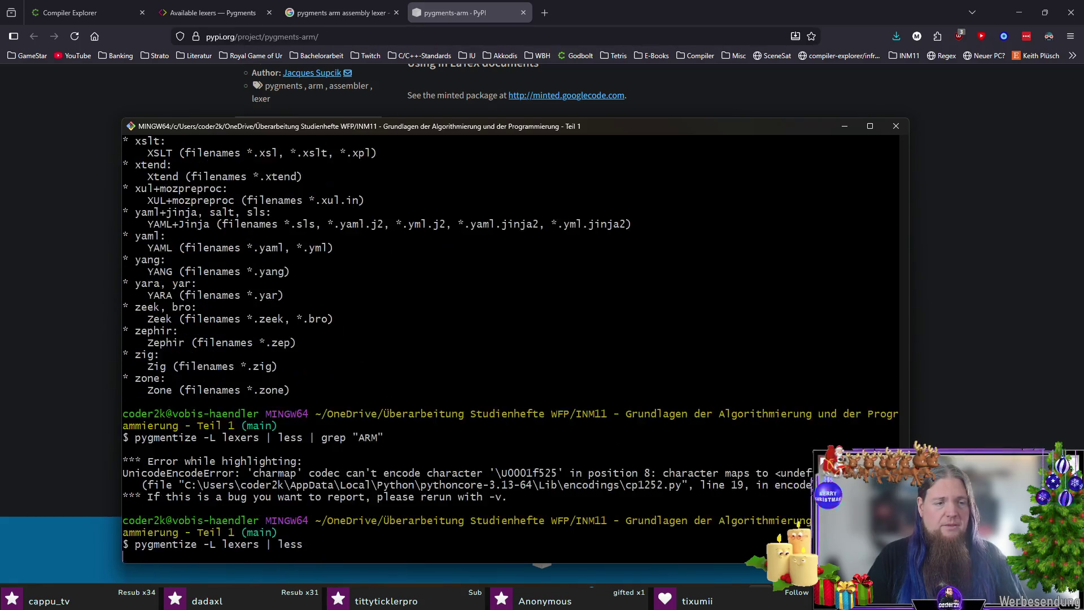
List the lexers through cat filtered with grep "ARM".
{"action": "key", "text": "Up"}
{"action": "key", "text": "BackSpace"}
{"action": "key", "text": "BackSpace"}
{"action": "key", "text": "BackSpace"}
{"action": "type", "text": "cat"}
{"action": "key", "text": "Return"}
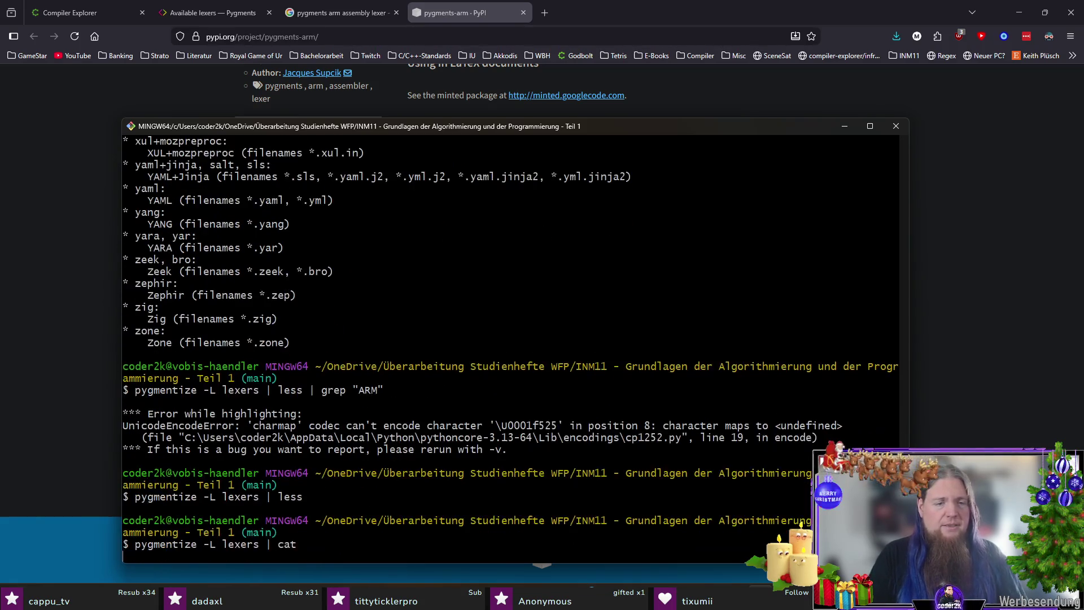
{"action": "key", "text": "Up"}
{"action": "type", "text": "| grep \"ARM\""}
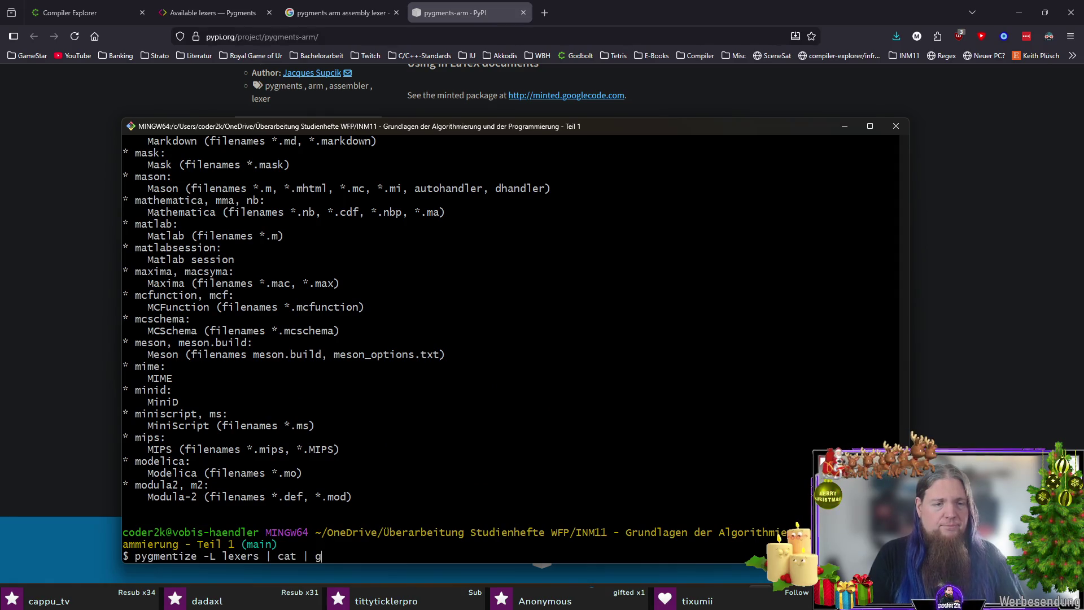
{"action": "key", "text": "Return"}
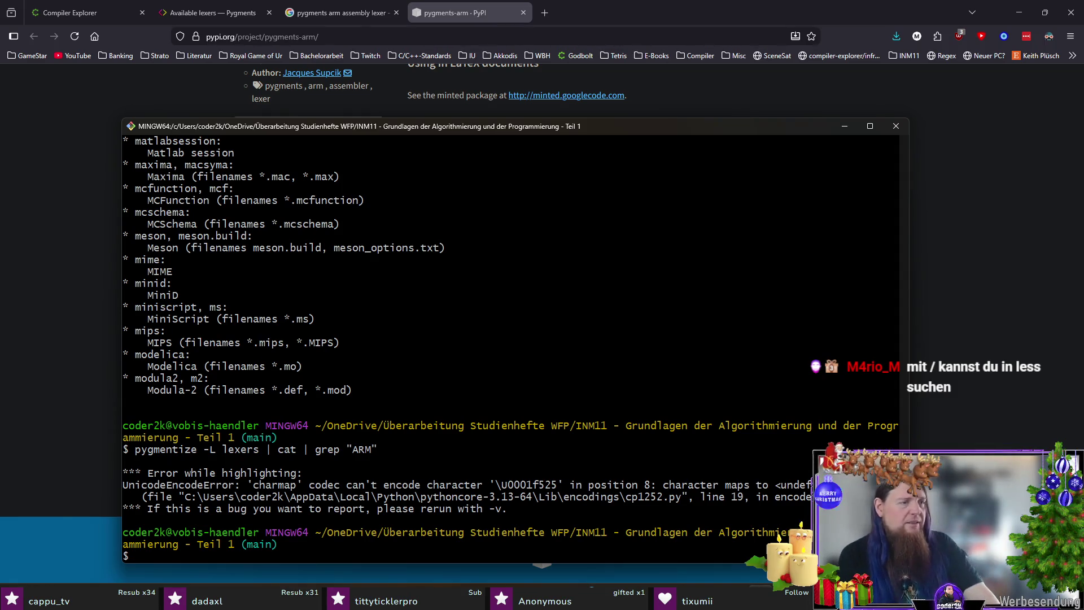
Reopen the lexer list in less and search it for arm.
{"action": "key", "text": "Up"}
{"action": "key", "text": "BackSpace"}
{"action": "key", "text": "BackSpace"}
{"action": "key", "text": "BackSpace"}
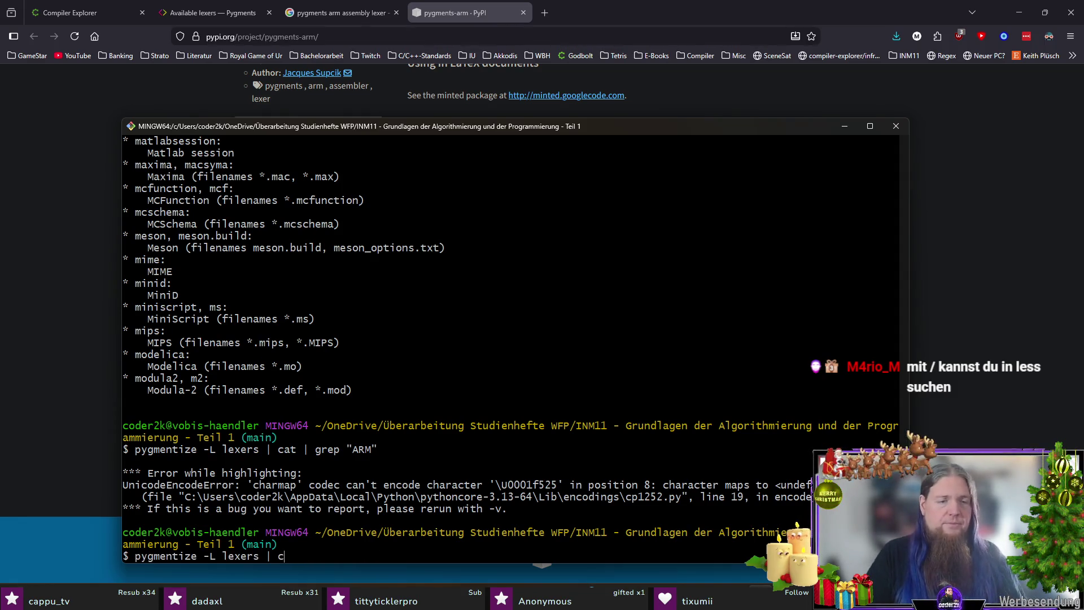
{"action": "type", "text": "less"}
{"action": "key", "text": "Return"}
{"action": "type", "text": "/arm"}
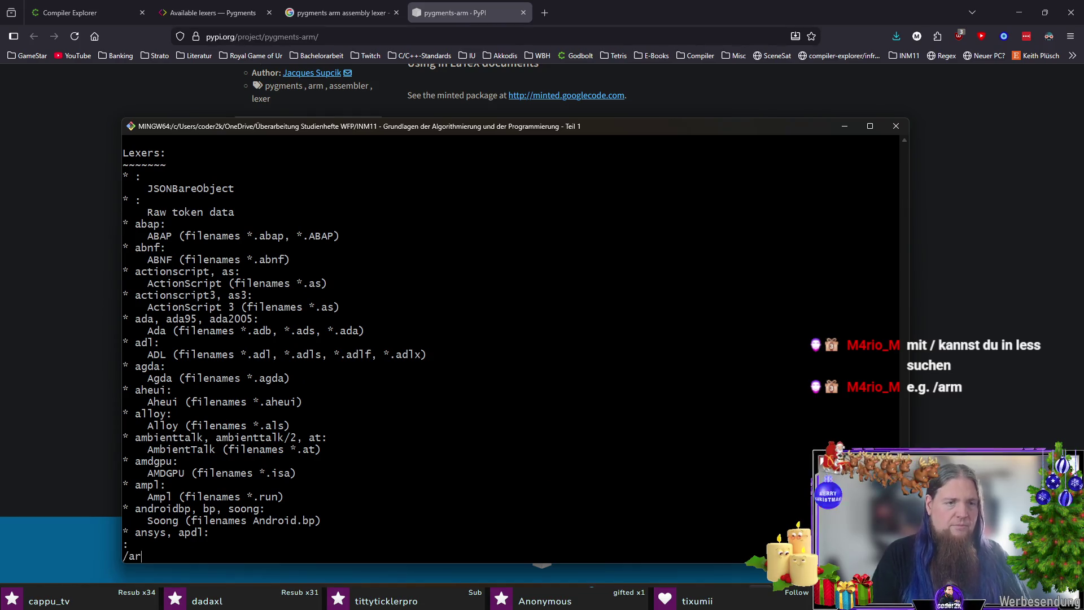
{"action": "key", "text": "Return"}
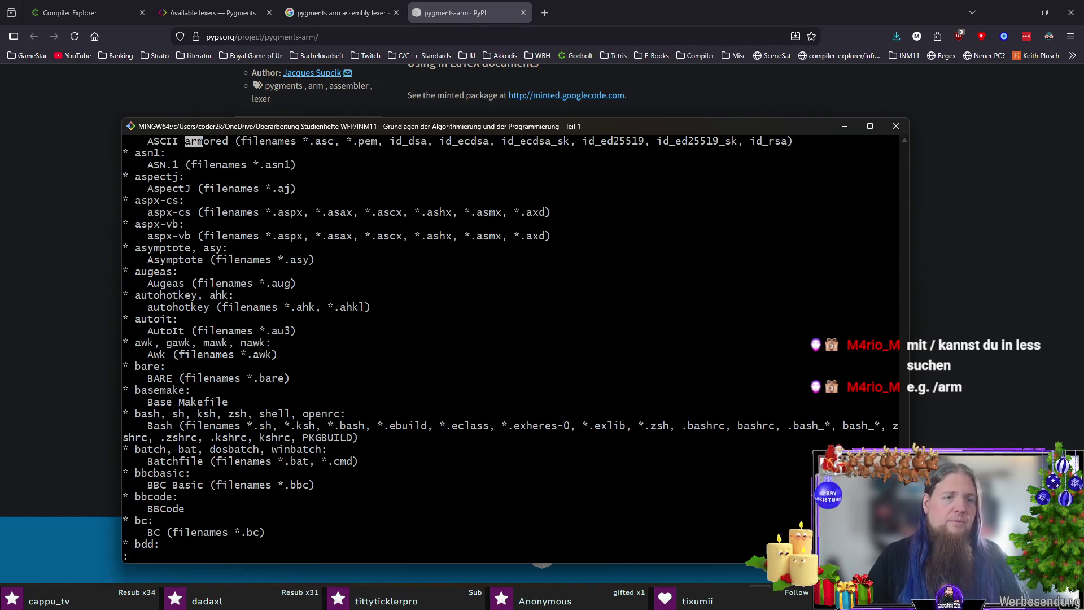
{"action": "key", "text": "Down"}
{"action": "key", "text": "Down"}
{"action": "key", "text": "Down"}
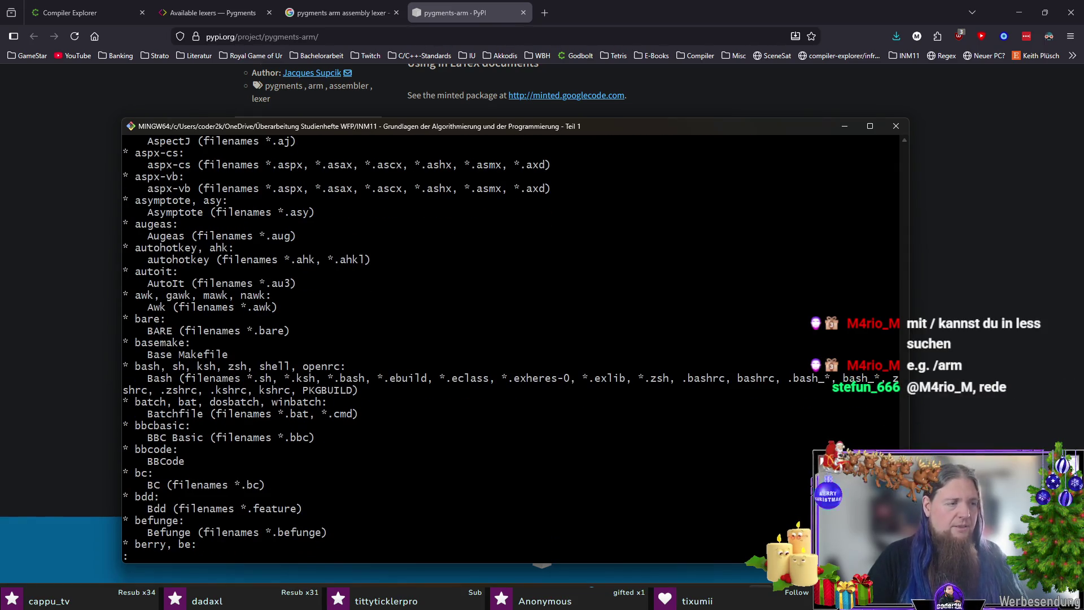
{"action": "key", "text": "Up"}
Step through the arm matches, finding only ASCII armored and Charmci, then go back to the pygments-arm PyPI page.
{"action": "type", "text": "/arm"}
{"action": "key", "text": "Return"}
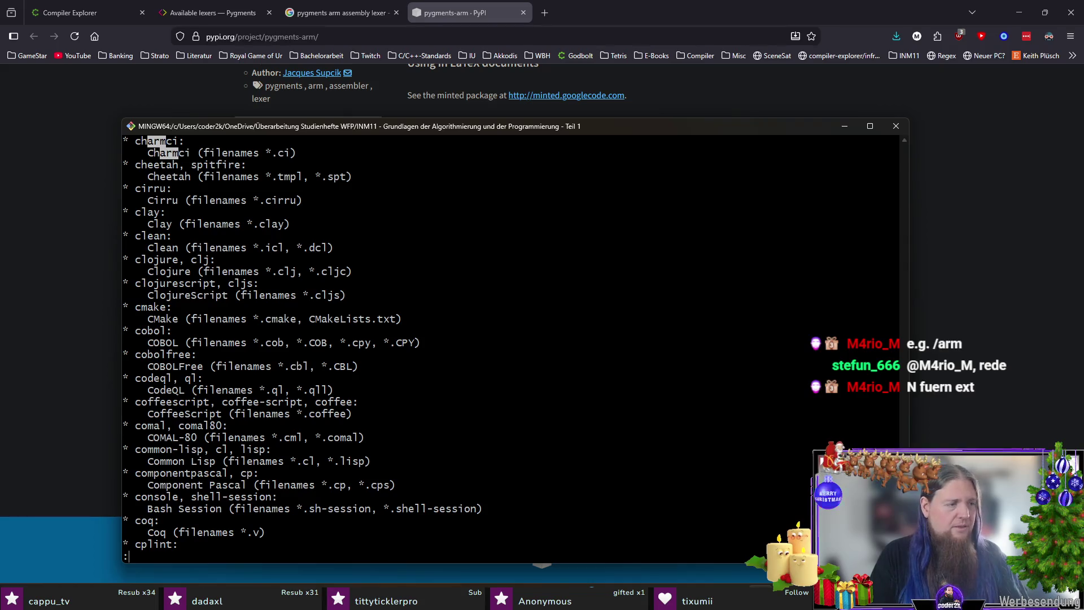
{"action": "key", "text": "n"}
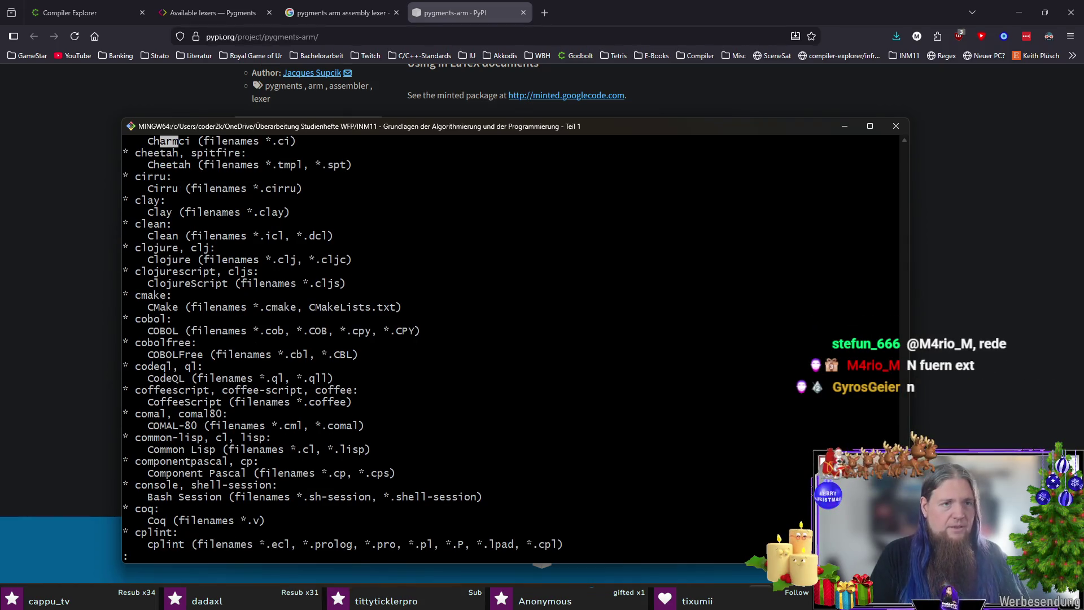
{"action": "key", "text": "n"}
{"action": "key", "text": "Return"}
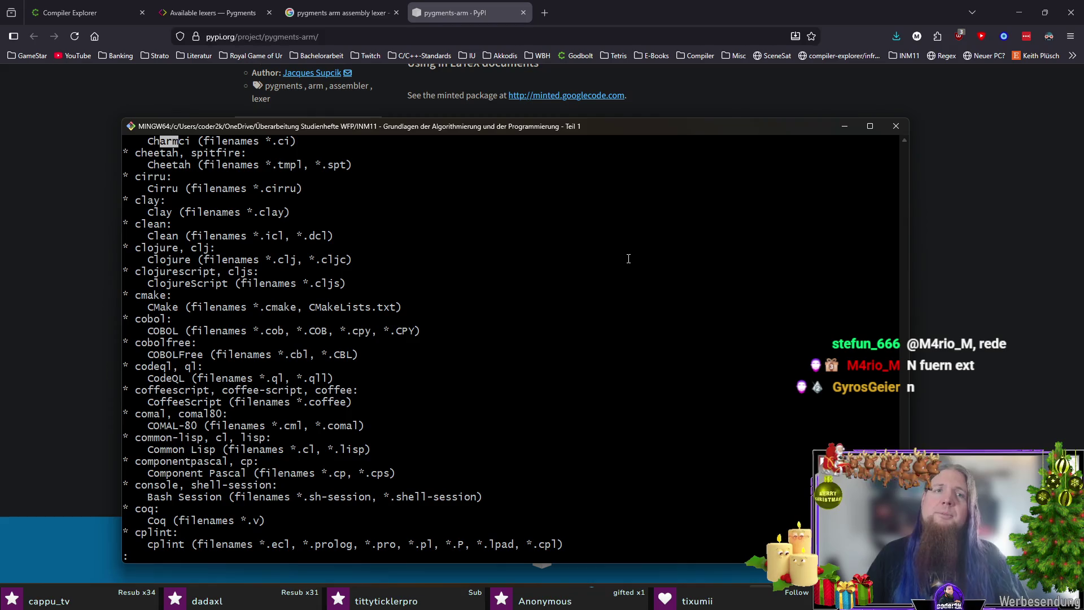
{"action": "key", "text": "q"}
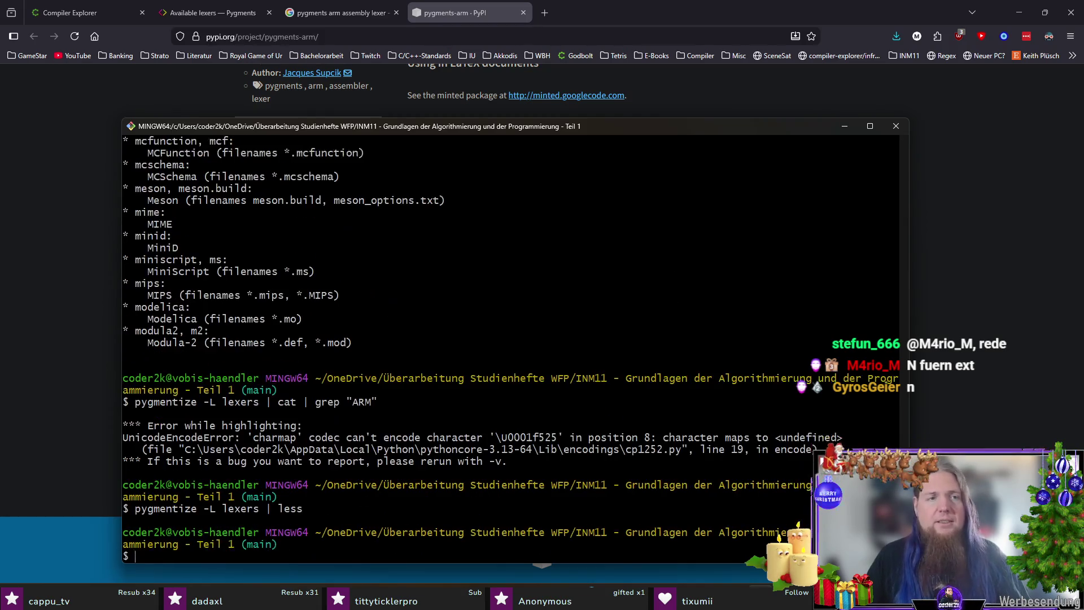
{"action": "left_click", "coordinate": [649, 19]}
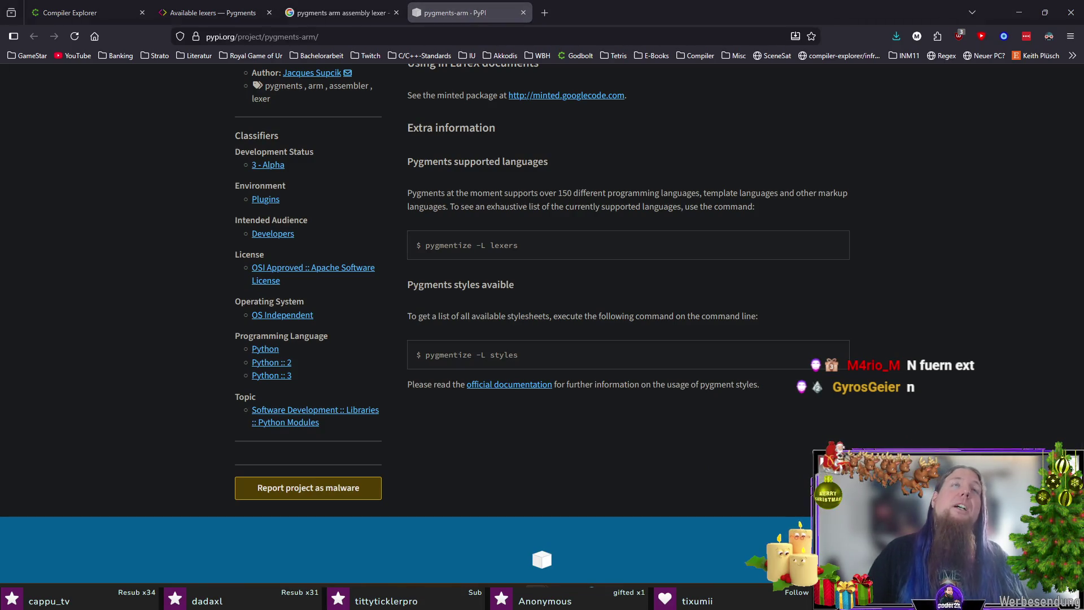
Scroll back up to the pygments-arm Install notes, then return to kapitel06.tex in TeXstudio.
{"action": "scroll", "coordinate": [741, 306], "scroll_direction": "up", "scroll_amount": 6}
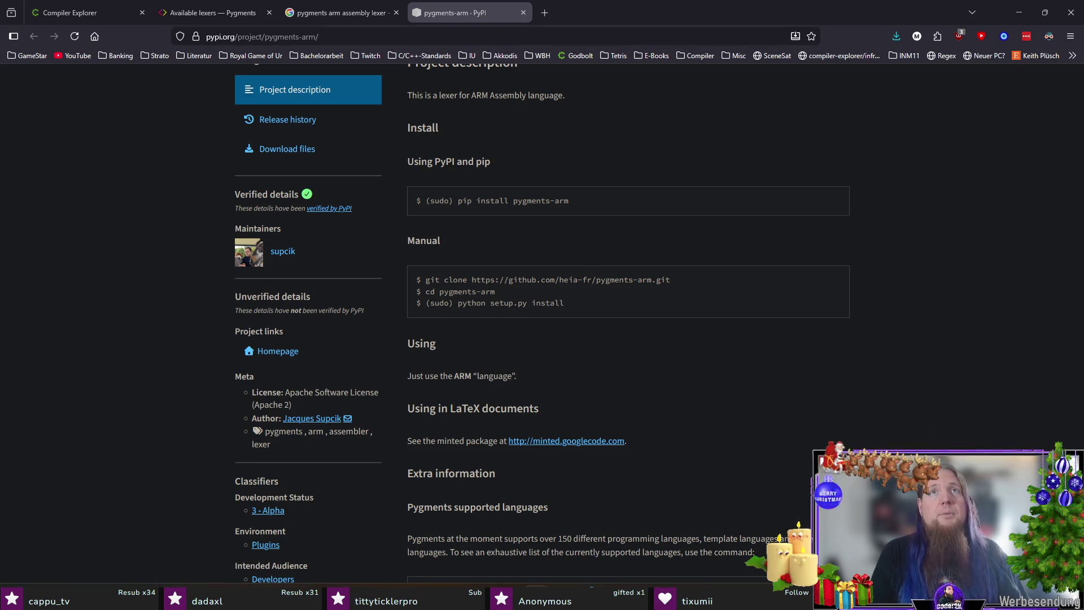
{"action": "key", "text": "alt+Tab"}
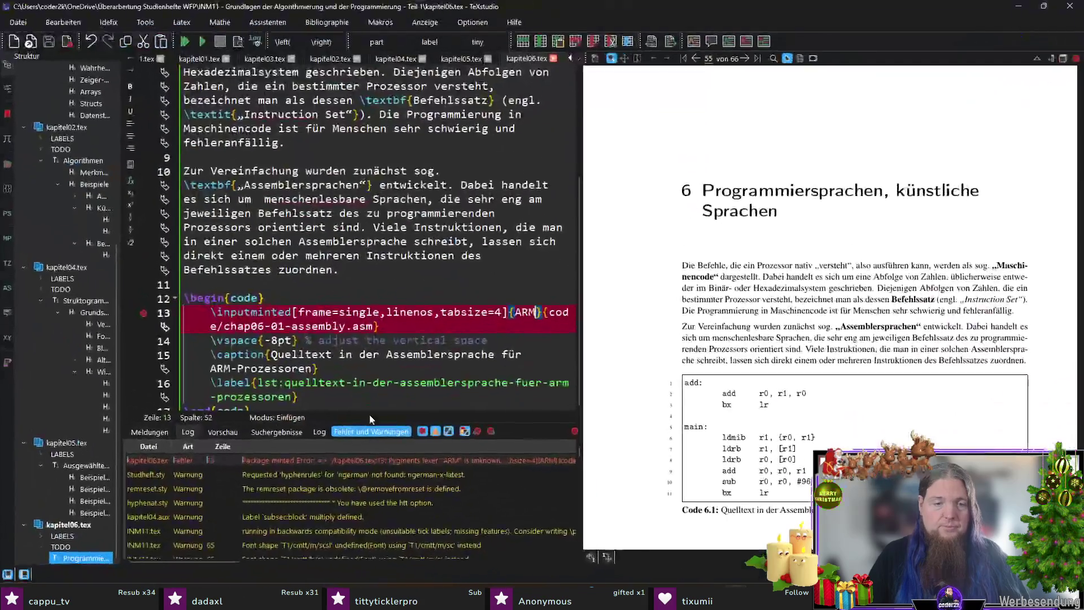
Empty the Fehler und Warnungen list from its context menu, then bring Git Bash forward.
{"action": "right_click", "coordinate": [334, 461]}
{"action": "left_click", "coordinate": [352, 466]}
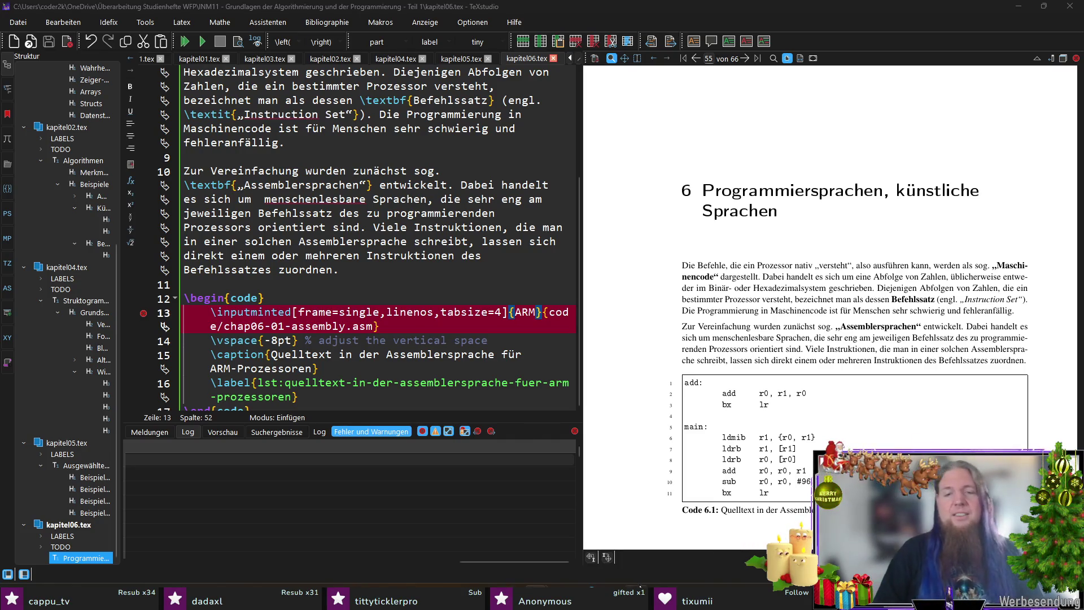
{"action": "key", "text": "alt+Tab"}
Run where pygmentize, which finds pygmentize.exe under AppData\Roaming\Python\Python313\Scripts.
{"action": "type", "text": "where pygmensi"}
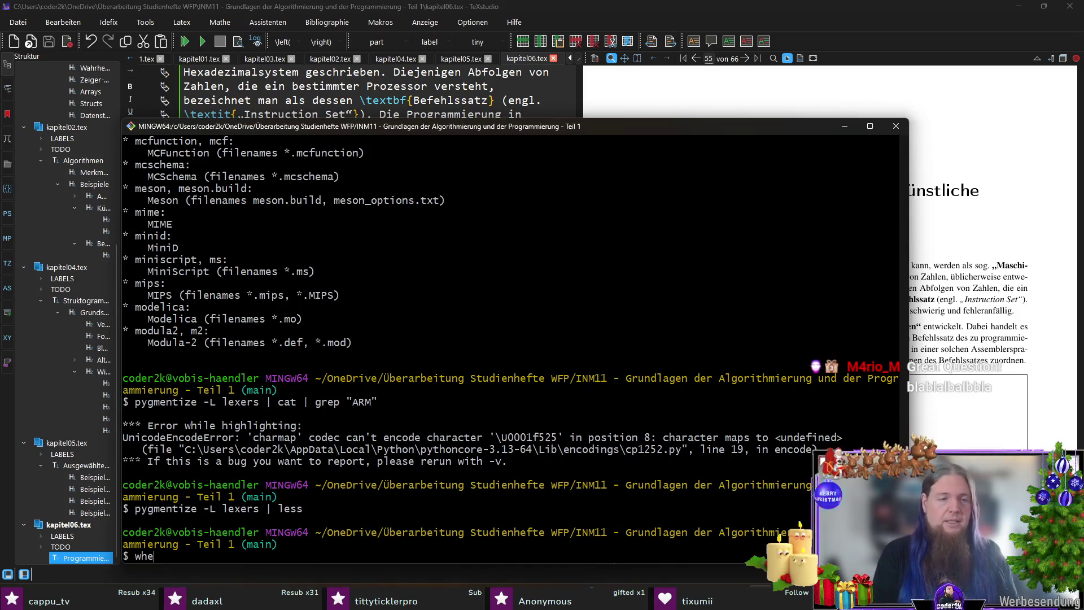
{"action": "key", "text": "BackSpace"}
{"action": "key", "text": "BackSpace"}
{"action": "type", "text": "tize"}
{"action": "key", "text": "Return"}
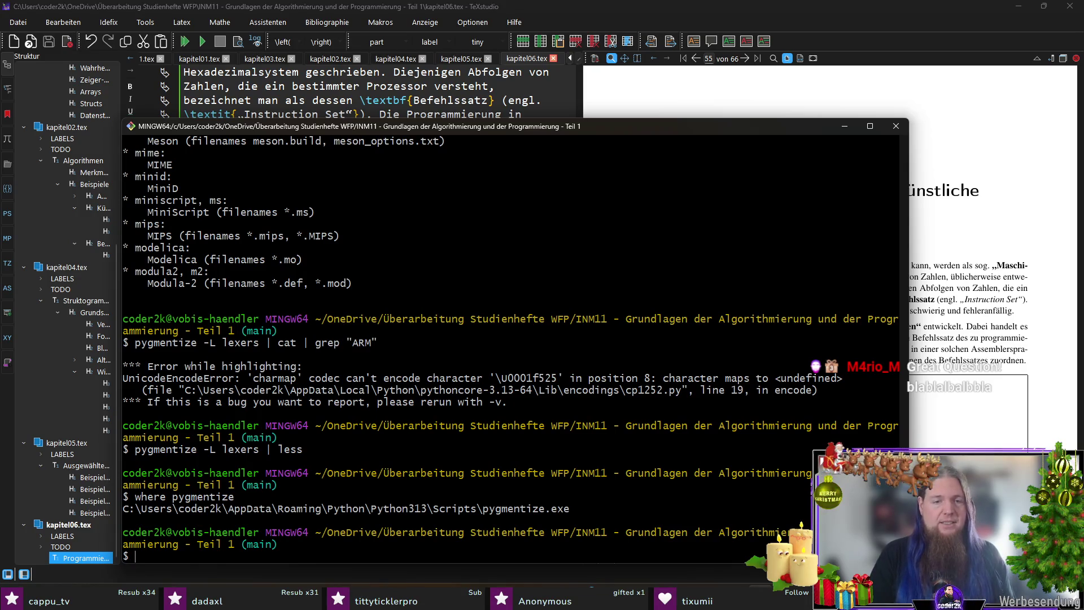
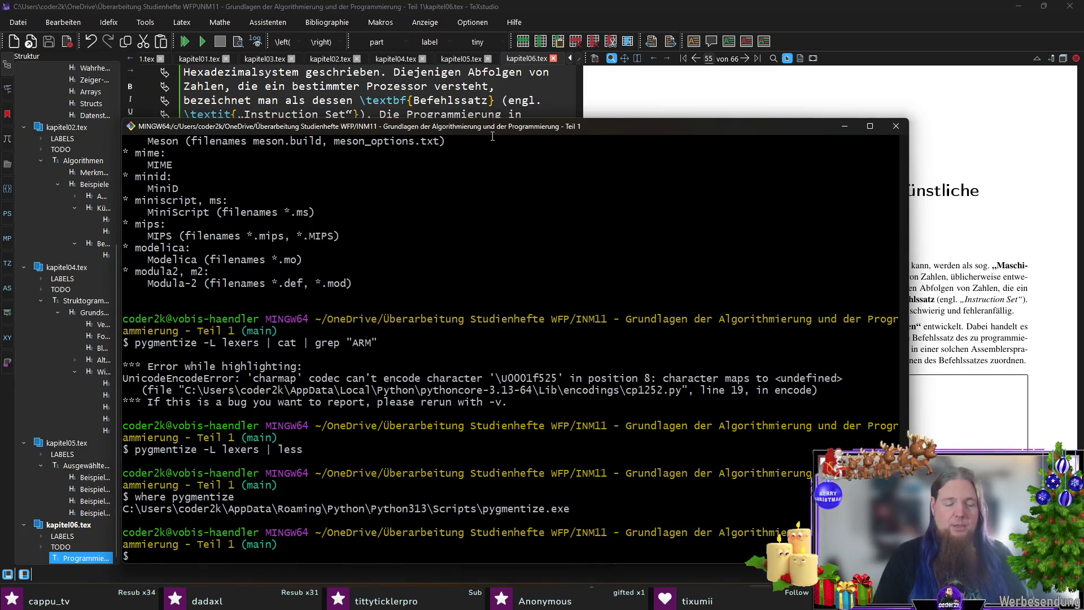
Upgrade pip, then run an upgrade install of latexminted, pygments and pygments-arm in Git Bash.
{"action": "type", "text": "python -m pip install --upgrade pip"}
{"action": "key", "text": "Return"}
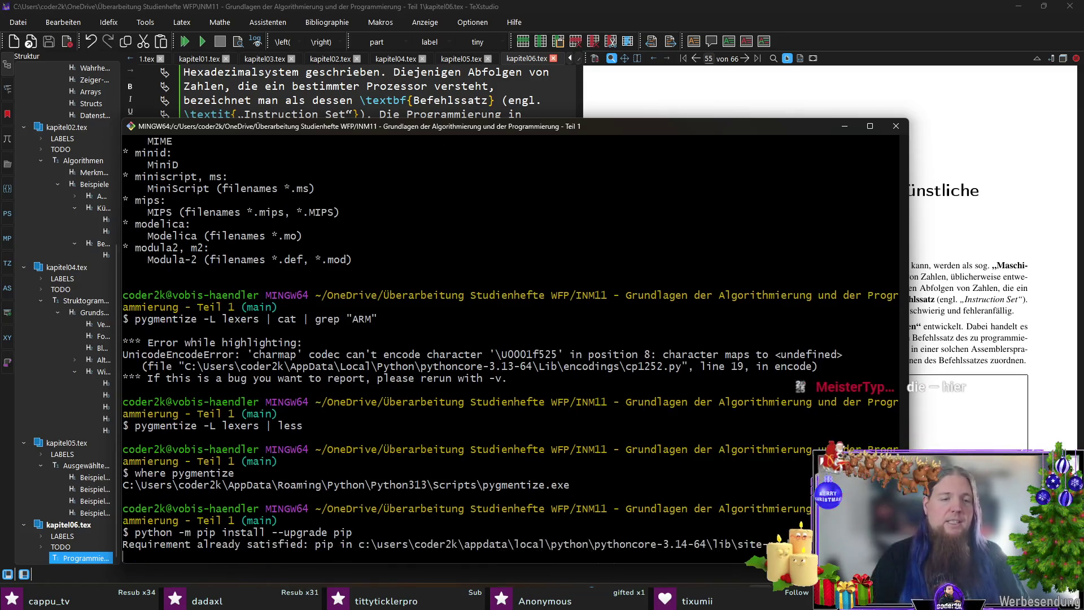
{"action": "key", "text": "Up"}
{"action": "key", "text": "BackSpace"}
{"action": "key", "text": "BackSpace"}
{"action": "key", "text": "BackSpace"}
{"action": "key", "text": "BackSpace"}
{"action": "key", "text": "BackSpace"}
{"action": "key", "text": "BackSpace"}
{"action": "key", "text": "BackSpace"}
{"action": "key", "text": "BackSpace"}
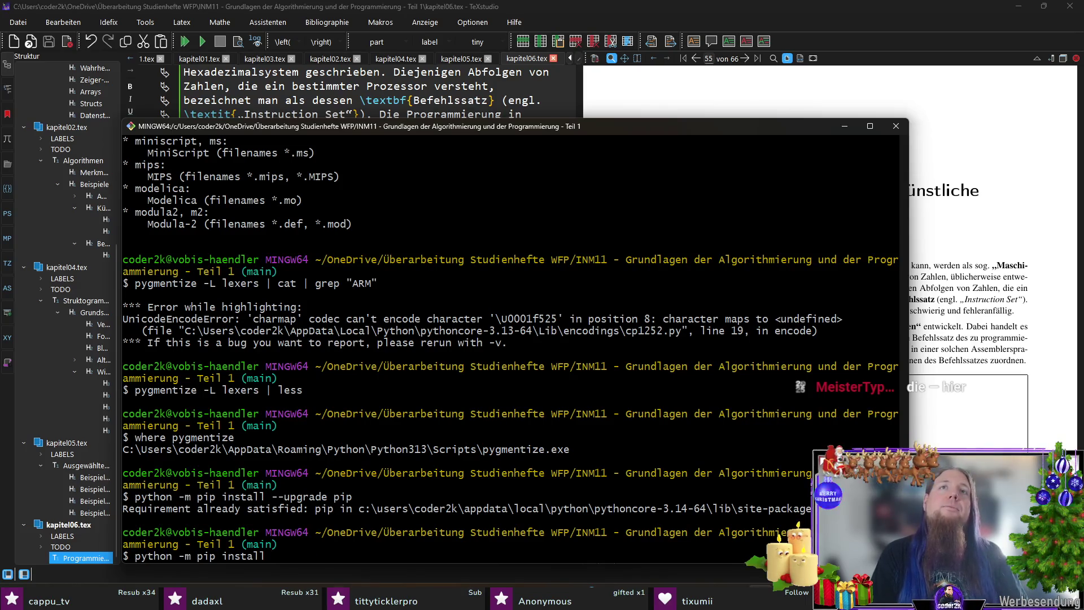
{"action": "type", "text": " --u"}
{"action": "type", "text": "rade latexinted pygments pygeme"}
{"action": "key", "text": "BackSpace"}
{"action": "key", "text": "BackSpace"}
{"action": "key", "text": "BackSpace"}
{"action": "type", "text": "ments-arm"}
{"action": "key", "text": "Return"}
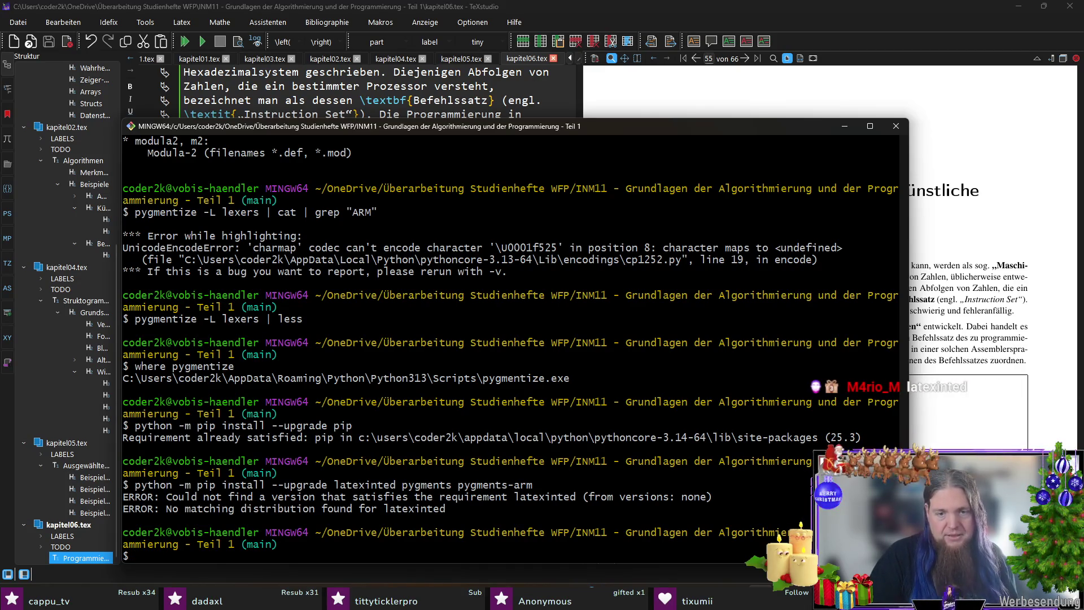
Rerun the install with latexminted spelled correctly, then locate latexminted with 'where latexminted'.
{"action": "key", "text": "Up"}
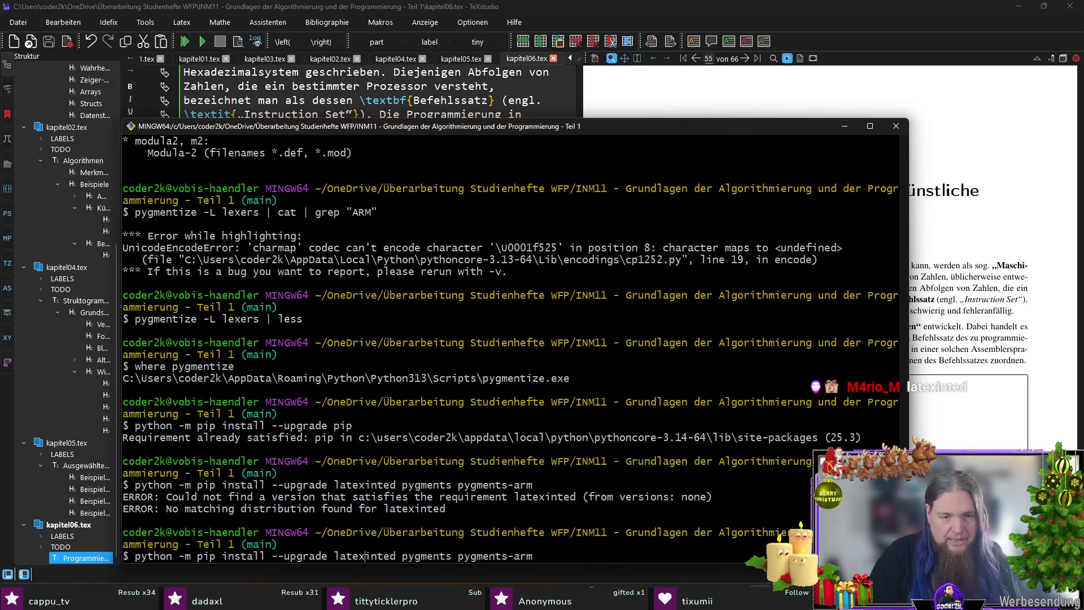
{"action": "type", "text": "m"}
{"action": "key", "text": "Return"}
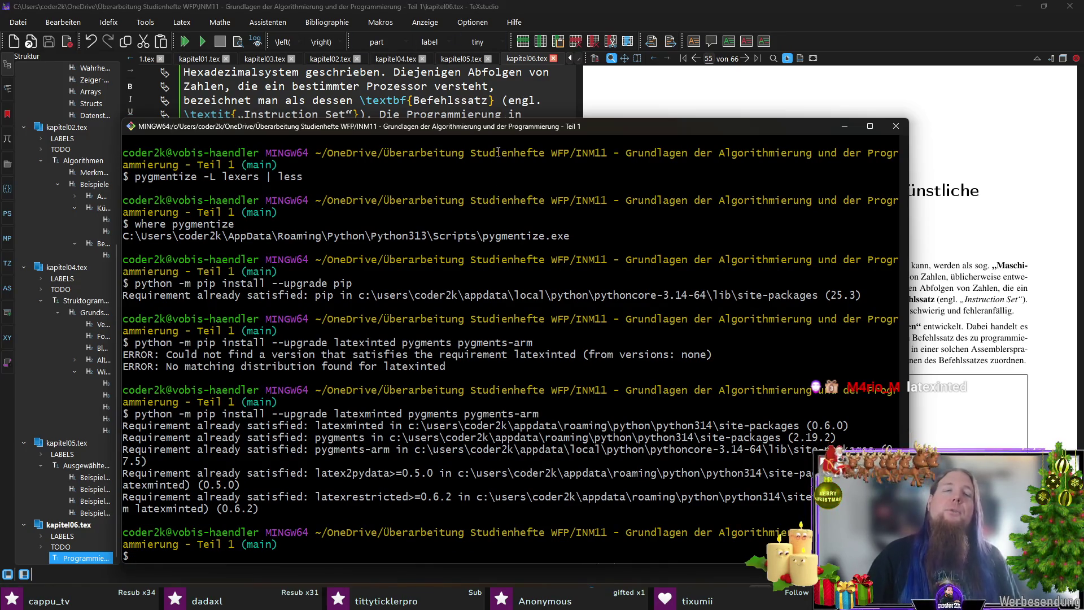
{"action": "type", "text": "where latexminted"}
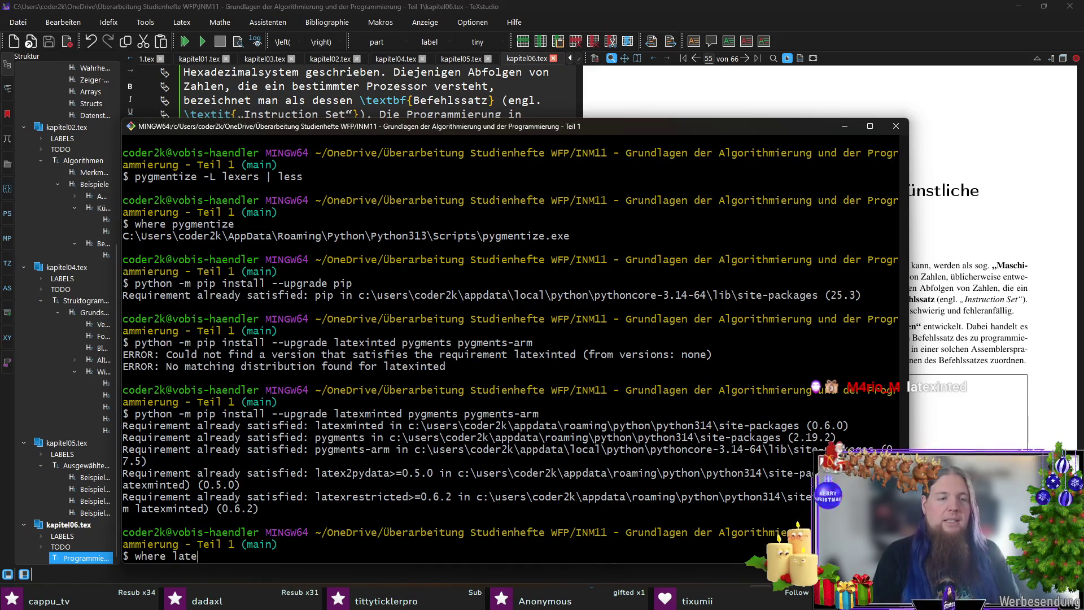
{"action": "key", "text": "Return"}
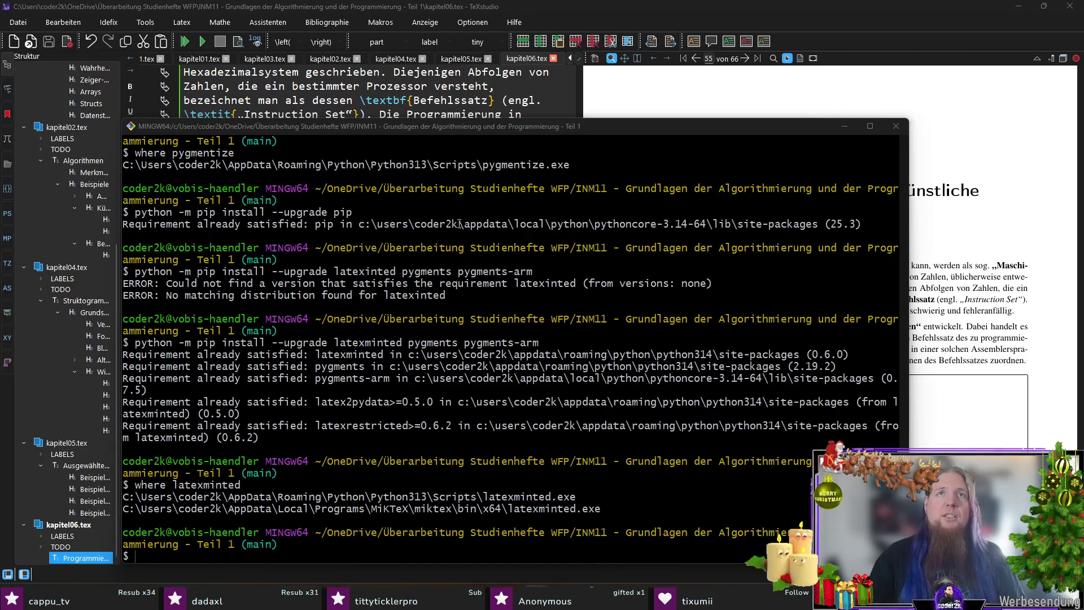
Run the pasted 'pygmentize -L lexers' search for arm lexers.
{"action": "right_click", "coordinate": [664, 432]}
{"action": "key", "text": "p"}
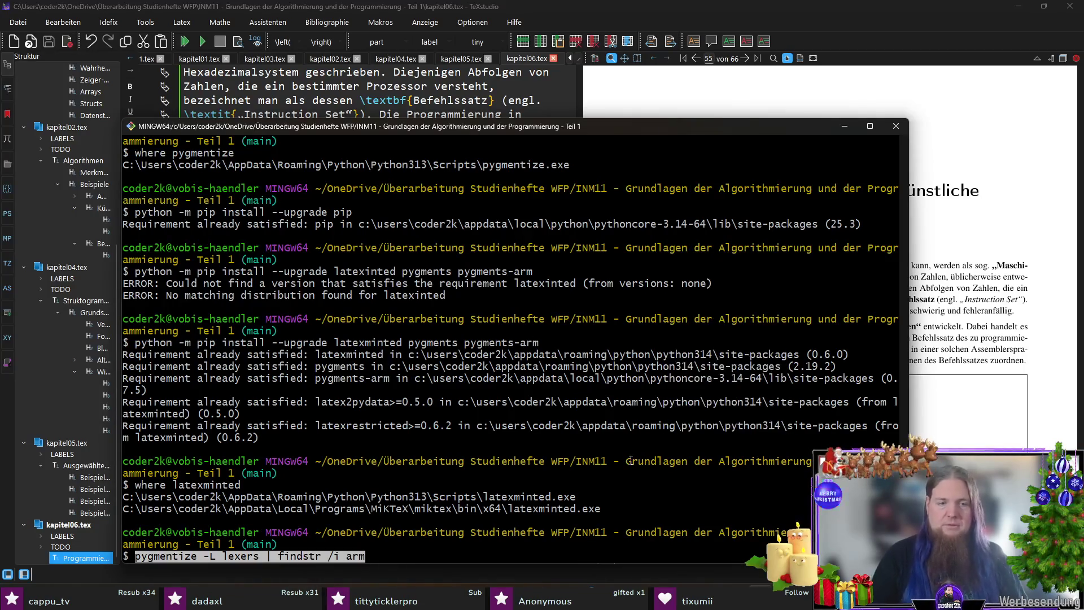
{"action": "key", "text": "Return"}
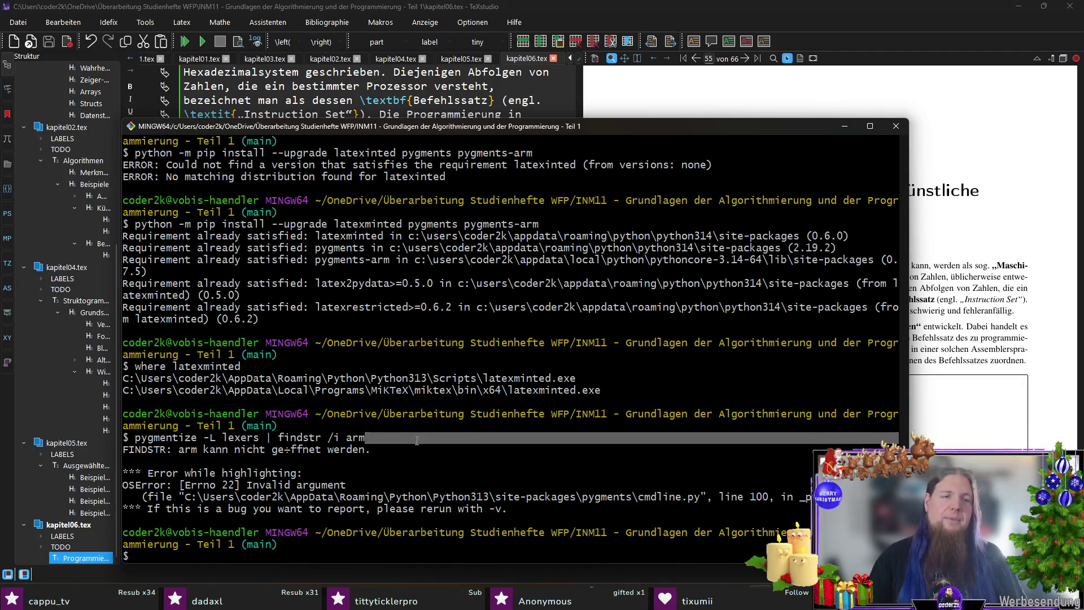
Launch a new Windows Command Prompt with Win+R and cmd.
{"action": "key", "text": "super+r"}
{"action": "type", "text": "cmd"}
{"action": "key", "text": "Return"}
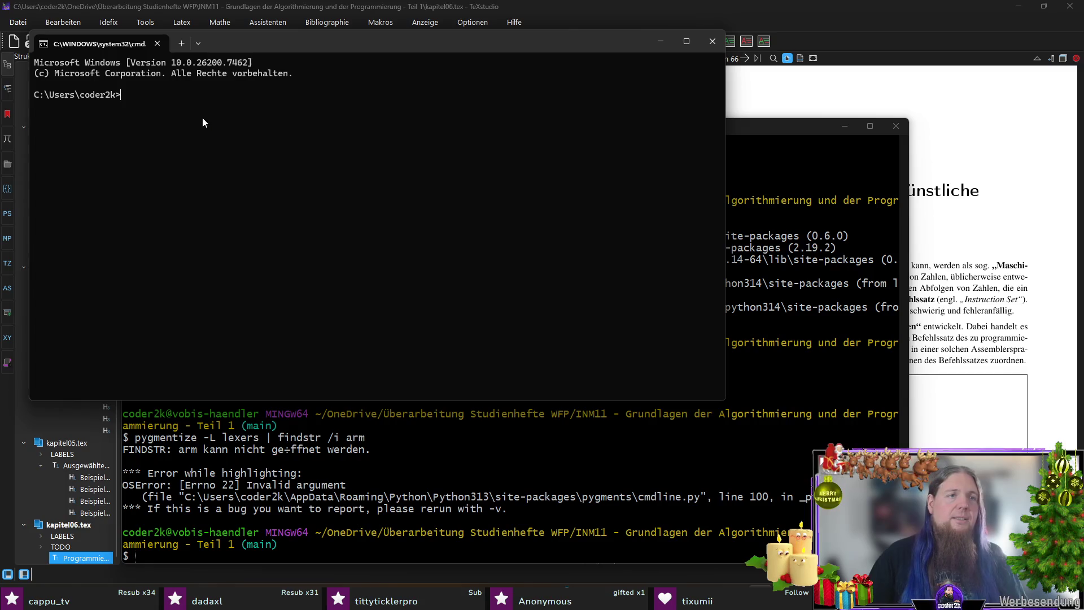
Run 'pygmentize -L lexers | findstr /i arm' in cmd and move the console window lower right.
{"action": "type", "text": "pygmentize -L lexers | findstr /i arm"}
{"action": "key", "text": "Return"}
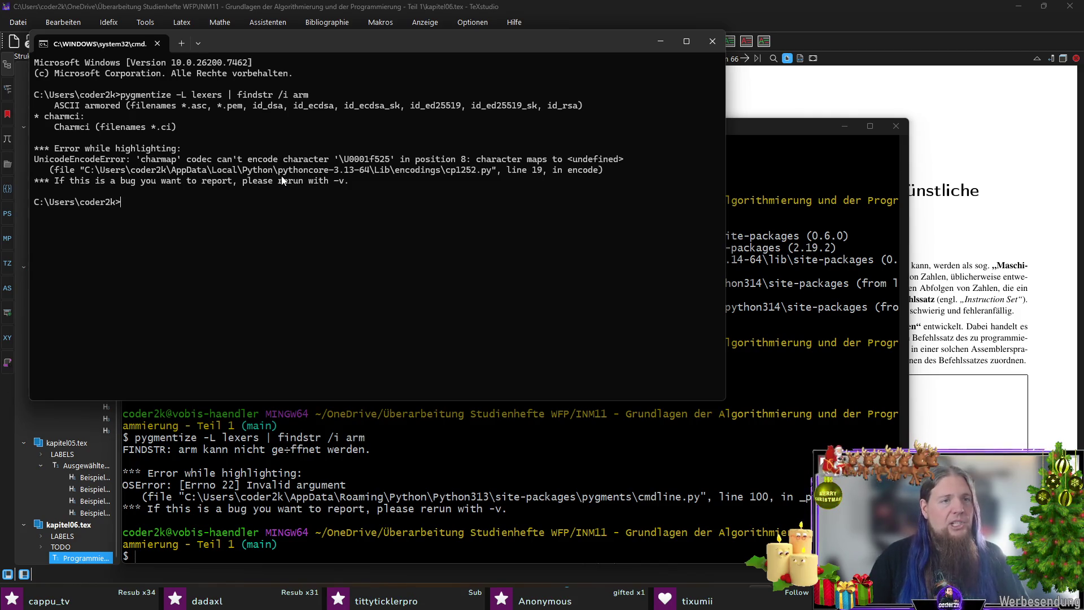
{"action": "left_click_drag", "start_coordinate": [377, 46], "coordinate": [514, 110]}
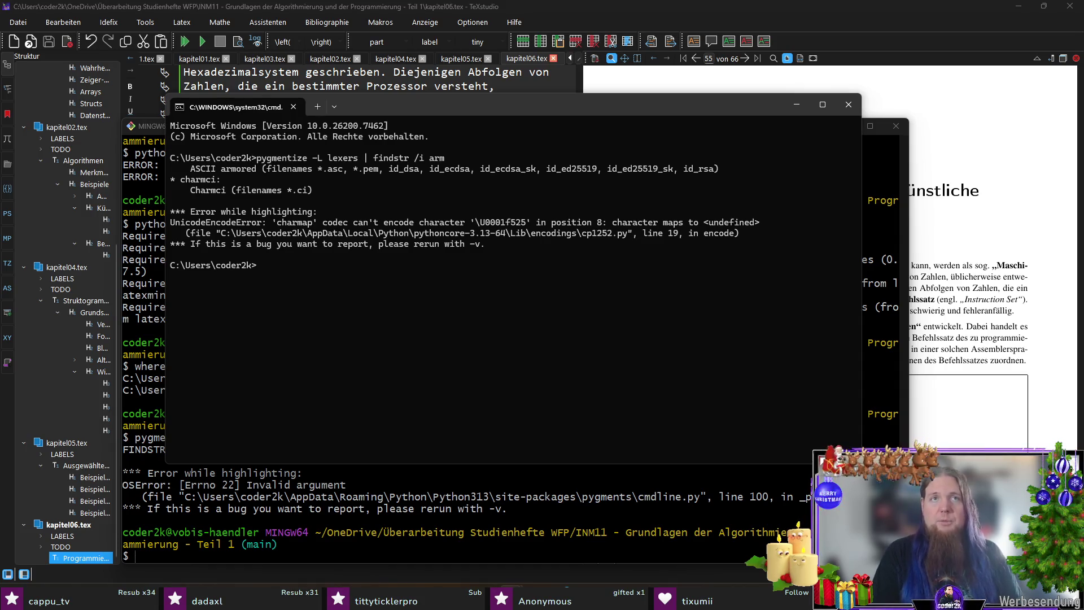
Run 'where latexminted' and copy the two reported install paths.
{"action": "type", "text": "where l"}
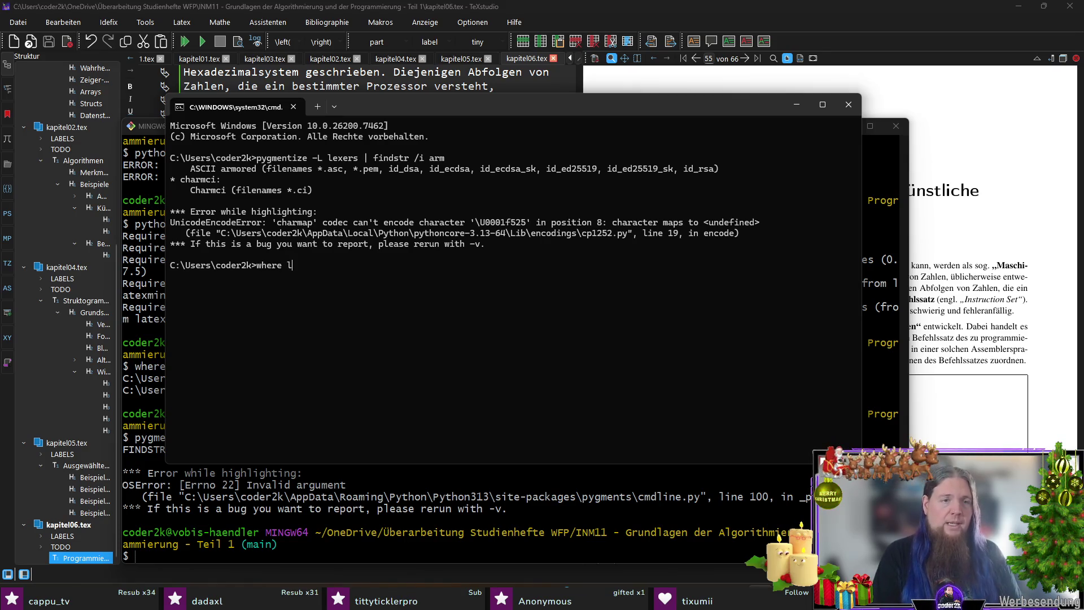
{"action": "type", "text": "atexminted"}
{"action": "key", "text": "Return"}
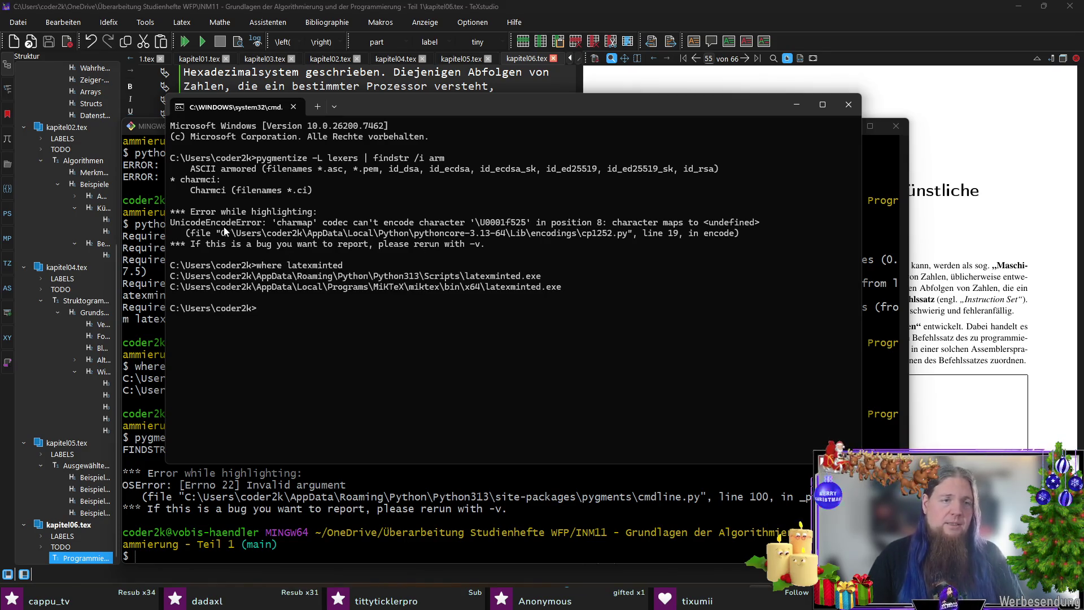
{"action": "mouse_move", "coordinate": [176, 263]}
{"action": "left_mouse_down"}
{"action": "mouse_move", "coordinate": [494, 299]}
{"action": "mouse_move", "coordinate": [561, 288]}
{"action": "left_mouse_up"}
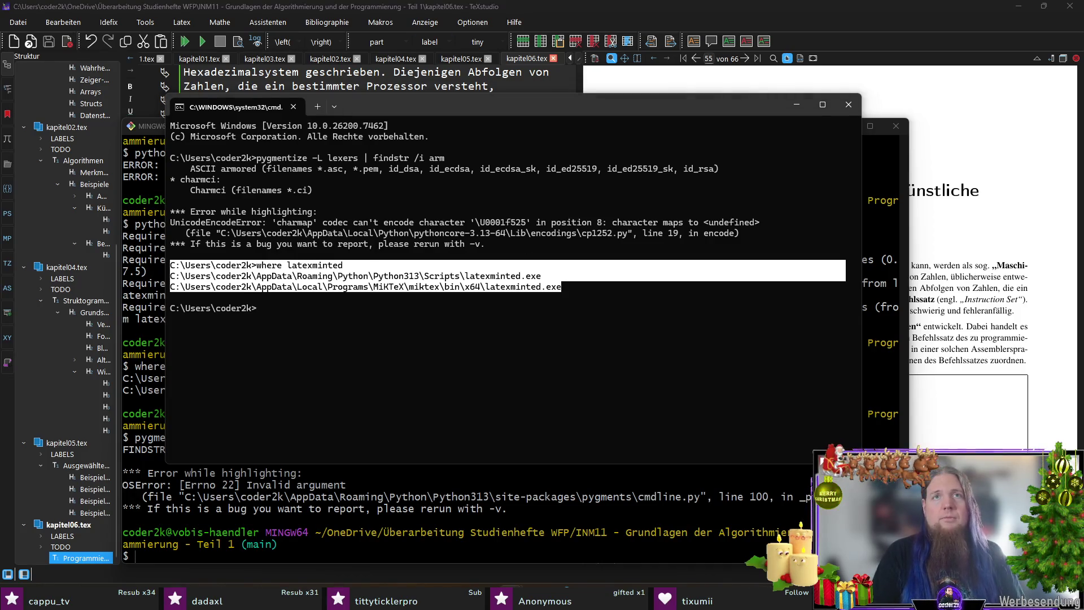
{"action": "key", "text": "ctrl+c"}
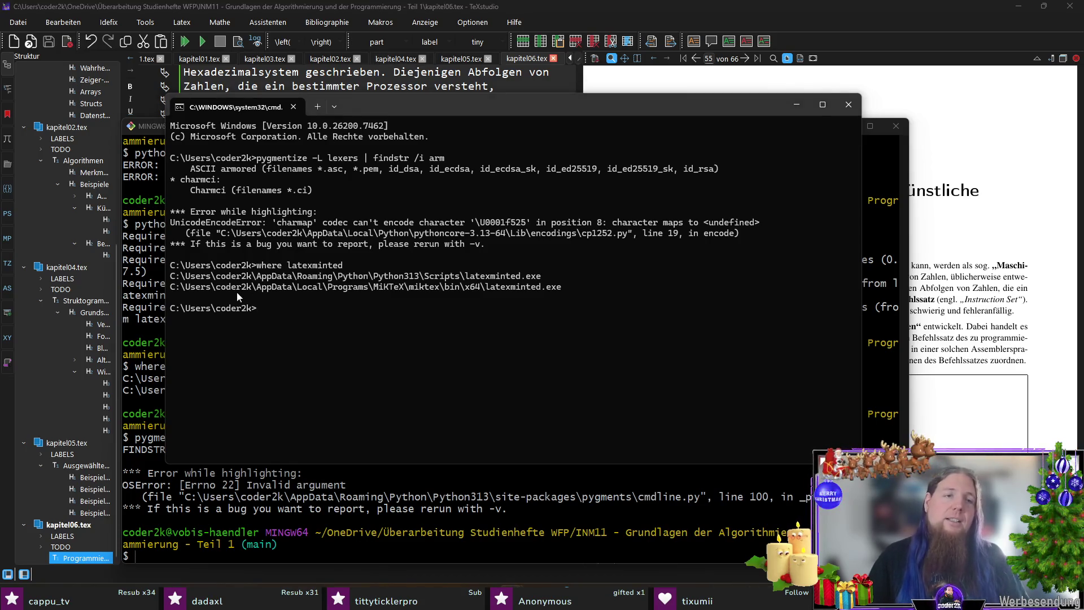
{"action": "left_click_drag", "start_coordinate": [171, 265], "coordinate": [553, 286]}
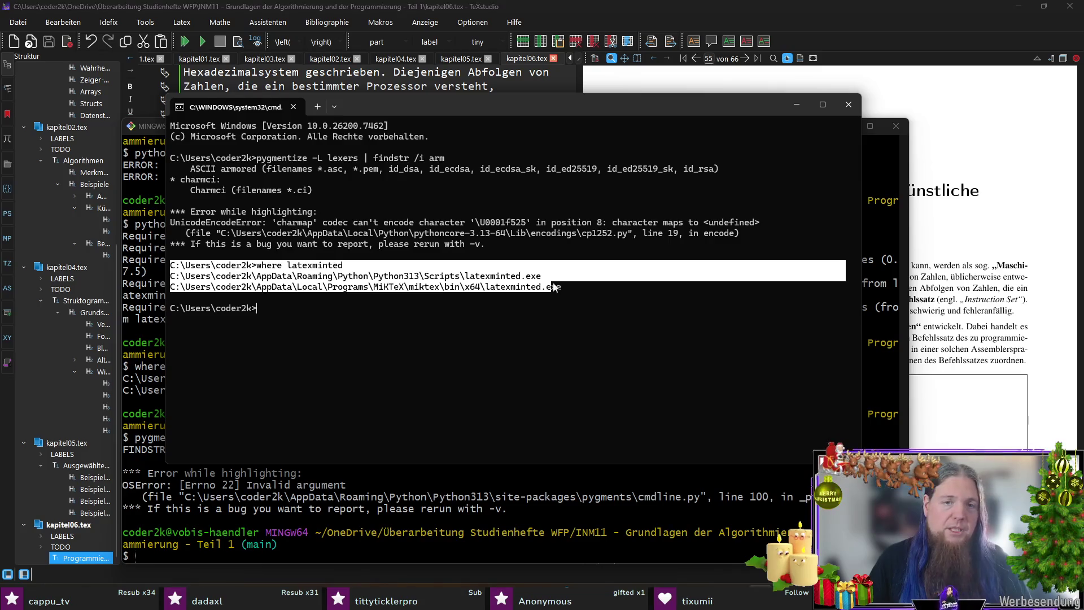
{"action": "key", "text": "ctrl+c"}
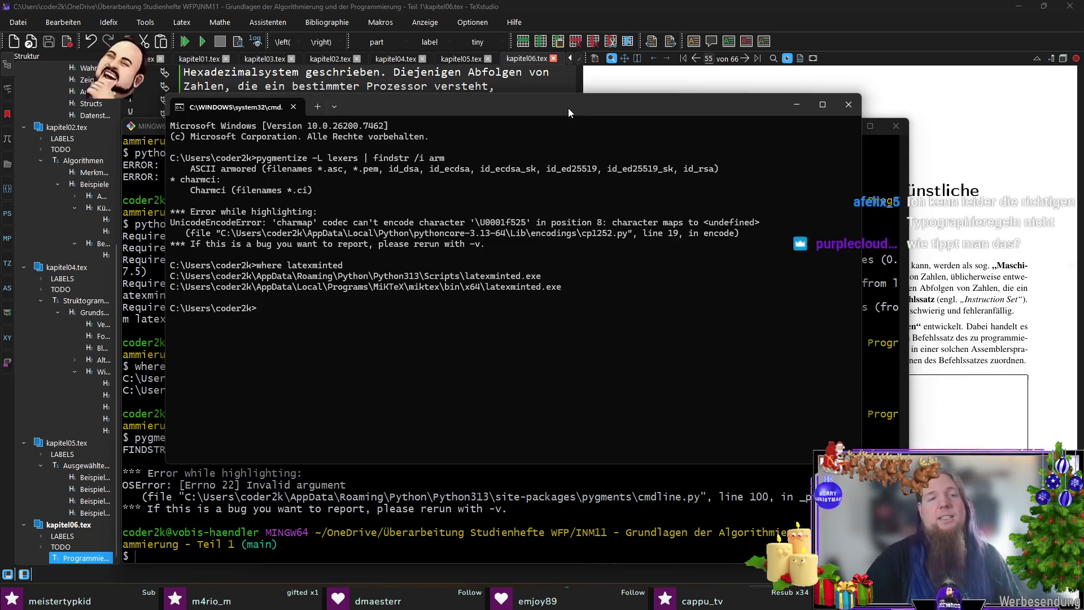
{"action": "left_click", "coordinate": [583, 18]}
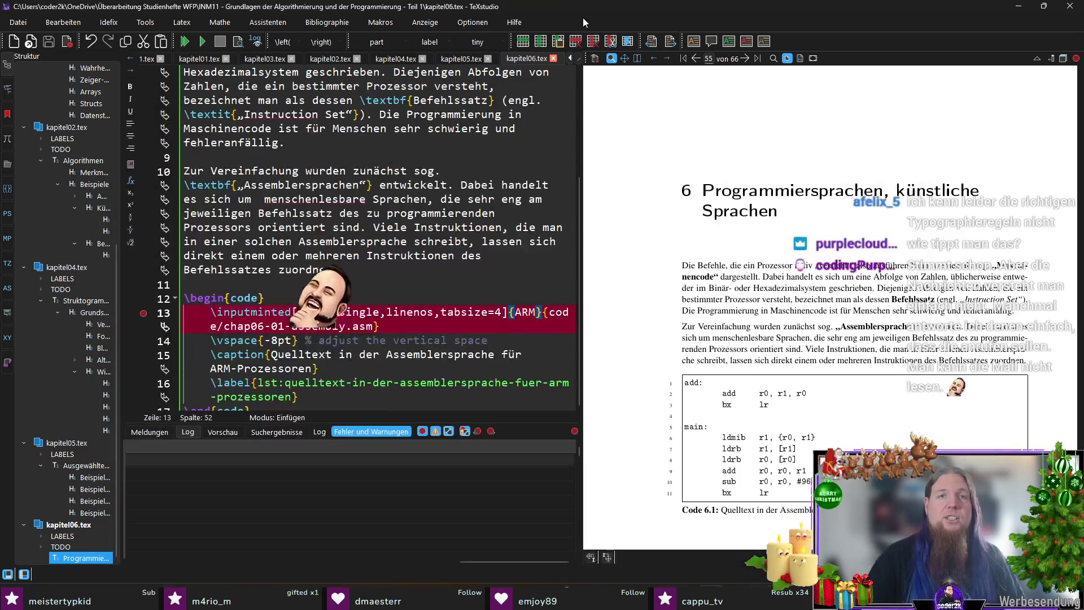
Add the test sentence 'Es kostet 3 €.' at the end of line 10.
{"action": "left_click", "coordinate": [374, 271]}
{"action": "type", "text": "Es kois"}
{"action": "key", "text": "BackSpace"}
{"action": "key", "text": "BackSpace"}
{"action": "type", "text": "stet 3€."}
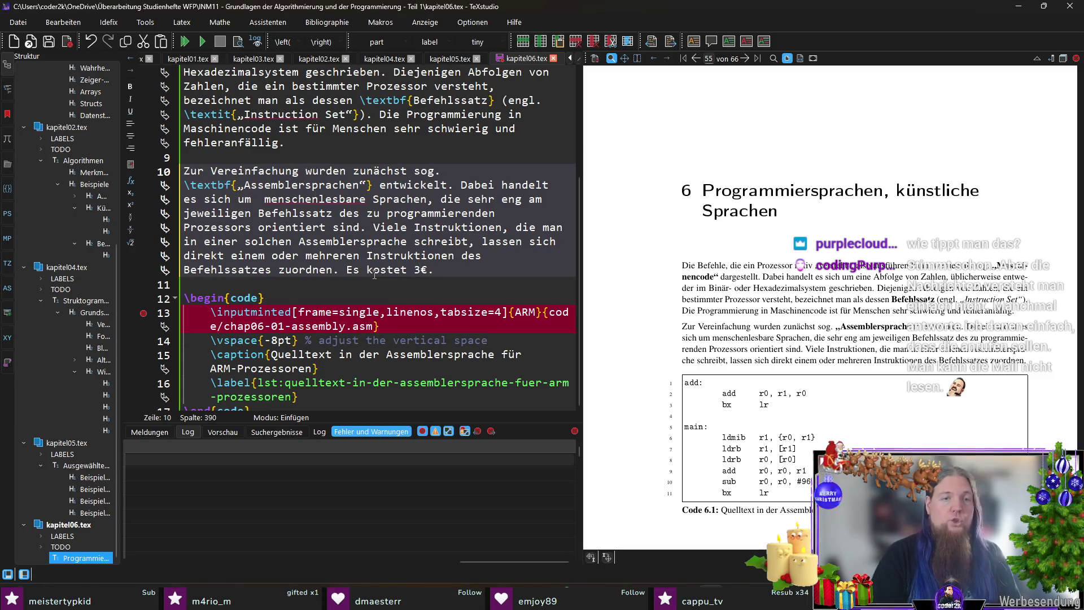
{"action": "key", "text": "Left"}
{"action": "key", "text": "Left"}
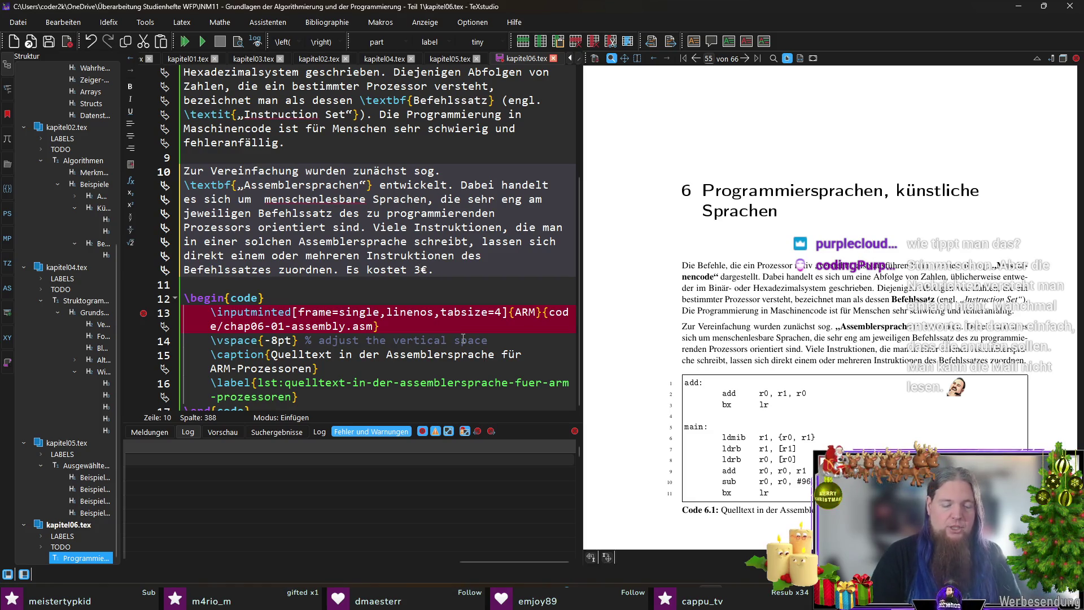
{"action": "key", "text": "Left"}
{"action": "key", "text": "Left"}
{"action": "key", "text": "shift+Left"}
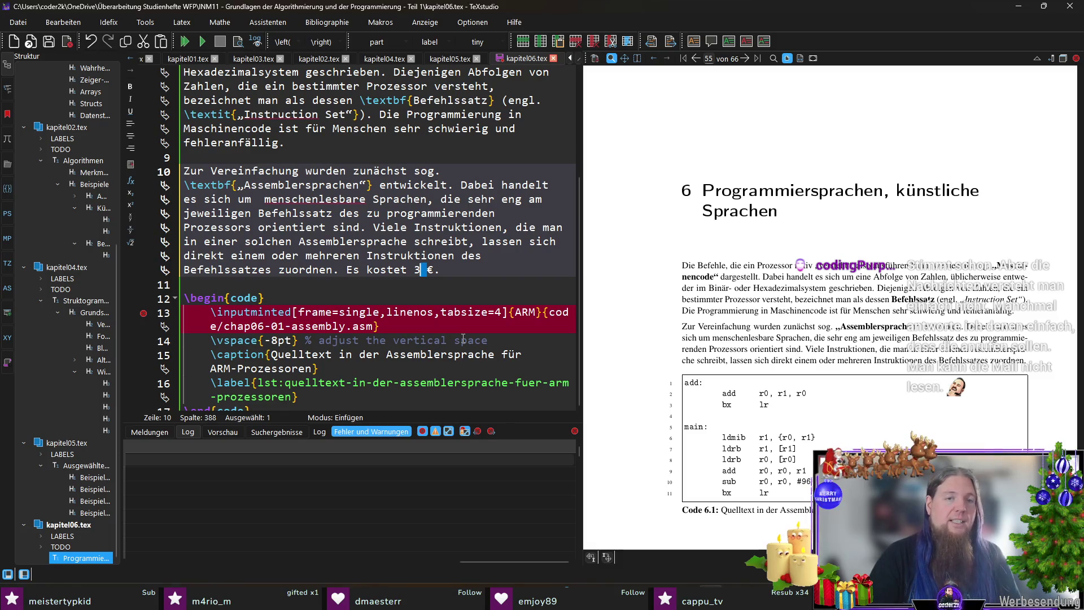
Delete the test sentence and start a new paragraph 'Ich denke - vor allem heute - viel nach.'.
{"action": "key", "text": "End"}
{"action": "key", "text": "shift+Right"}
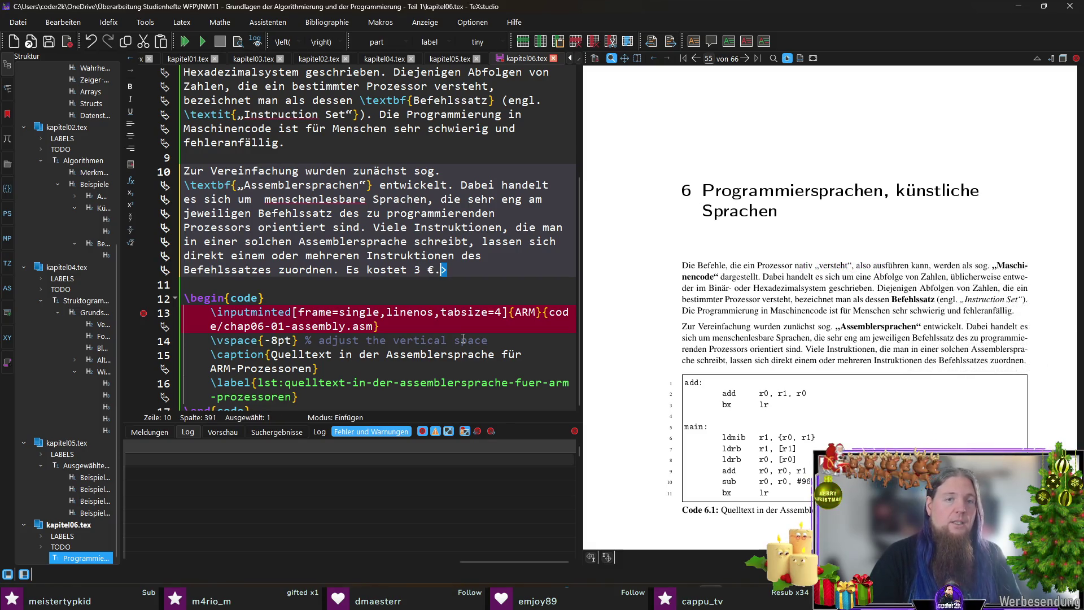
{"action": "key", "text": "BackSpace"}
{"action": "key", "text": "BackSpace"}
{"action": "key", "text": "BackSpace"}
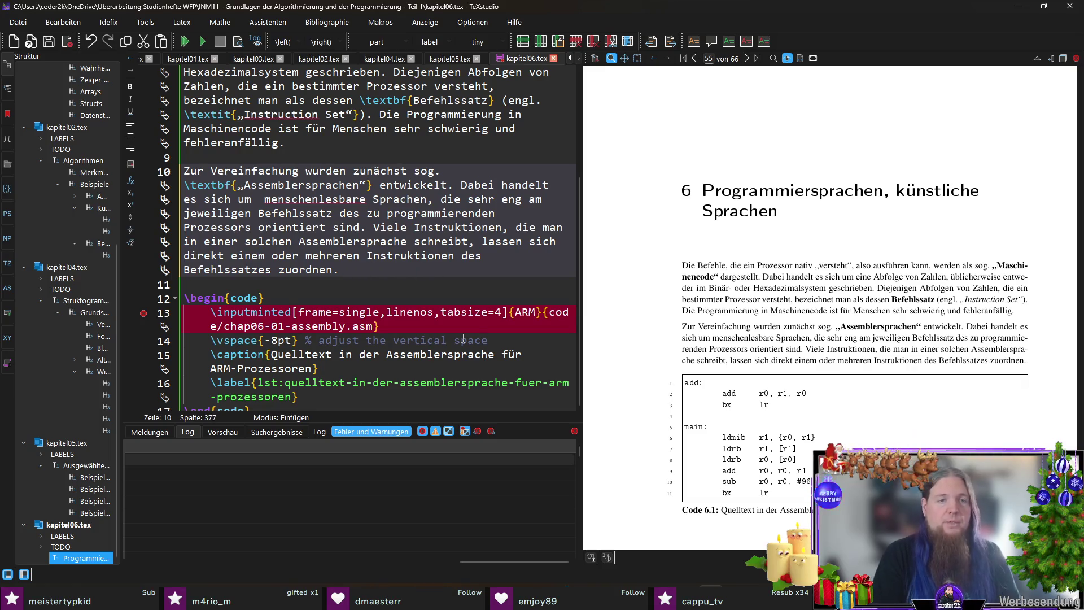
{"action": "key", "text": "Return"}
{"action": "key", "text": "Return"}
{"action": "type", "text": "Ich"}
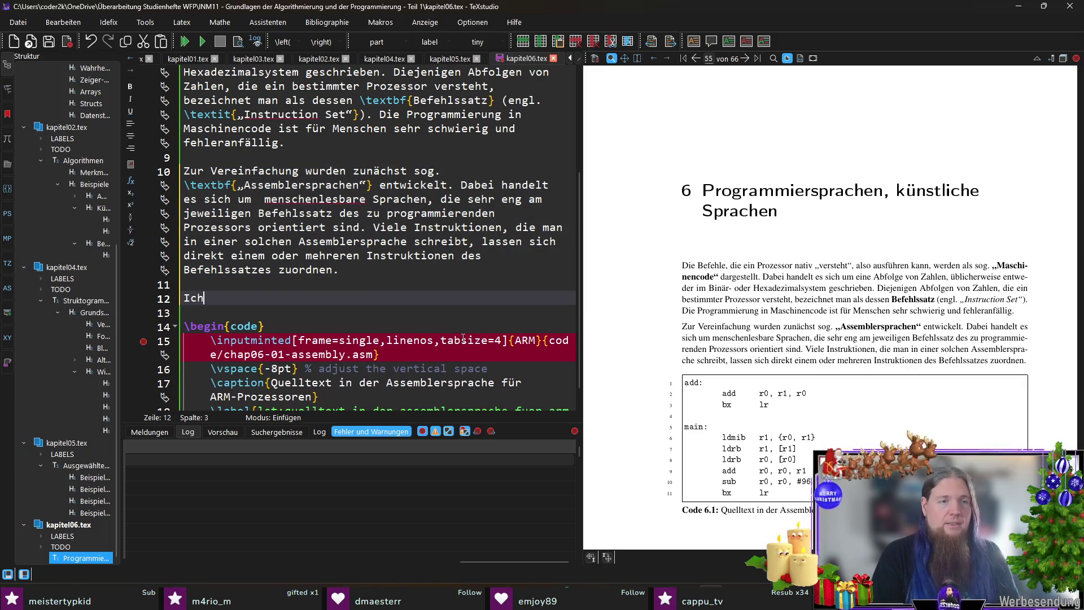
{"action": "type", "text": " denke - vor allem heute -"}
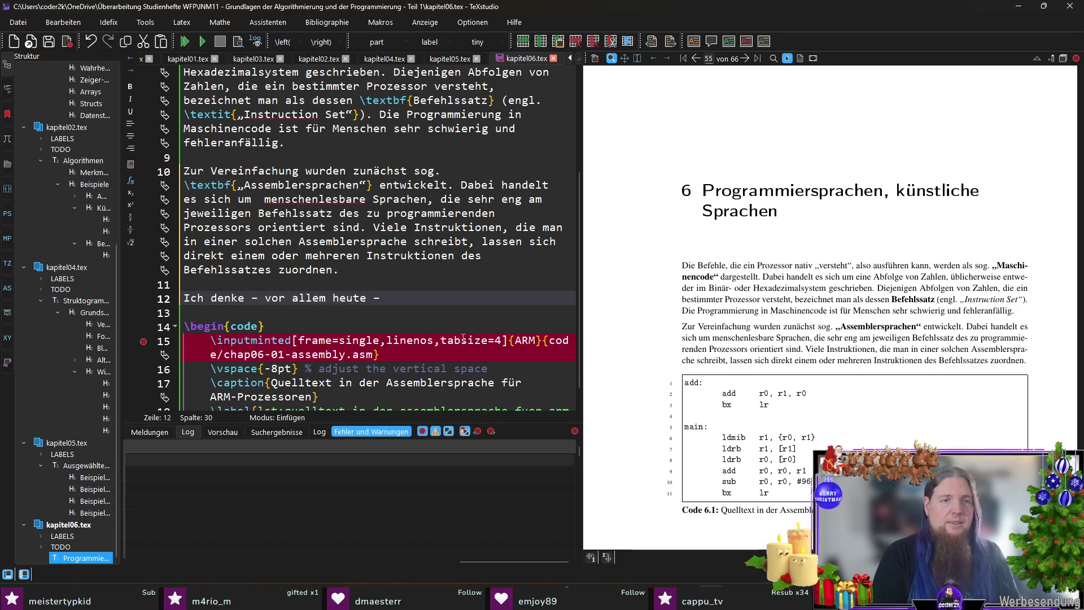
{"action": "type", "text": " viel nach."}
Copy the dash and add dash placeholder lines below the 'Ich denke' sentence.
{"action": "double_click", "coordinate": [254, 298]}
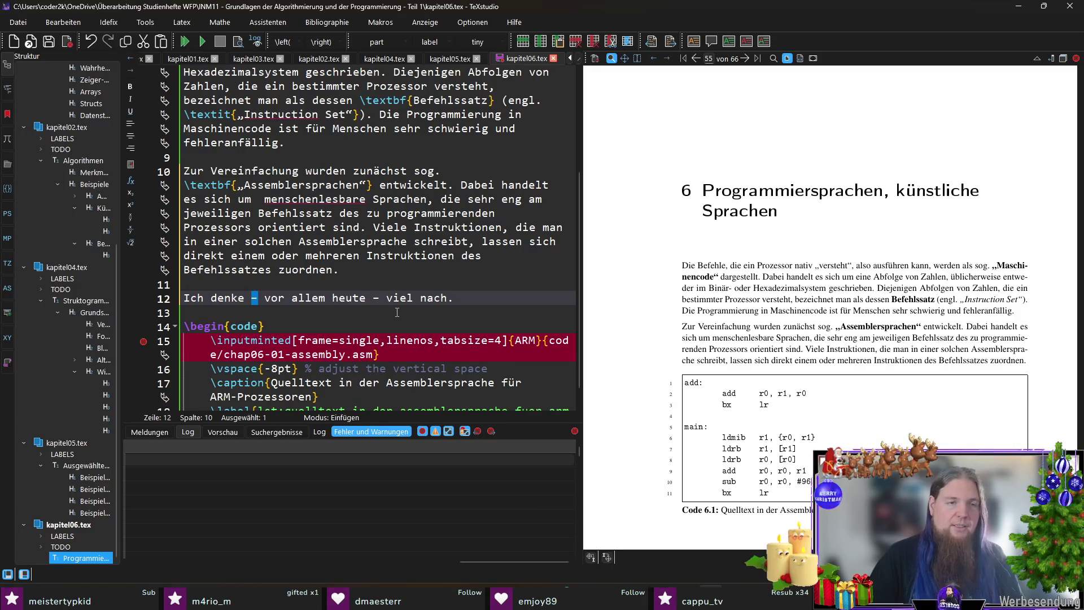
{"action": "key", "text": "ctrl+c"}
{"action": "left_click", "coordinate": [488, 303]}
{"action": "key", "text": "Return"}
{"action": "key", "text": "ctrl+v"}
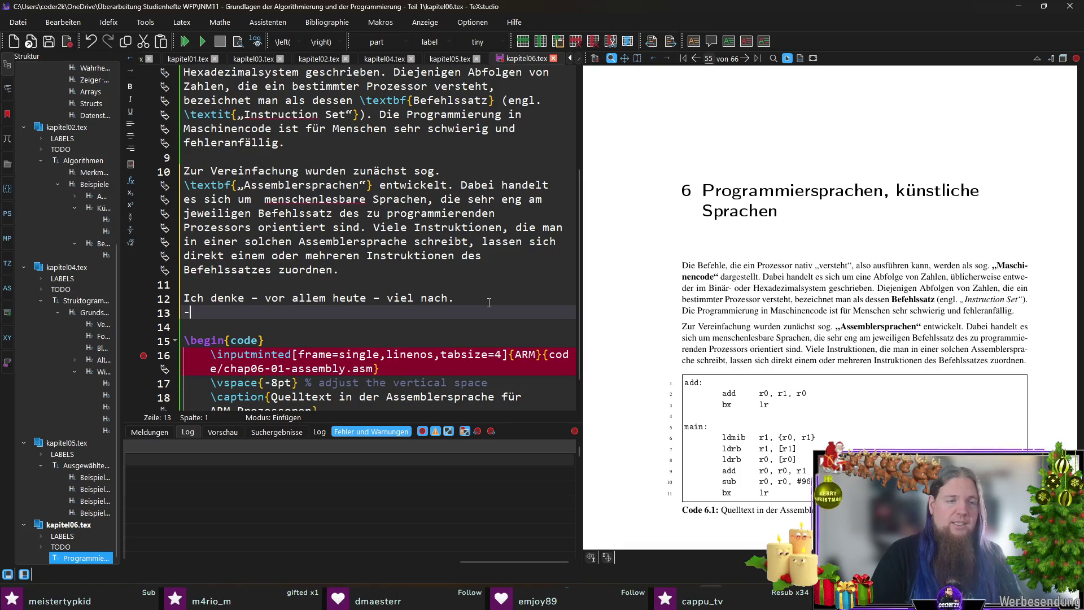
{"action": "key", "text": "Return"}
{"action": "type", "text": "-"}
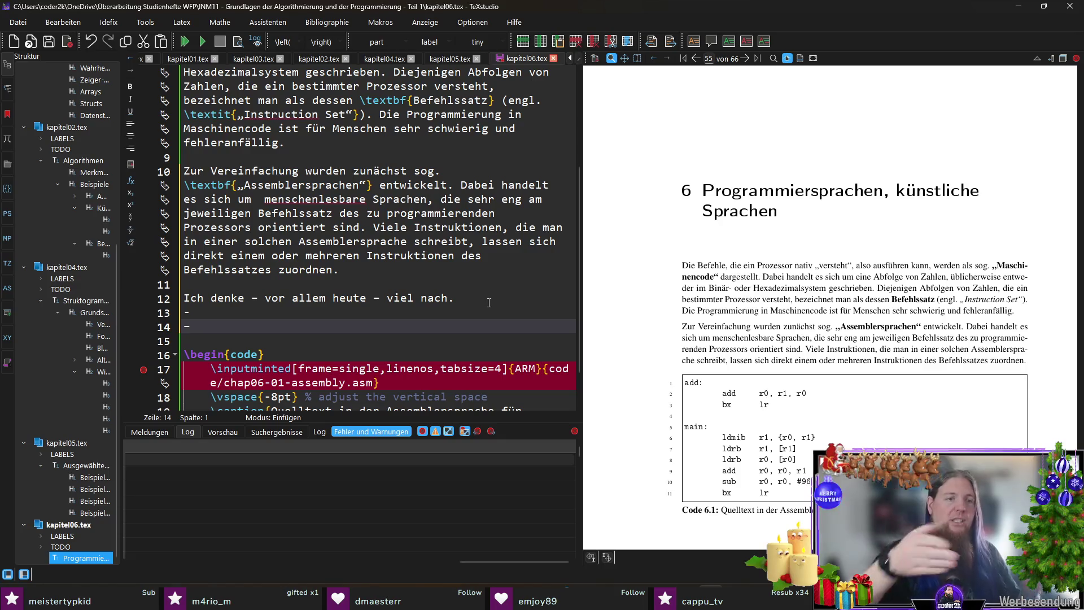
{"action": "key", "text": "Return"}
{"action": "type", "text": "-"}
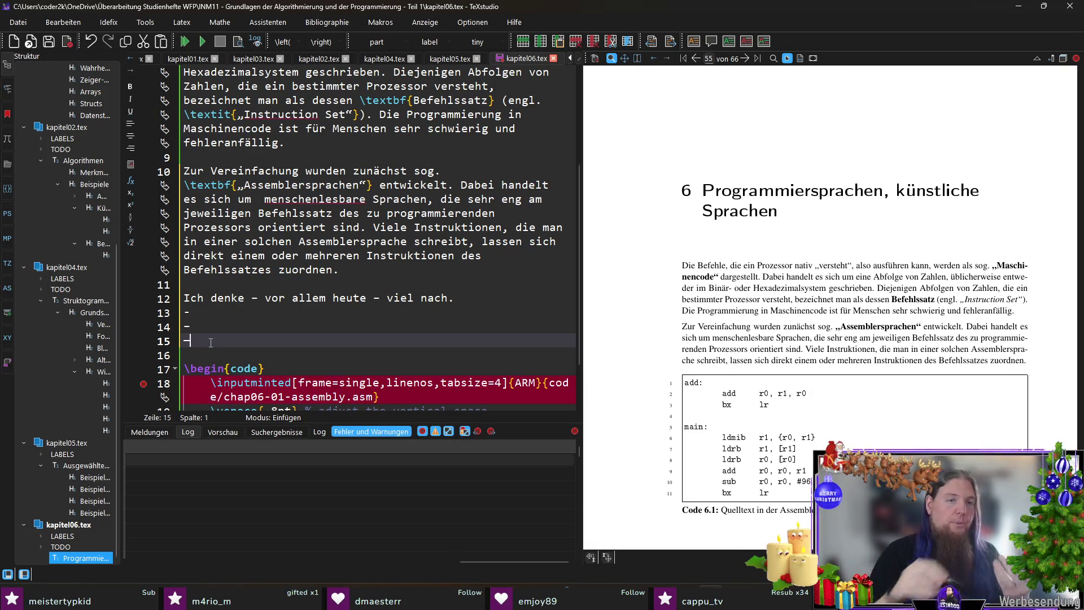
Replace both spaced hyphens in the draft sentence with en dashes (–).
{"action": "left_click", "coordinate": [261, 305]}
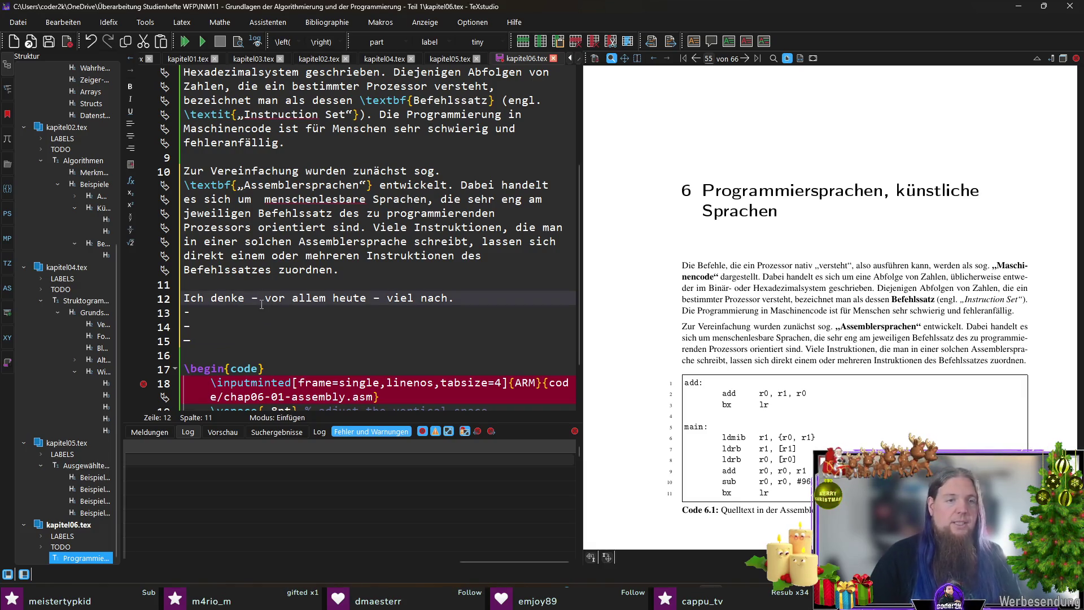
{"action": "key", "text": "BackSpace"}
{"action": "key", "text": "BackSpace"}
{"action": "key", "text": "Delete"}
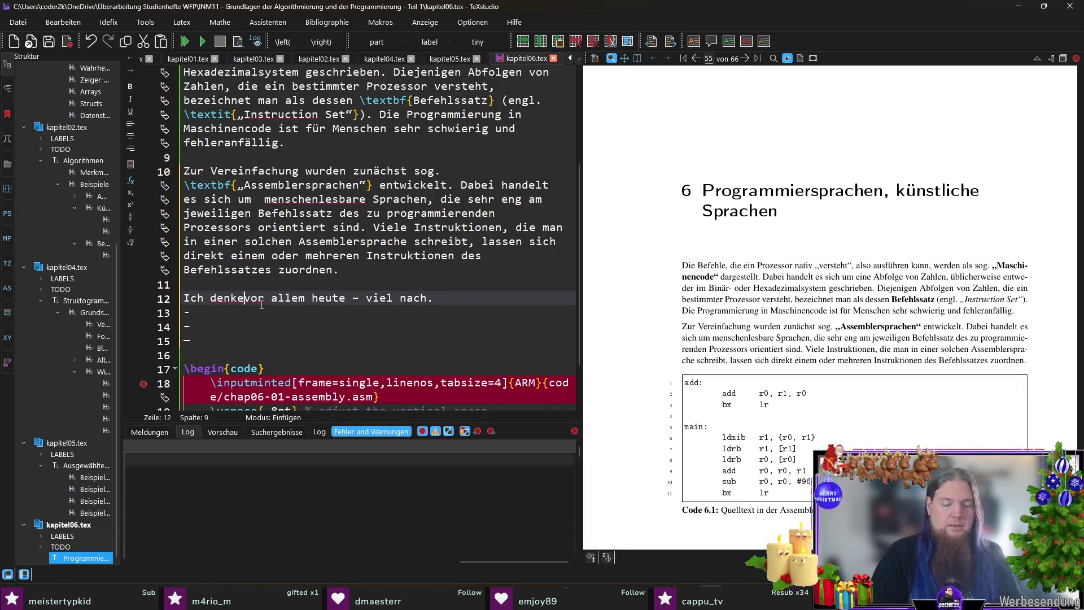
{"action": "type", "text": "–"}
{"action": "key", "text": "ctrl+Right"}
{"action": "key", "text": "ctrl+Right"}
{"action": "key", "text": "ctrl+Right"}
{"action": "key", "text": "BackSpace"}
{"action": "key", "text": "BackSpace"}
{"action": "key", "text": "BackSpace"}
{"action": "type", "text": "–"}
{"action": "key", "text": "End"}
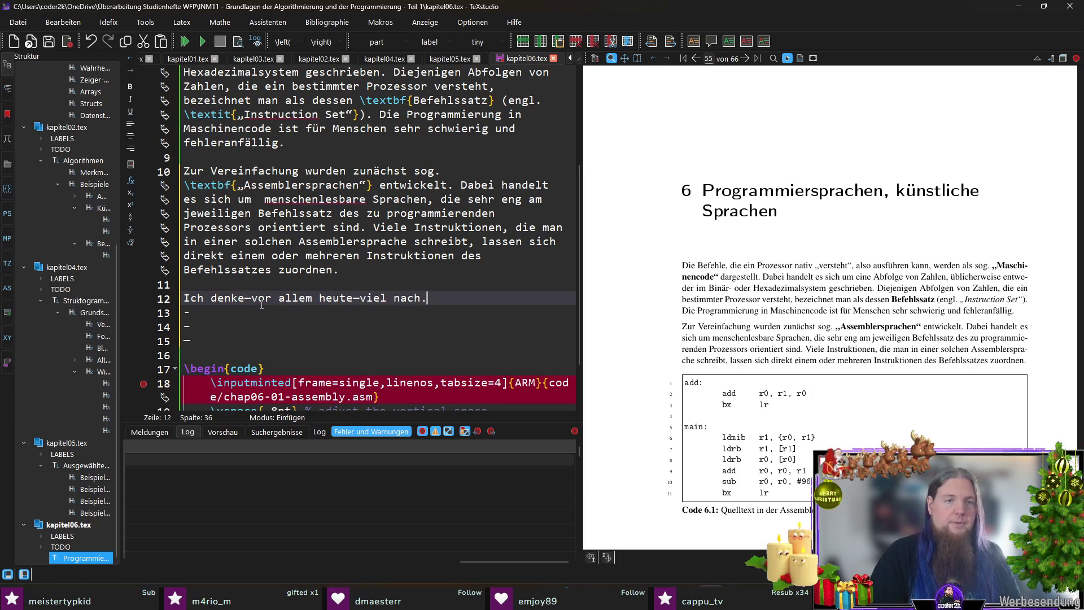
Delete the draft sentence and the dash placeholder lines on lines 12–15.
{"action": "left_click_drag", "start_coordinate": [245, 303], "coordinate": [252, 303]}
{"action": "key", "text": "Down"}
{"action": "key", "text": "Down"}
{"action": "key", "text": "Down"}
{"action": "left_click", "coordinate": [375, 287], "text": "shift"}
{"action": "key", "text": "BackSpace"}
{"action": "key", "text": "BackSpace"}
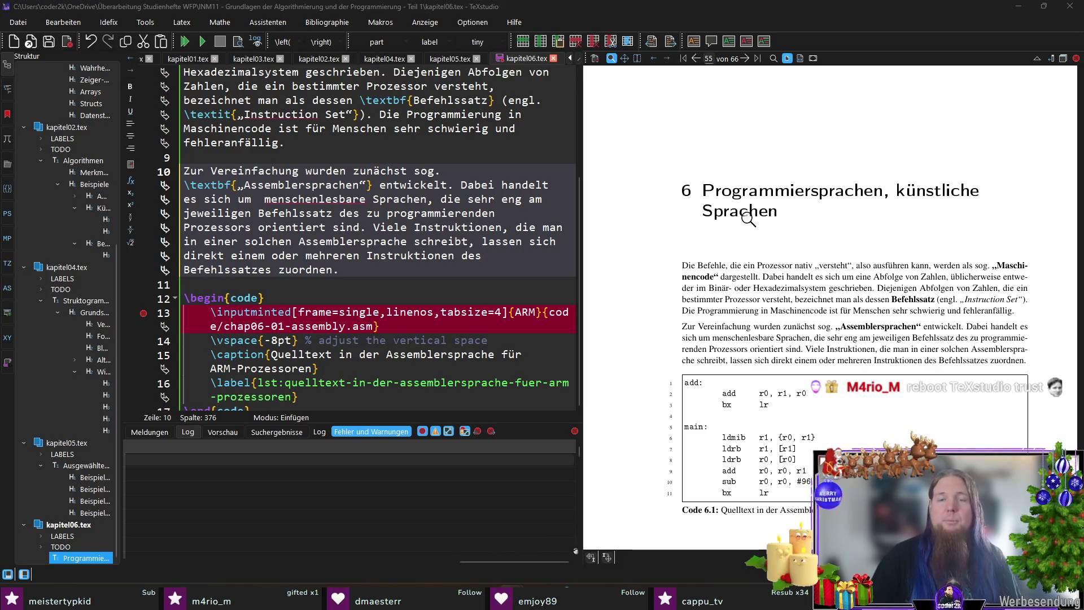
{"action": "key", "text": "alt+Tab"}
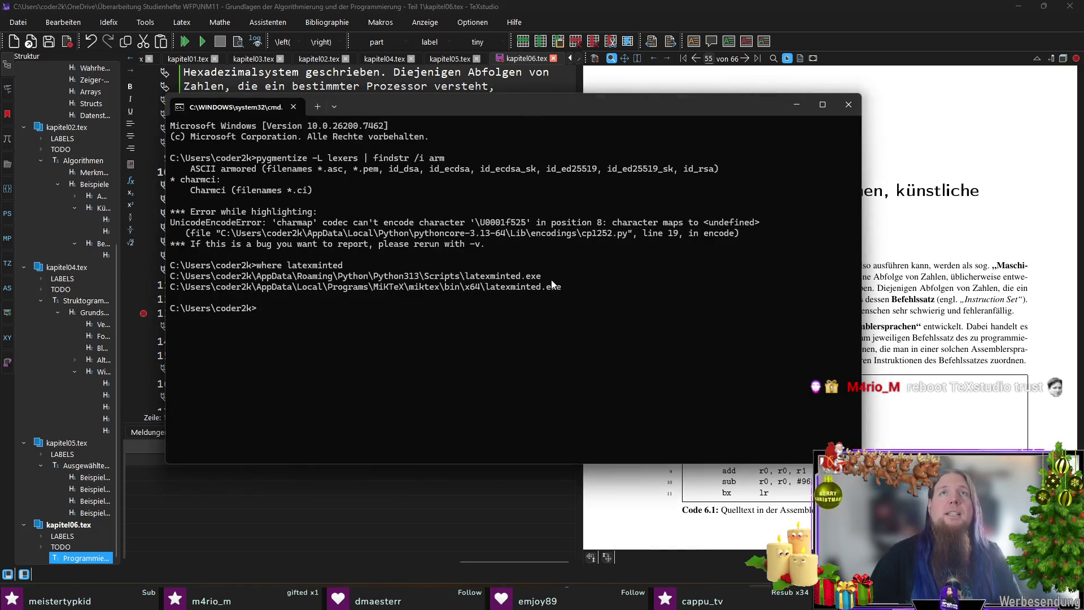
Locate pygmentize, check its version with 'pygmentize -V', and locate latexminted.
{"action": "type", "text": "where pygmentize"}
{"action": "key", "text": "Return"}
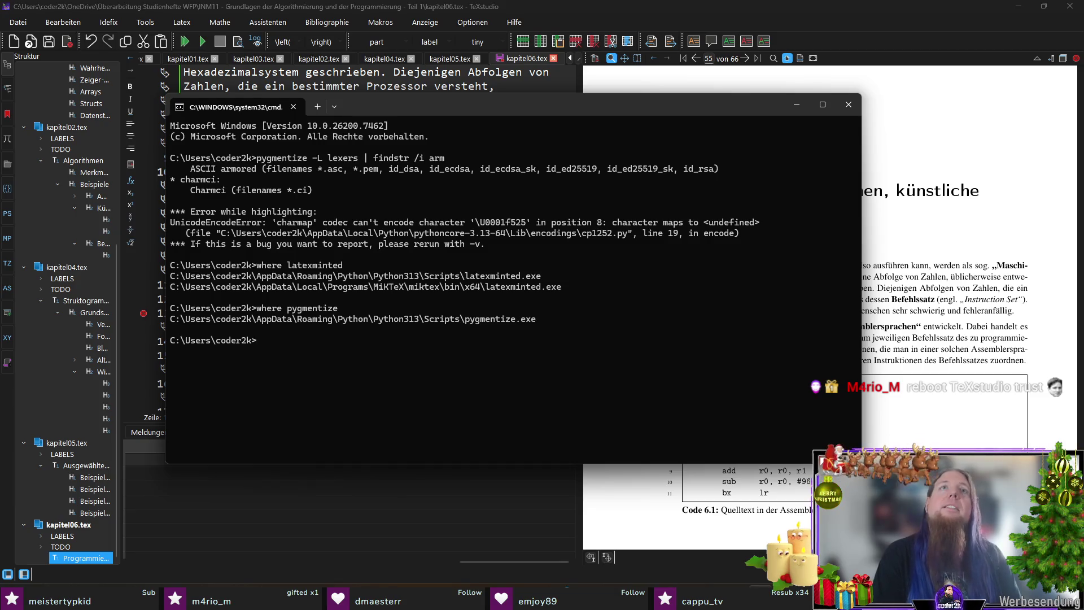
{"action": "type", "text": "pygmentize -V"}
{"action": "key", "text": "Return"}
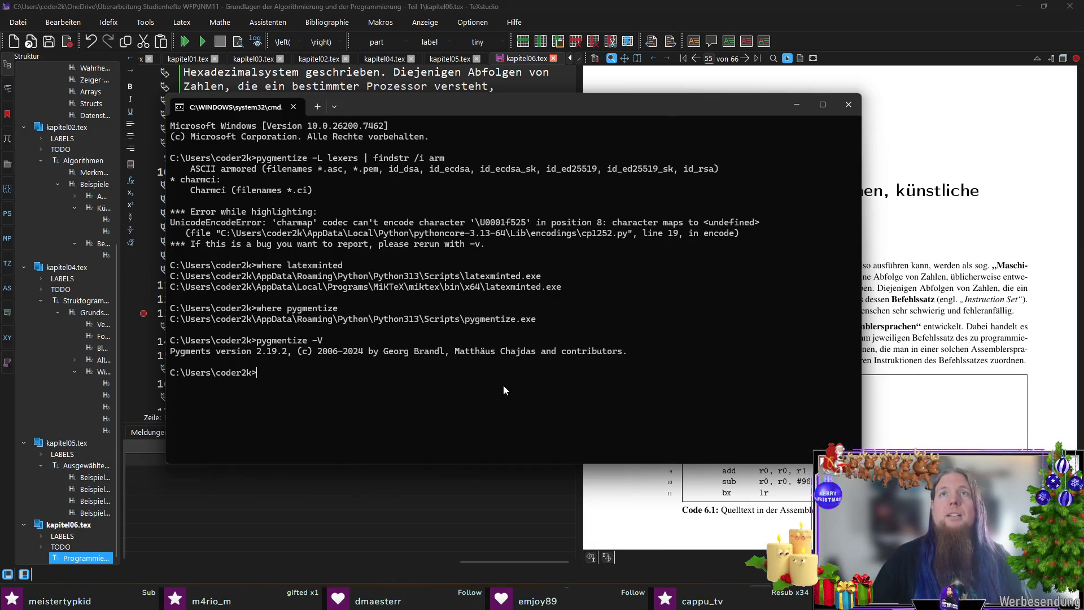
{"action": "type", "text": "where latexminted"}
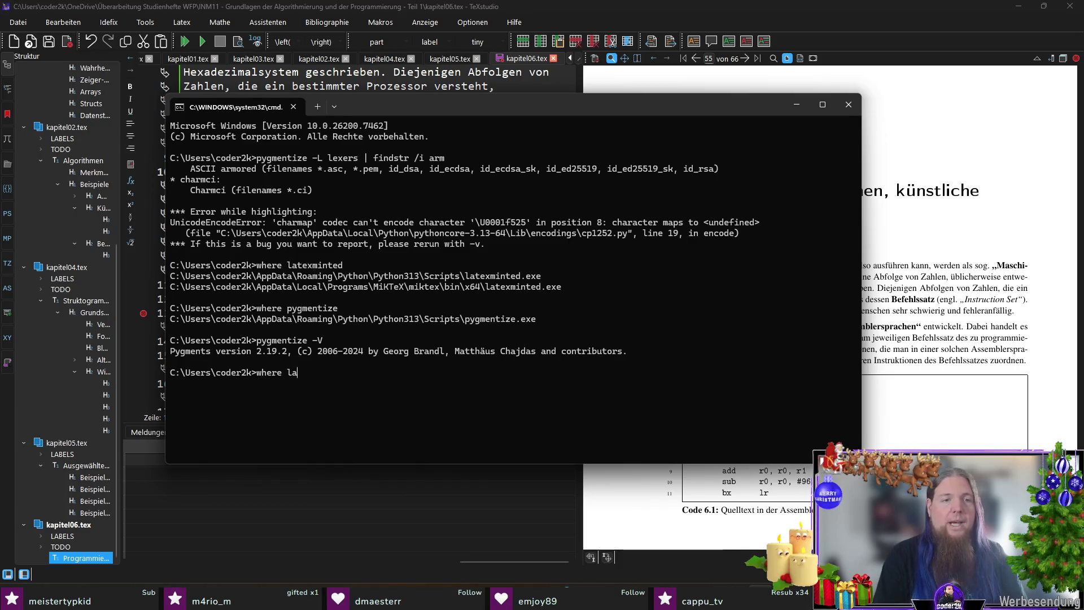
{"action": "key", "text": "Return"}
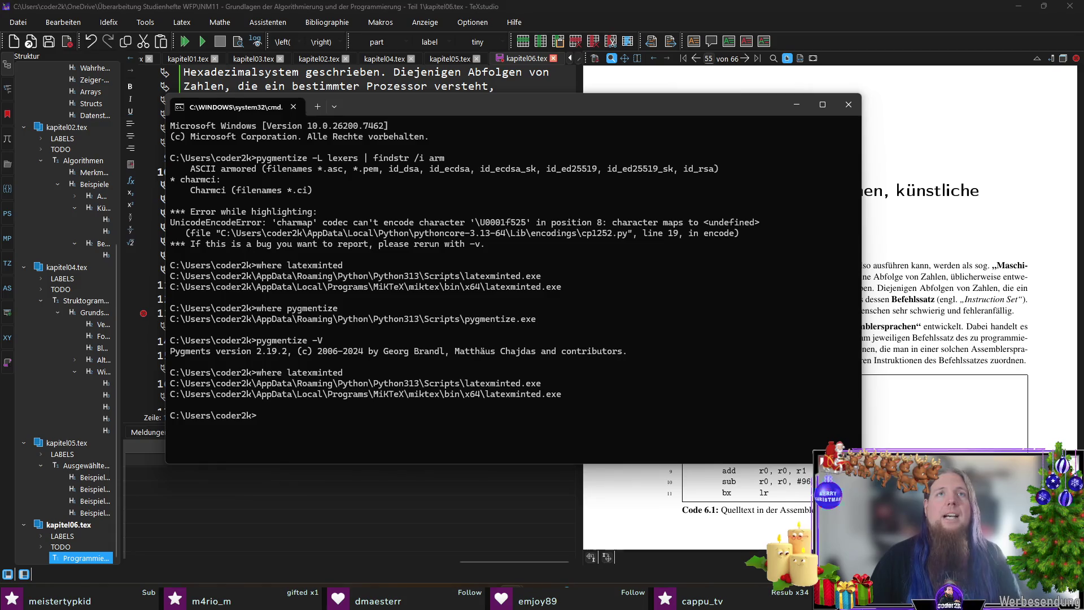
Show pygments and pygments-arm package details and copy the Python314 part of the Location path.
{"action": "type", "text": "py -3 -m pip show pygments pygments-arm"}
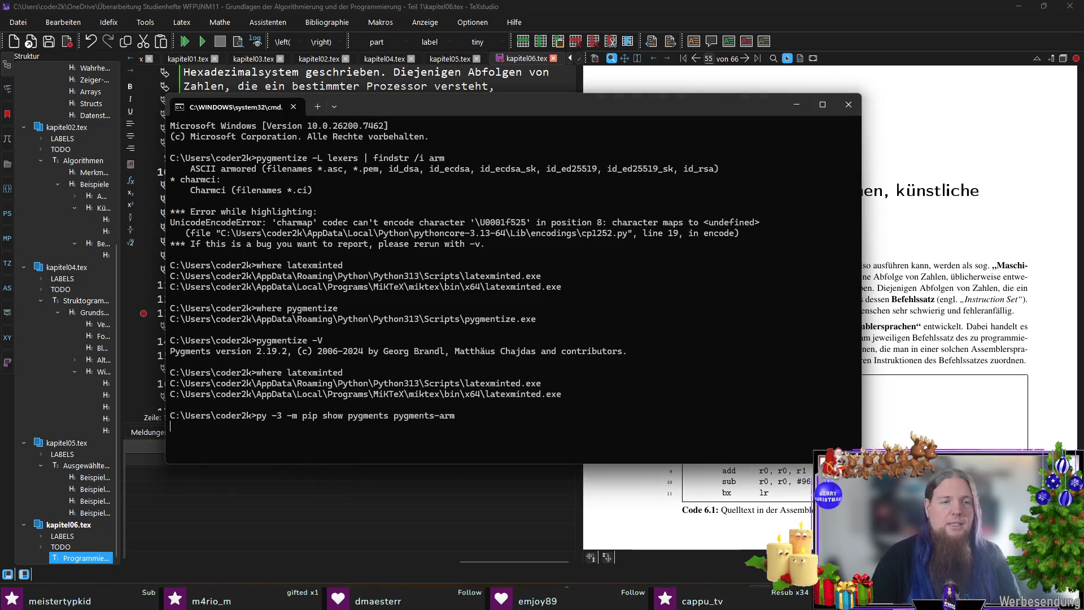
{"action": "key", "text": "Return"}
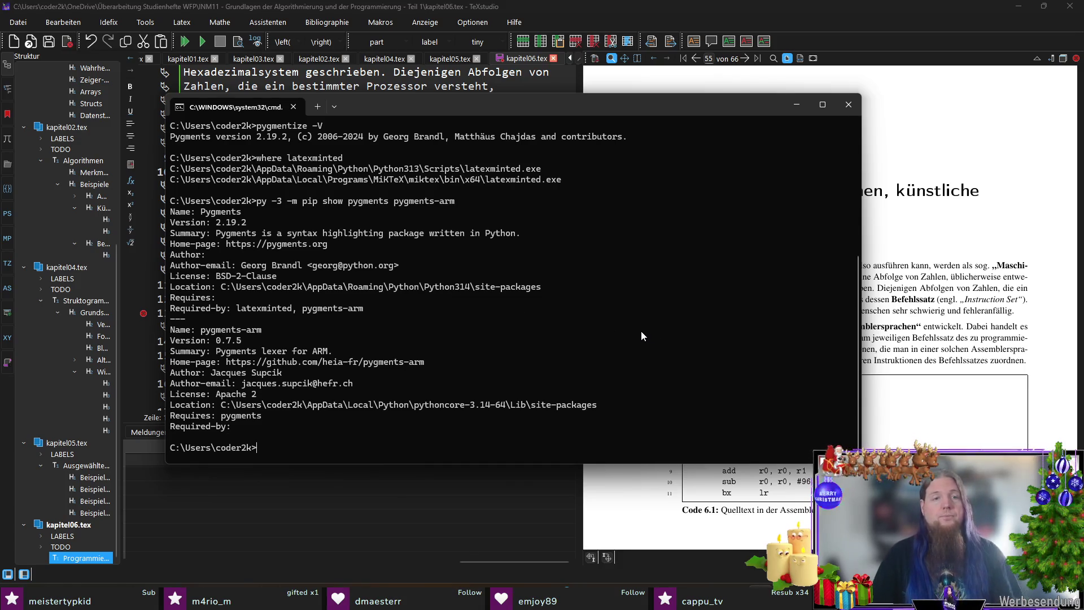
{"action": "left_click_drag", "start_coordinate": [429, 288], "coordinate": [469, 290]}
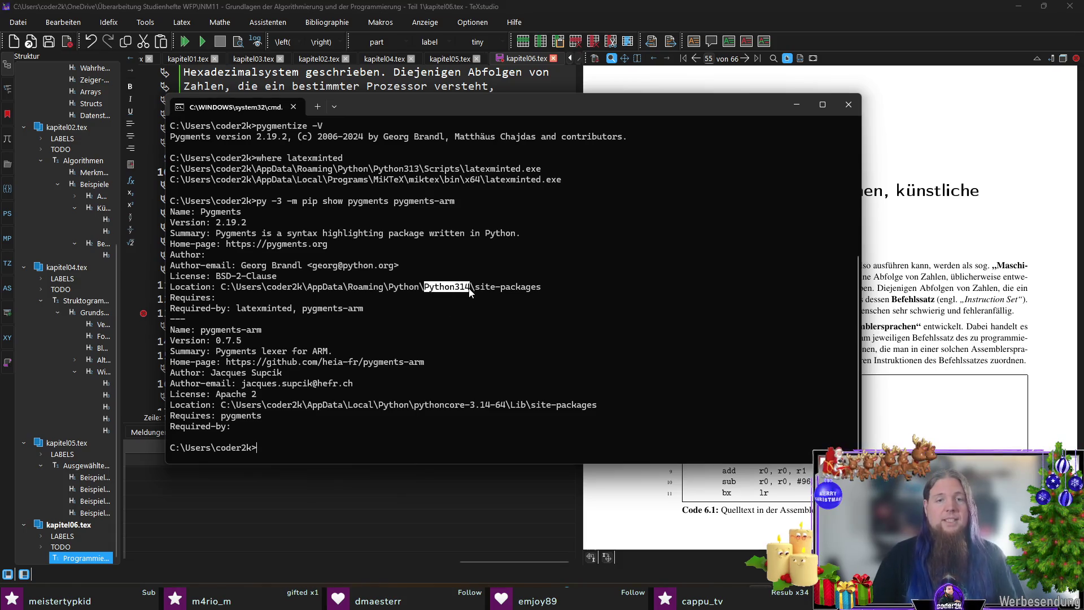
{"action": "key", "text": "ctrl+c"}
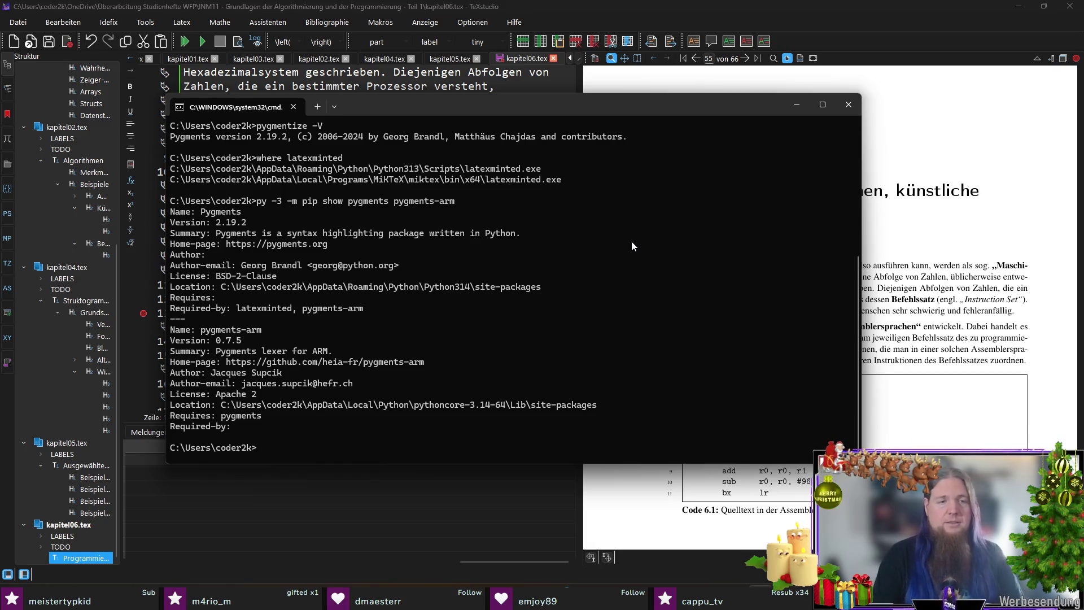
Check the Python version and rerun the pip upgrade as 'pip install --upgrade pip' for Python 3.13.
{"action": "type", "text": "python "}
{"action": "type", "text": "--v"}
{"action": "key", "text": "Return"}
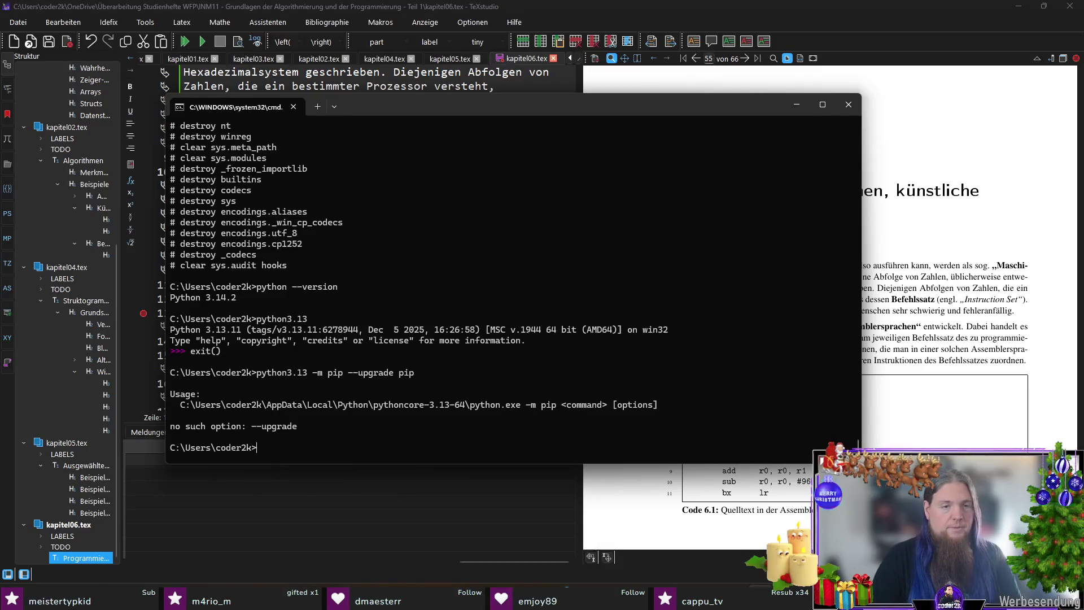
{"action": "key", "text": "Up"}
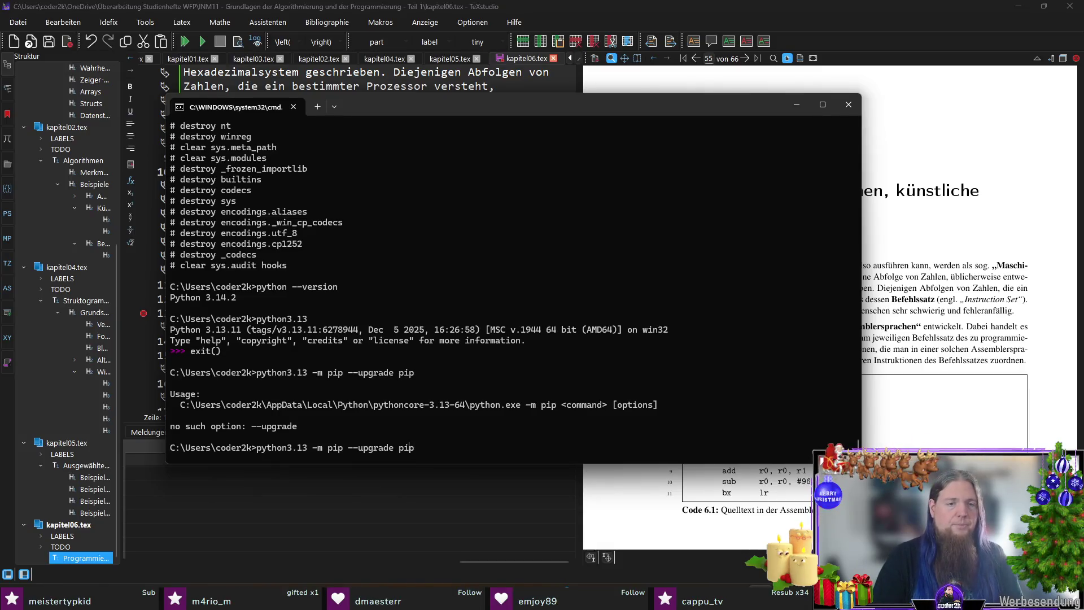
{"action": "key", "text": "Left"}
{"action": "key", "text": "Left"}
{"action": "key", "text": "Left"}
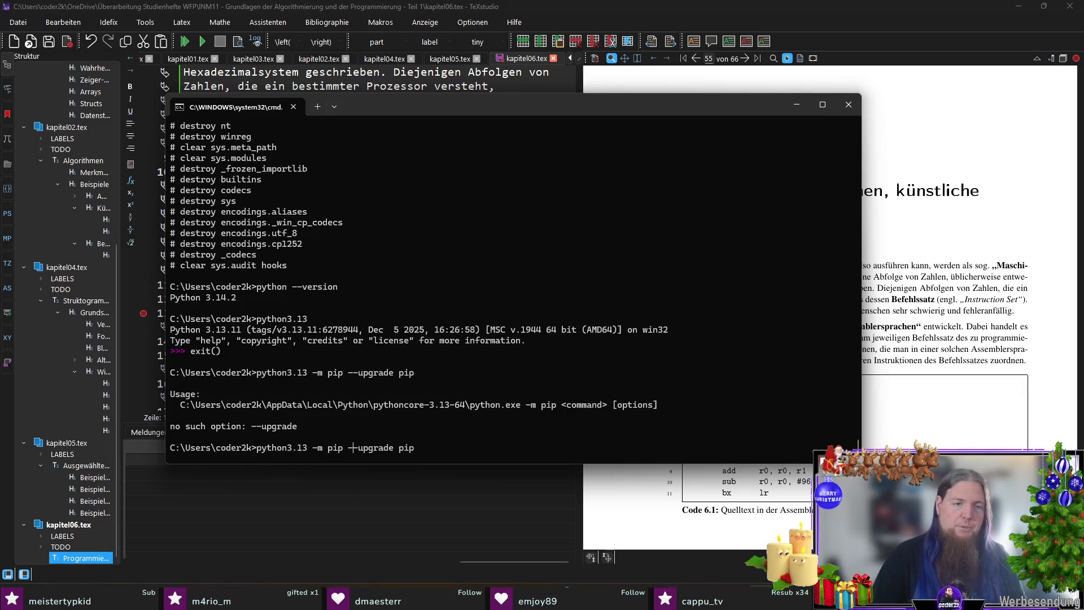
{"action": "type", "text": "install"}
{"action": "key", "text": "Return"}
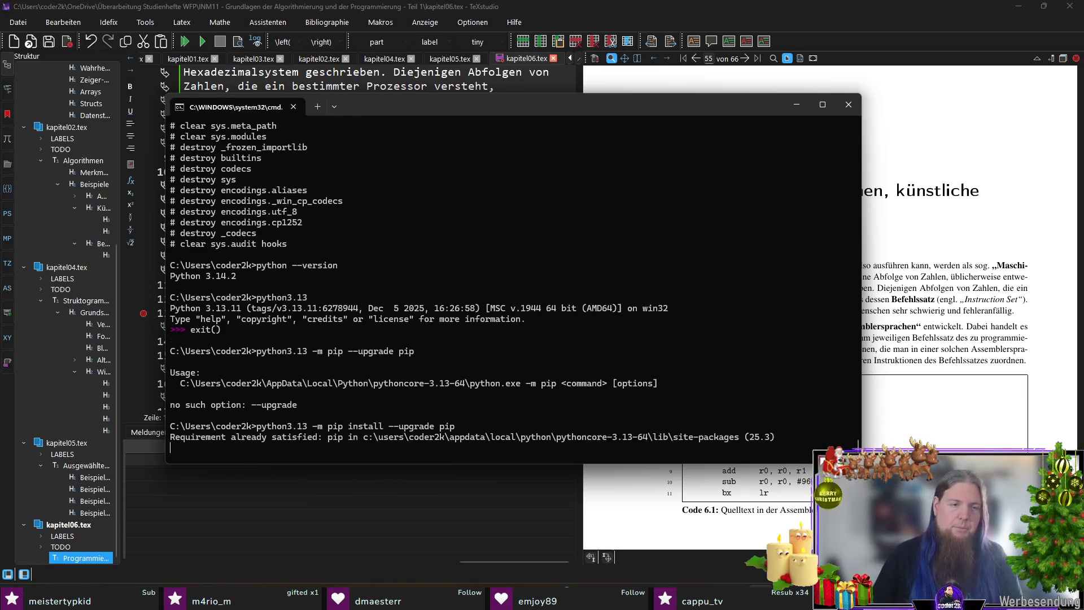
Install latexminted, pygments and pygments-arm with --upgrade for Python 3.13.
{"action": "key", "text": "Up"}
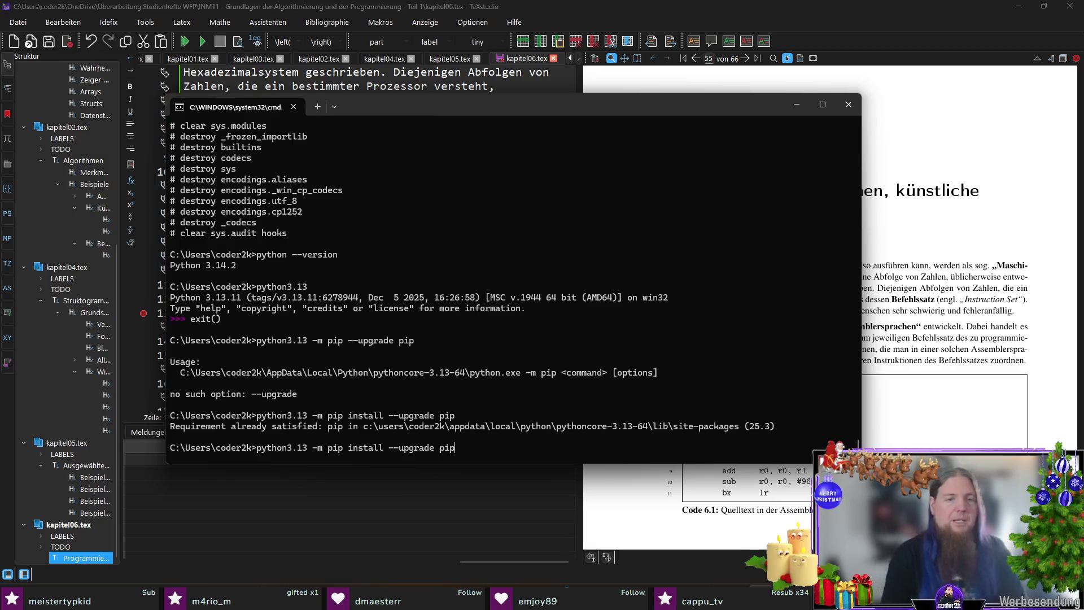
{"action": "key", "text": "BackSpace"}
{"action": "key", "text": "BackSpace"}
{"action": "key", "text": "BackSpace"}
{"action": "type", "text": "latexminted pygments pygments-arm"}
{"action": "key", "text": "Return"}
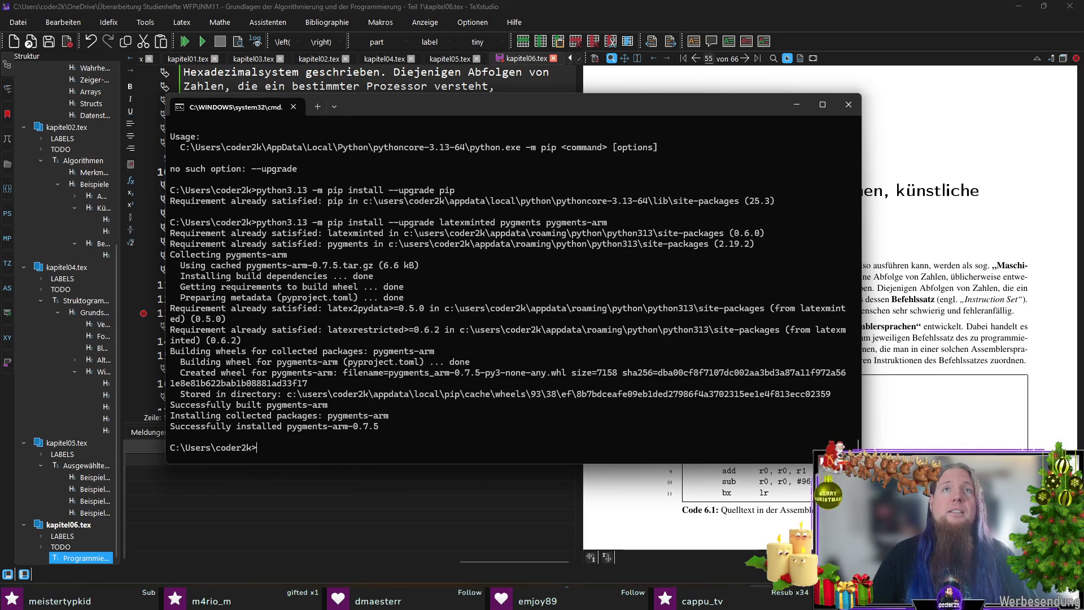
List lexers matching arm, copy the ARM lexer entry, and return to kapitel06.tex at line 13.
{"action": "type", "text": "pygmentize -L lexers | findstr /i arm"}
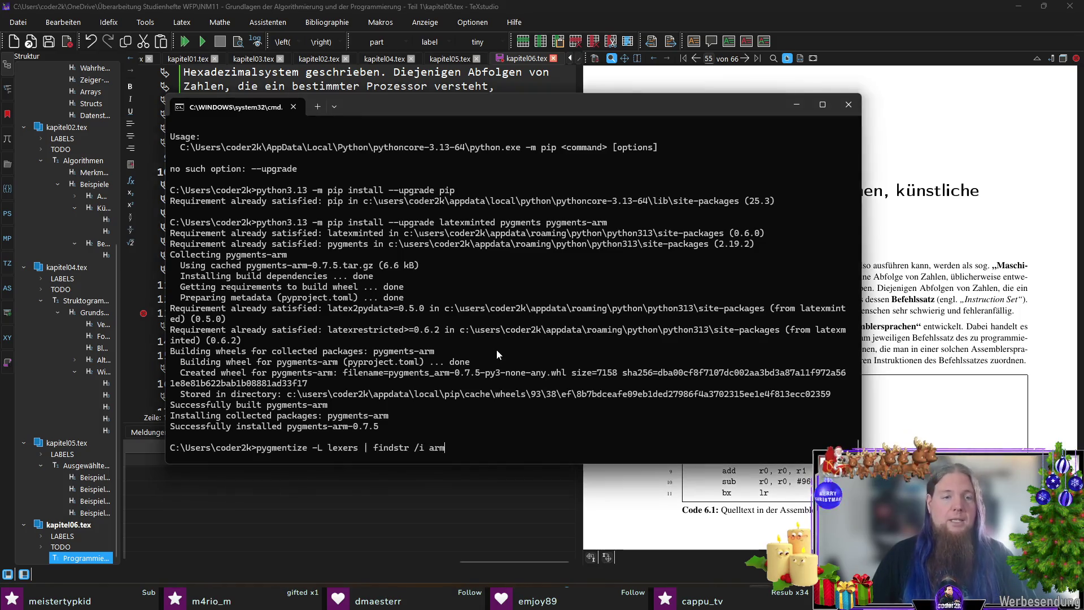
{"action": "key", "text": "Return"}
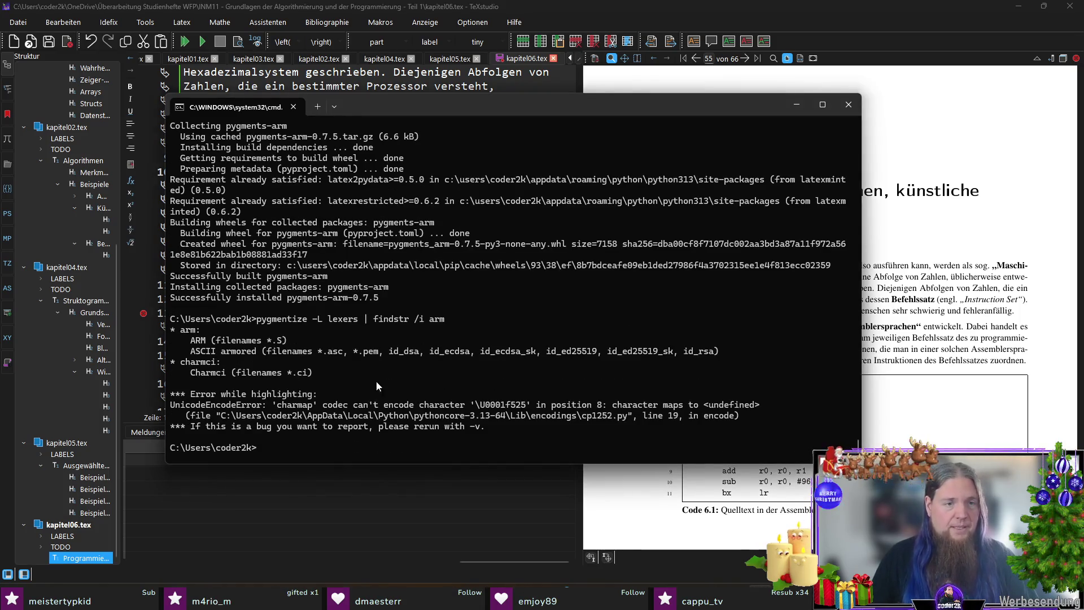
{"action": "left_click_drag", "start_coordinate": [193, 342], "coordinate": [317, 344]}
{"action": "right_click", "coordinate": [325, 345]}
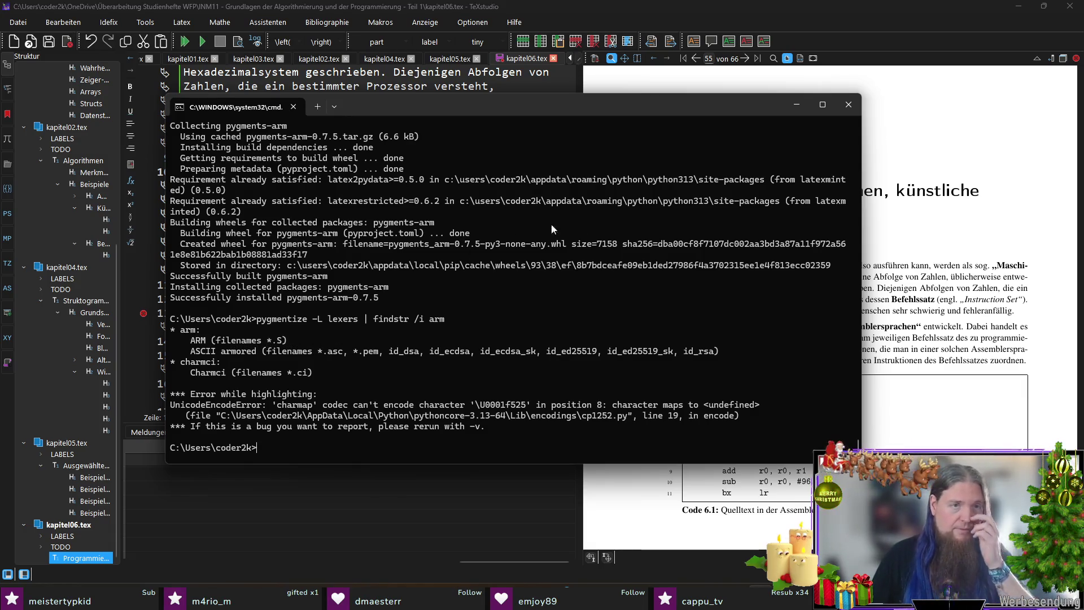
{"action": "left_click", "coordinate": [635, 16]}
{"action": "left_click", "coordinate": [426, 326]}
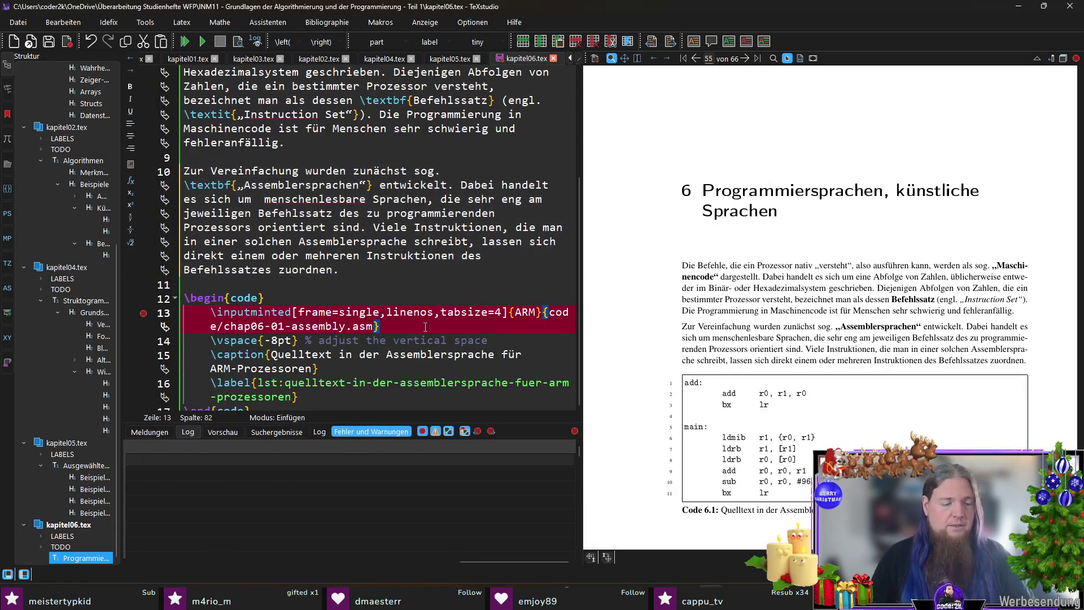
Compile with F5, check the highlighted ARM listing Code 6.1, then place the cursor after 'zuordnen.' on line 10.
{"action": "key", "text": "F5"}
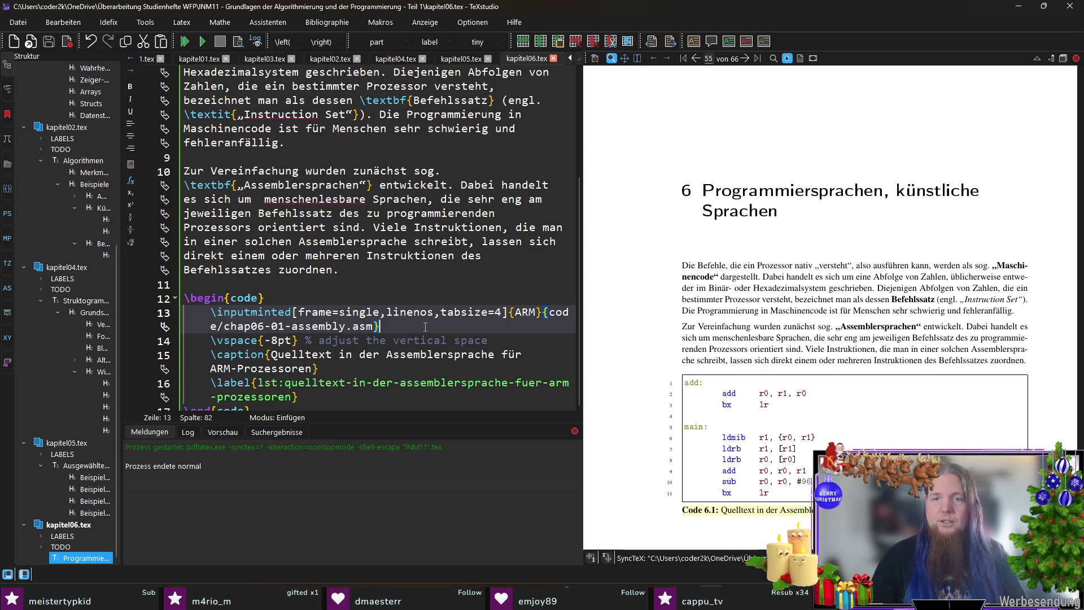
{"action": "scroll", "coordinate": [852, 354], "scroll_direction": "down", "scroll_amount": 2}
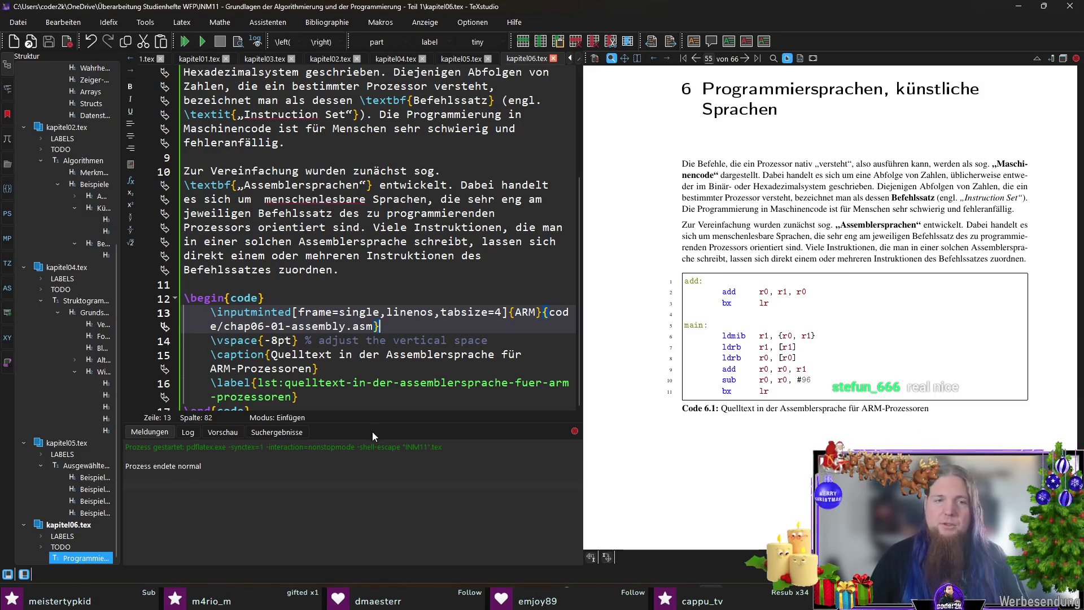
{"action": "scroll", "coordinate": [382, 326], "scroll_direction": "down", "scroll_amount": 1}
{"action": "left_click", "coordinate": [322, 394]}
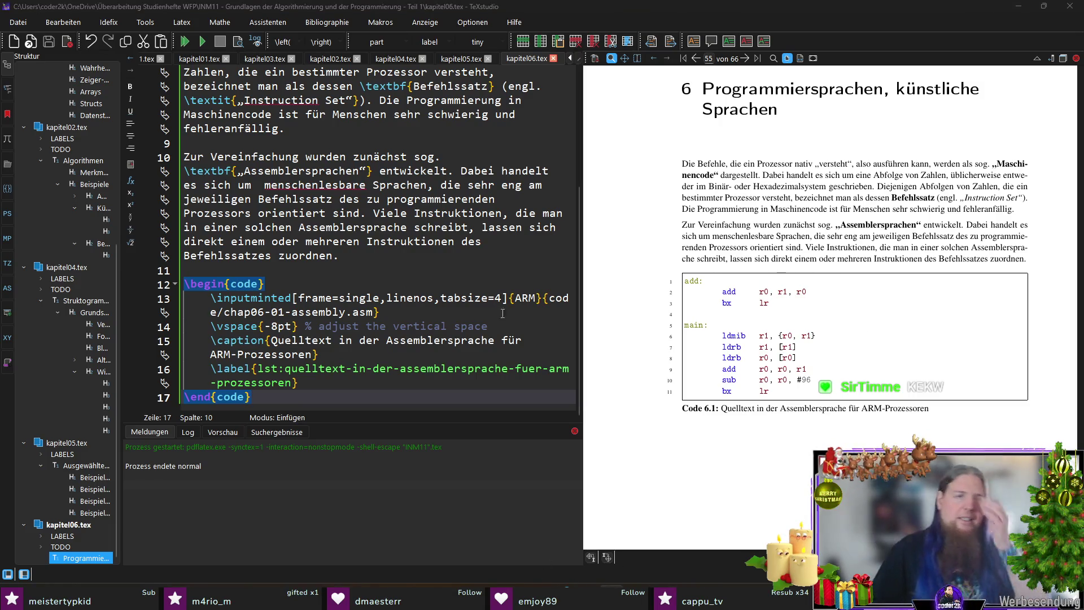
{"action": "left_click", "coordinate": [405, 264]}
{"action": "left_click", "coordinate": [405, 254]}
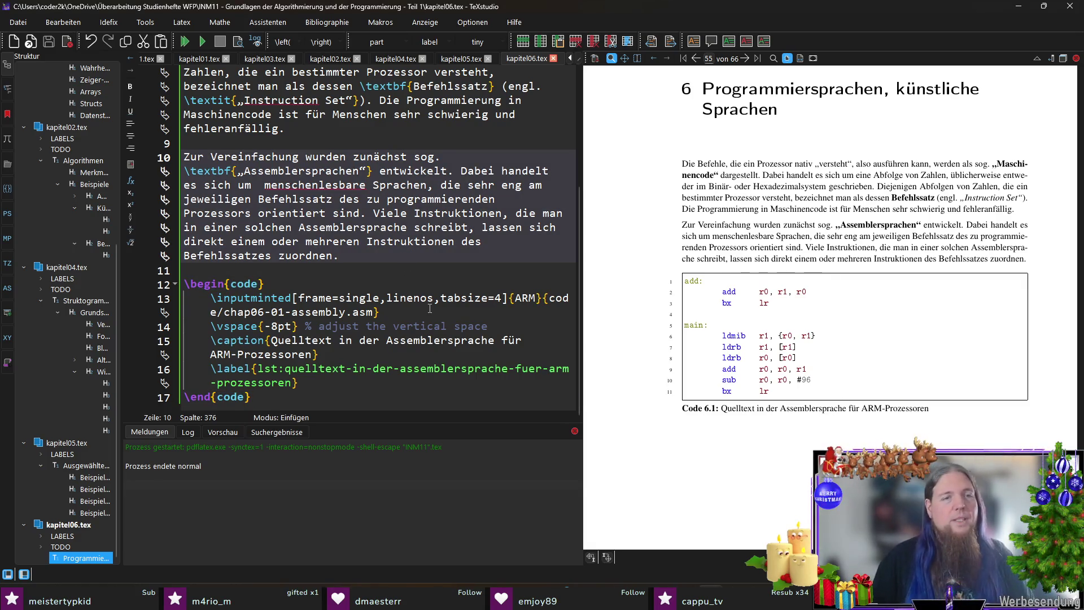
Add 'Code \ref{lst:que…} zeigt beispielhaft einen kurzen Quelltext in der Assemblersprache für 64-Bit-Prozessoren der ARM-Architektur.' and save.
{"action": "type", "text": " Code"}
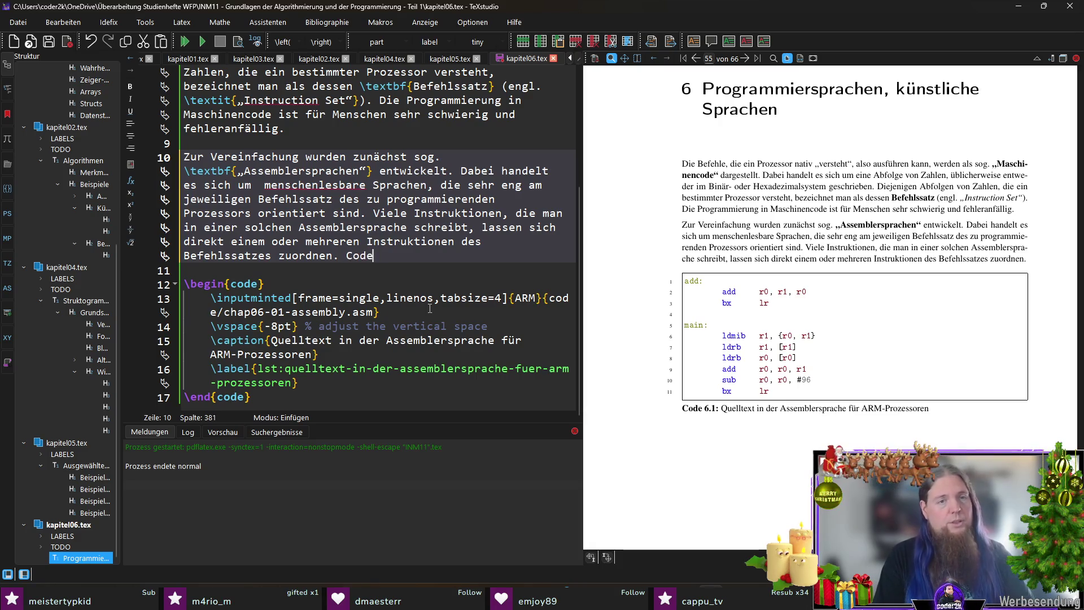
{"action": "type", "text": " \ref{lst:que"}
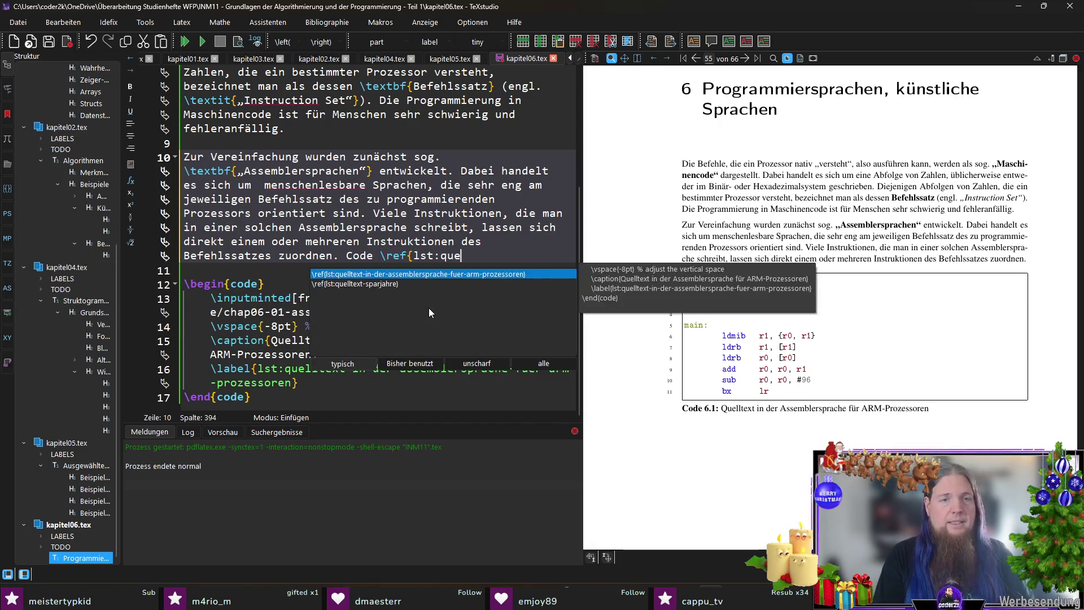
{"action": "key", "text": "Return"}
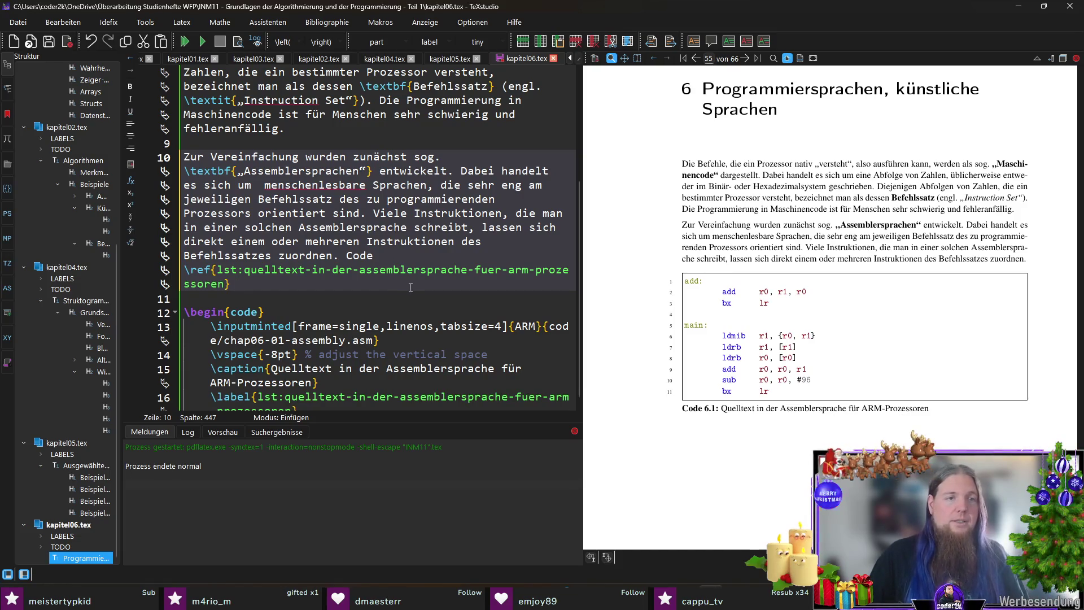
{"action": "type", "text": "ze"}
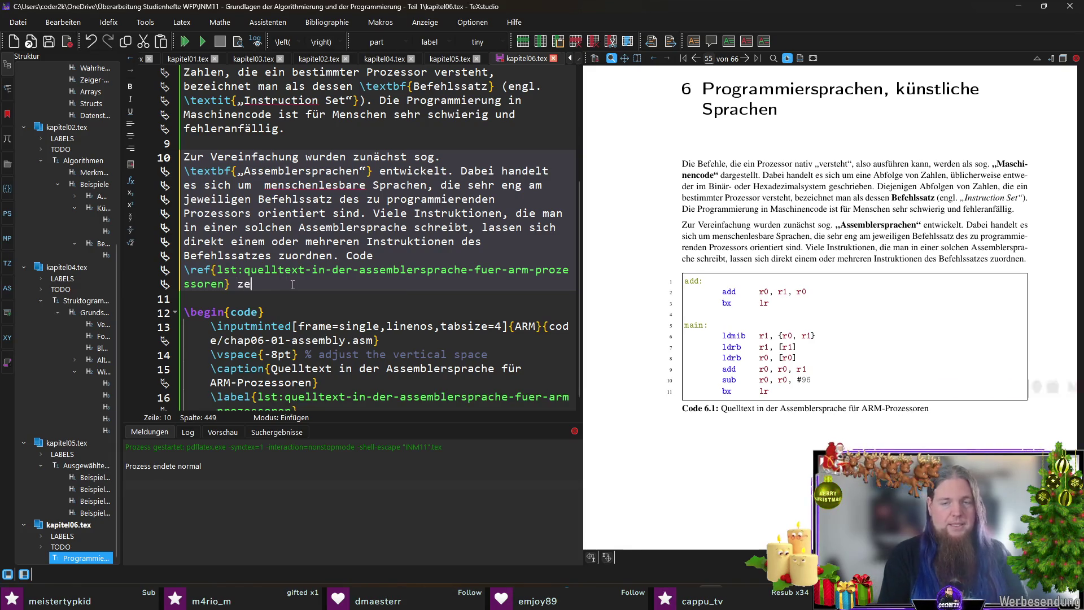
{"action": "type", "text": "igt beispielhaft einen kurzen Quelltext,"}
{"action": "key", "text": "BackSpace"}
{"action": "type", "text": "in der Assemblersprache"}
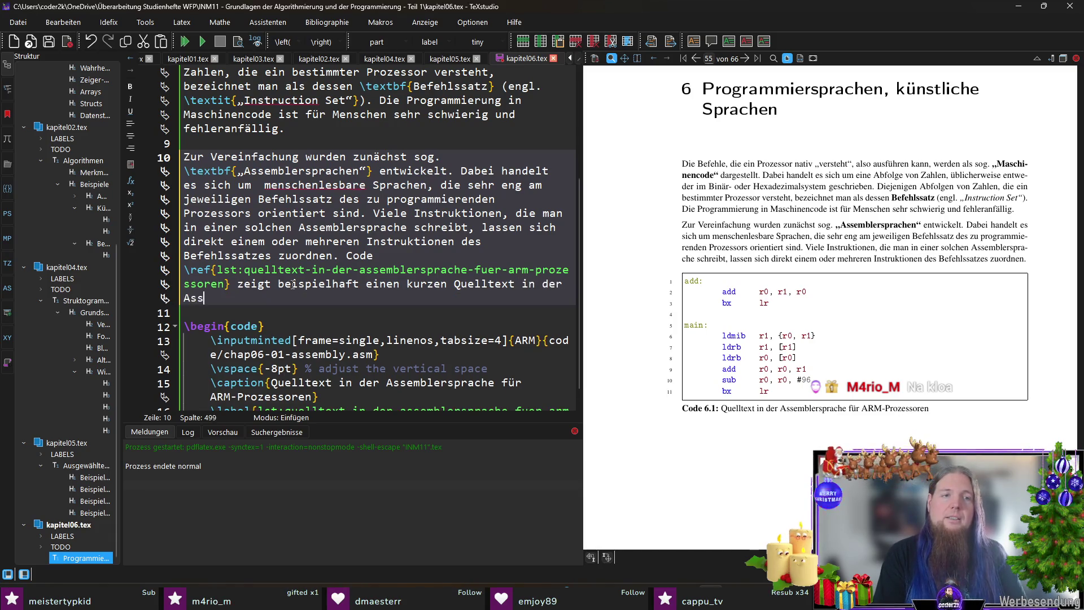
{"action": "type", "text": " für 64-B"}
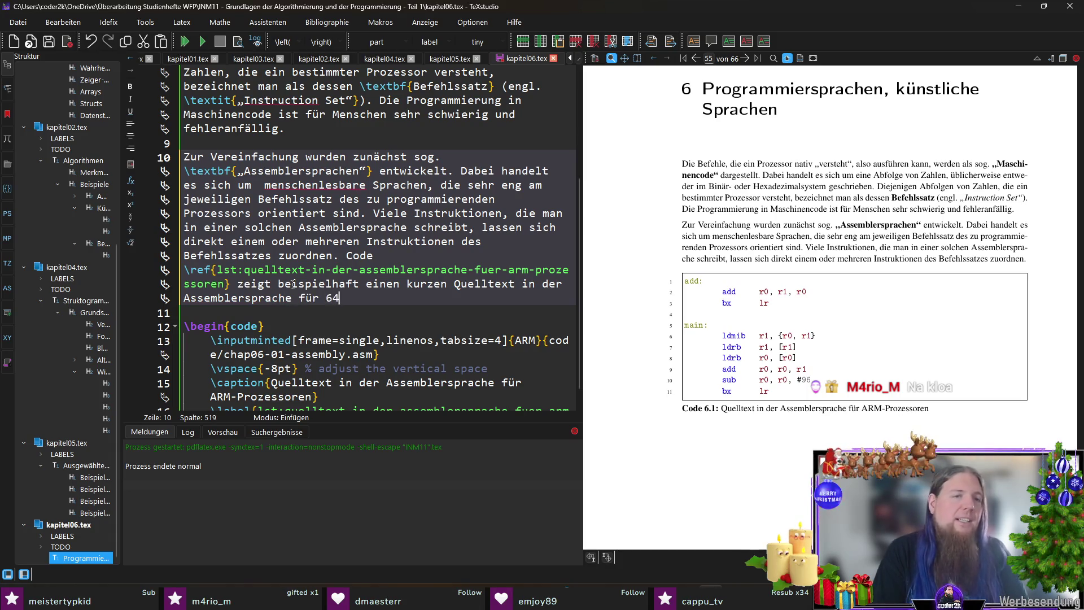
{"action": "type", "text": "it"}
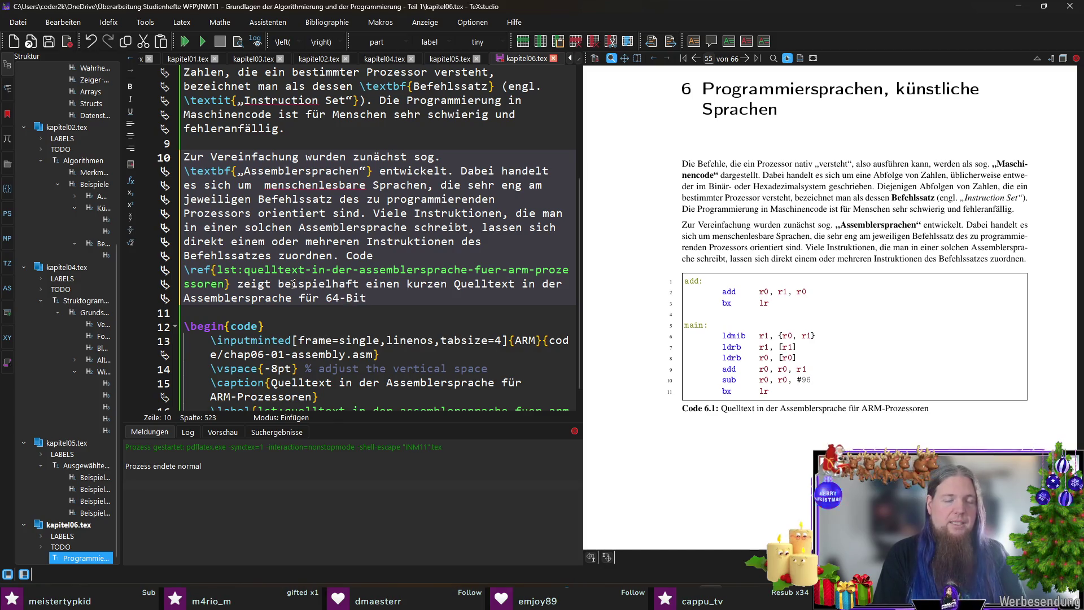
{"action": "type", "text": "-Prozes"}
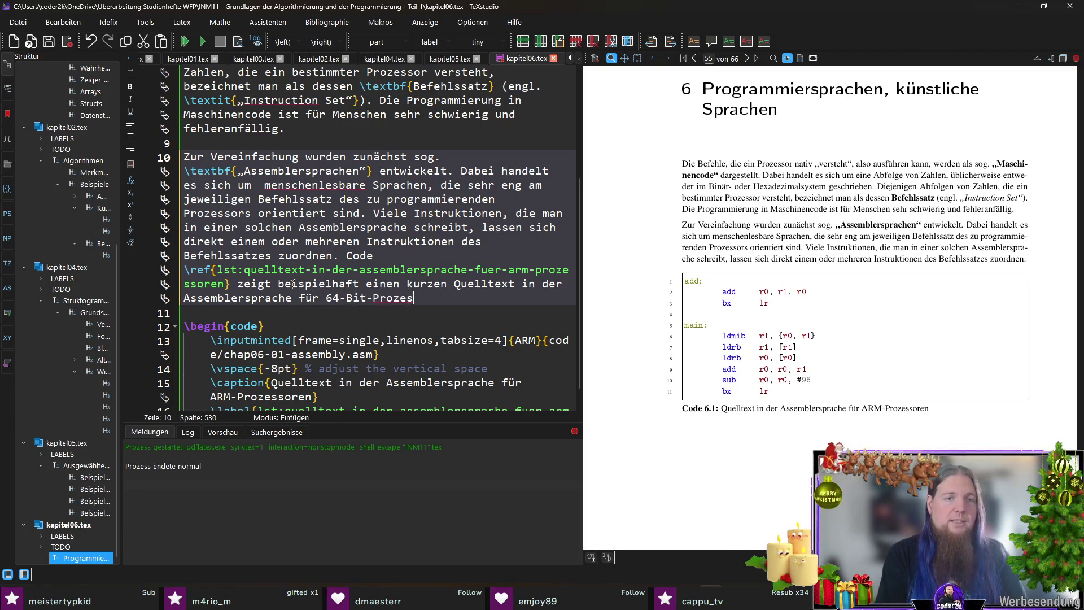
{"action": "type", "text": "soren der ARM-Architektur."}
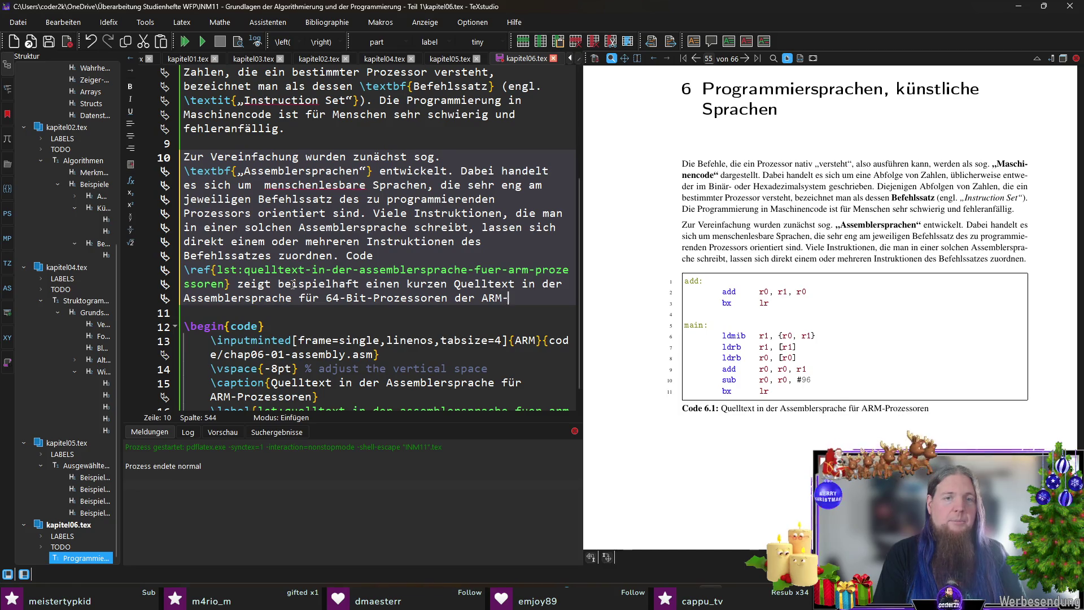
{"action": "key", "text": "ctrl+s"}
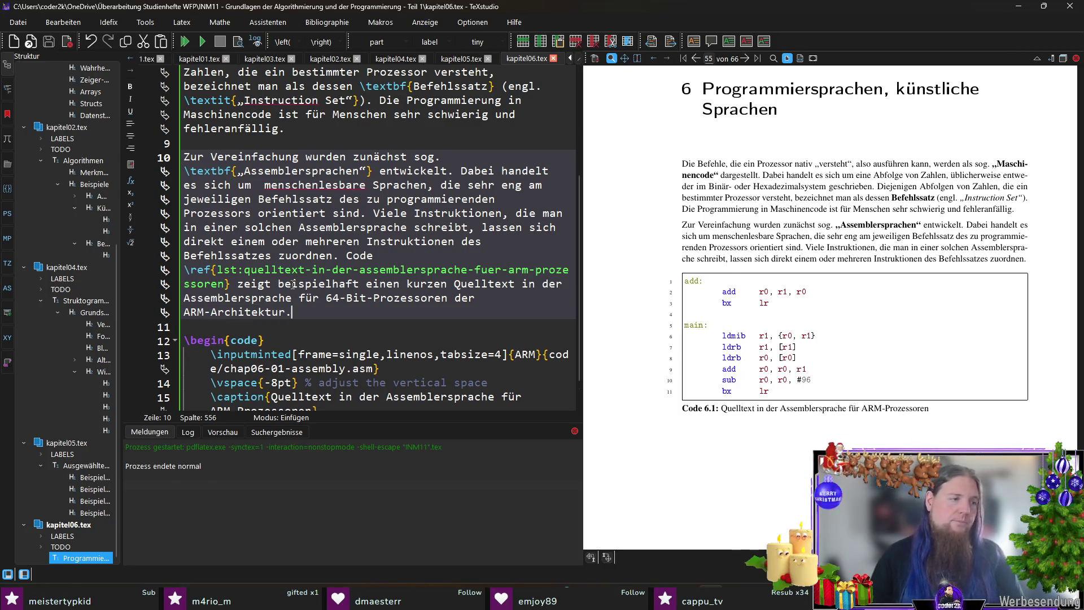
Add the sentence 'Sie müssten den Inhalt des Codes nicht verstehen…' and recompile the PDF.
{"action": "scroll", "coordinate": [506, 304], "scroll_direction": "down", "scroll_amount": 1}
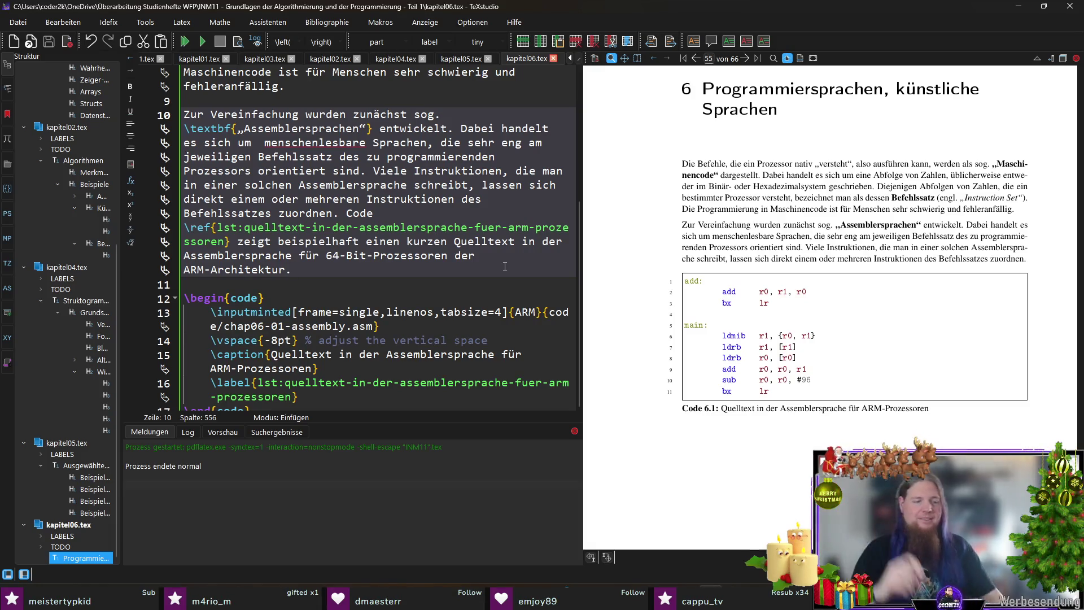
{"action": "type", "text": " Sie"}
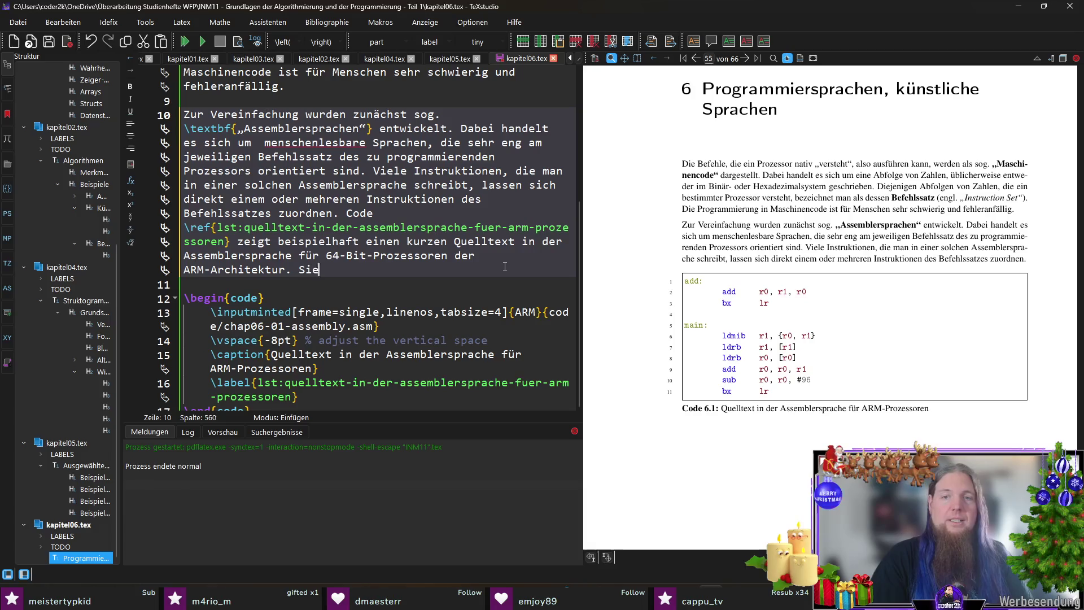
{"action": "type", "text": " müssten den Inhalt des "}
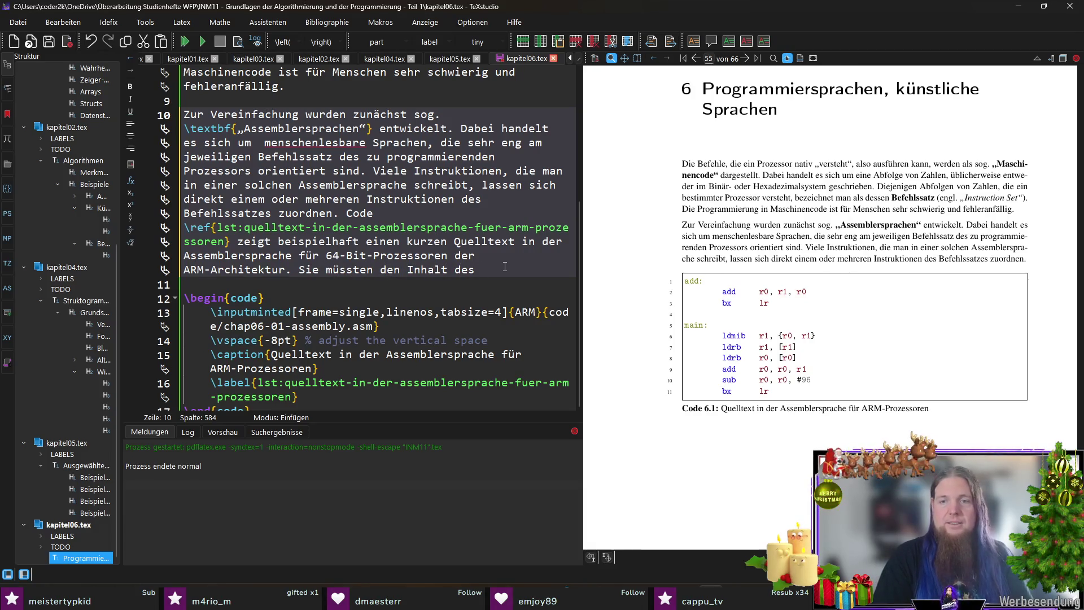
{"action": "type", "text": "Codes nicht v"}
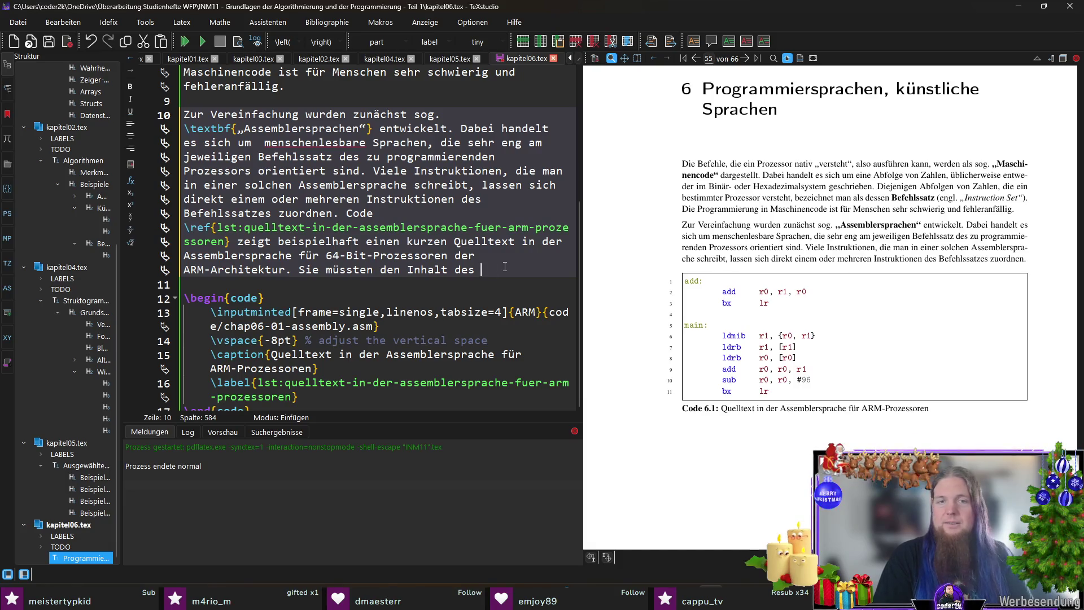
{"action": "type", "text": "ersteh"}
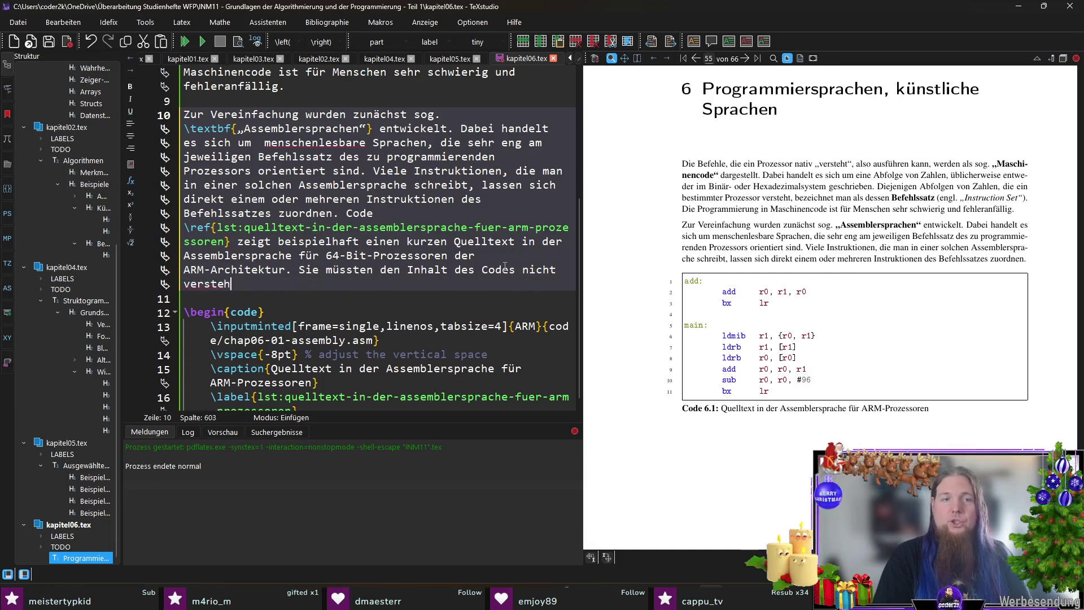
{"action": "type", "text": "en- "}
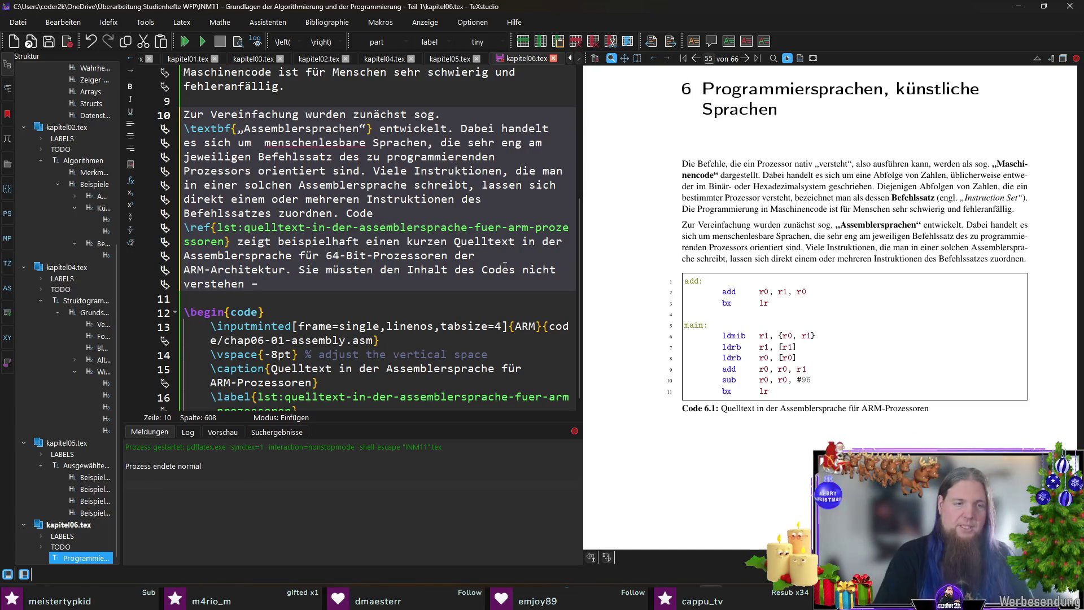
{"action": "type", "text": "es geht eher darum, das"}
{"action": "type", "text": "s Sie eine"}
{"action": "type", "text": "n Eindruc"}
{"action": "type", "text": "k davon"}
{"action": "type", "text": " bekommen, wie Asse"}
{"action": "type", "text": "mbler"}
{"action": "type", "text": "eine Assembler"}
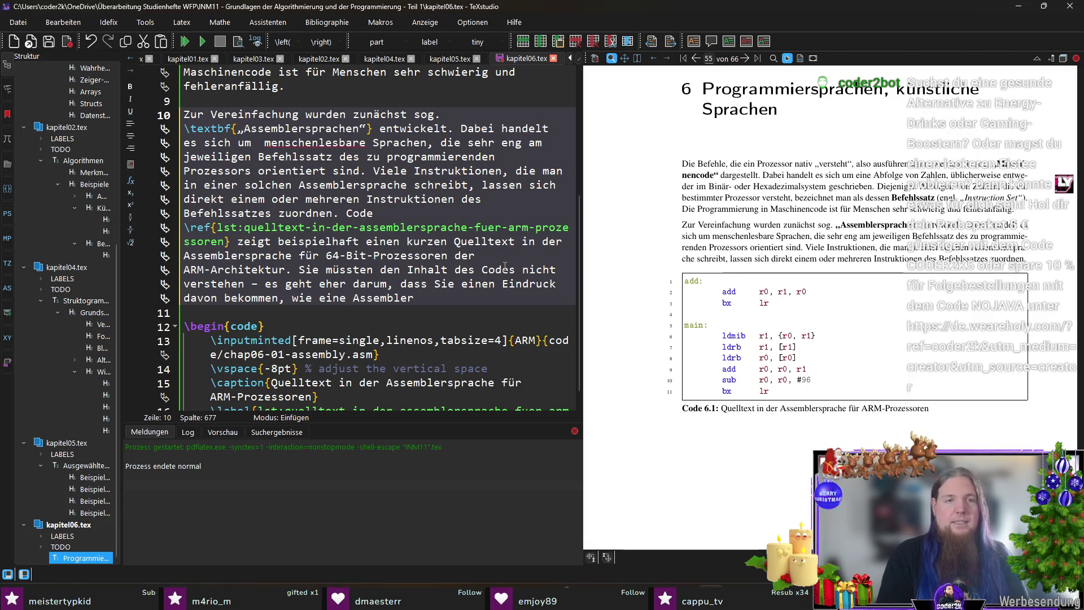
{"action": "type", "text": "sprache aussehen kann."}
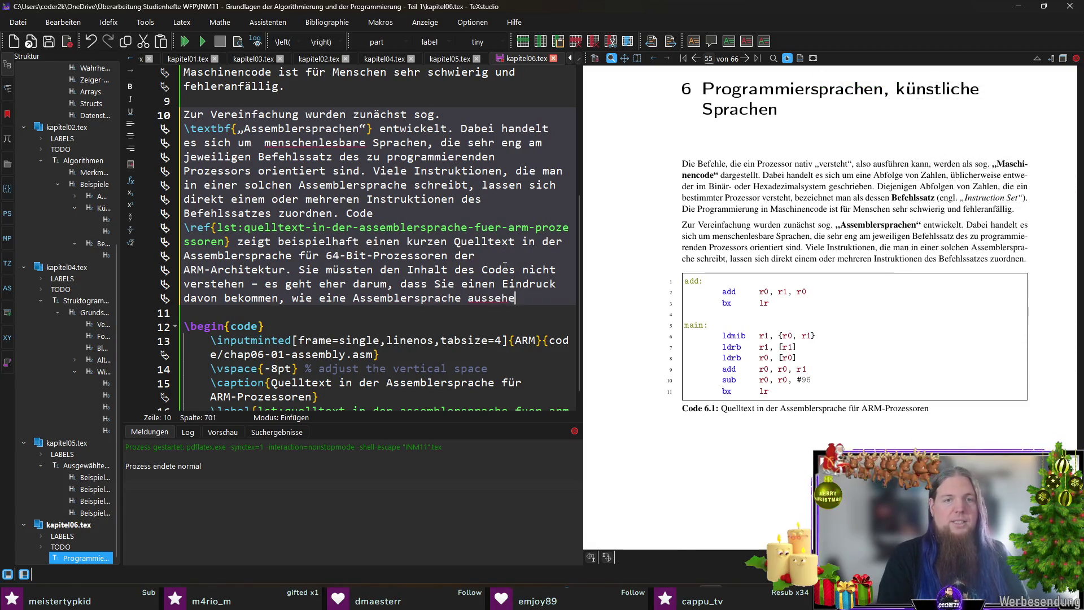
{"action": "key", "text": "F5"}
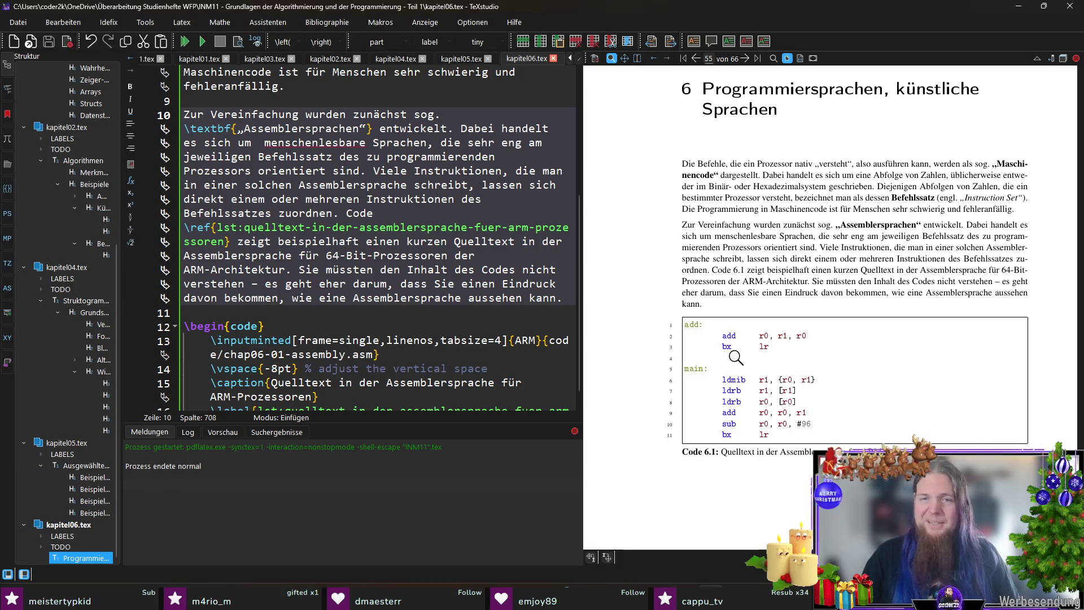
Insert blank lines after \end{code} on line 17.
{"action": "scroll", "coordinate": [423, 280], "scroll_direction": "down", "scroll_amount": 1}
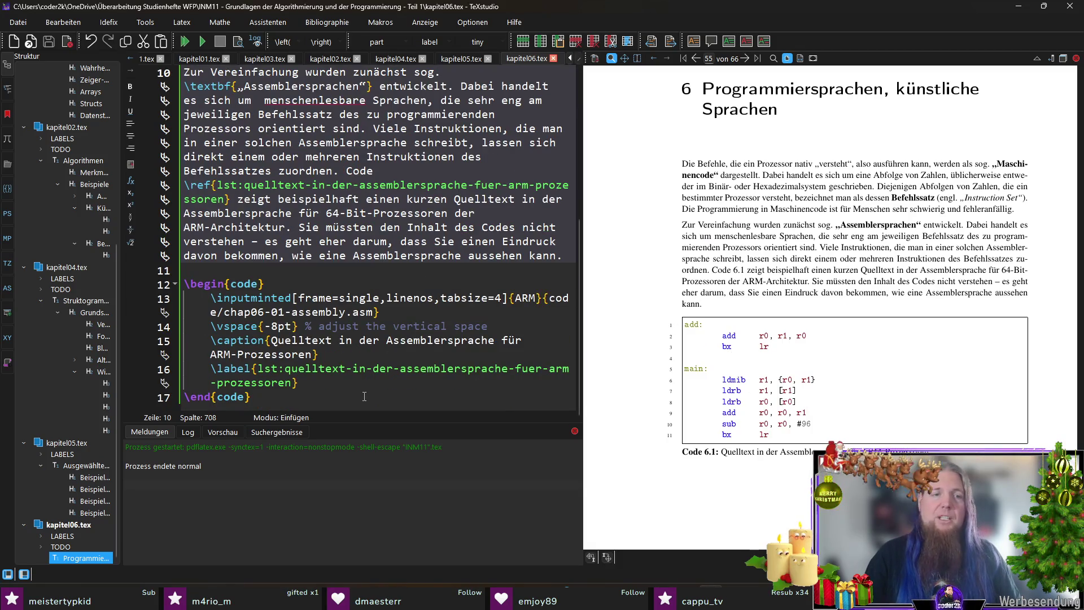
{"action": "left_click", "coordinate": [364, 397]}
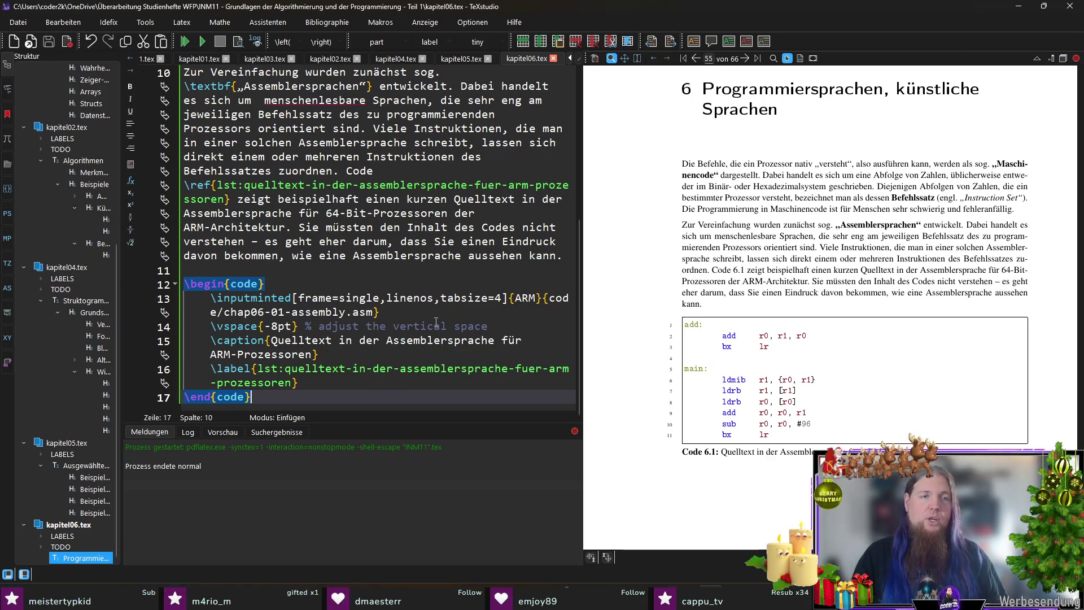
{"action": "key", "text": "Return"}
{"action": "key", "text": "Return"}
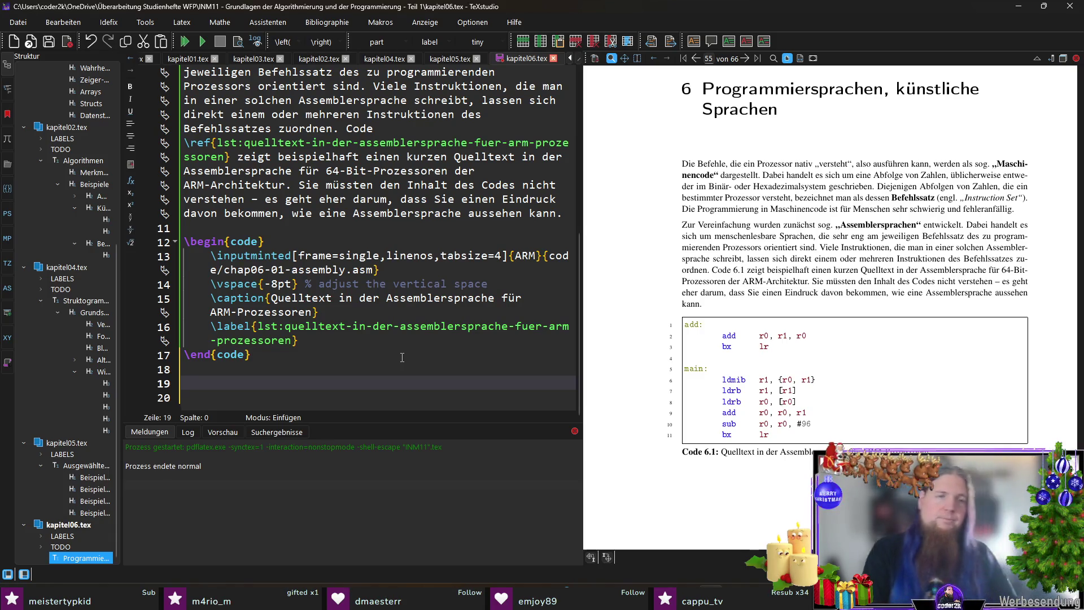
Type 'Da bei der Verwendung von Assemblersprachen Programme individuell für jede Prozessorarchitektur…' continuing with 'sog.'.
{"action": "type", "text": "Da "}
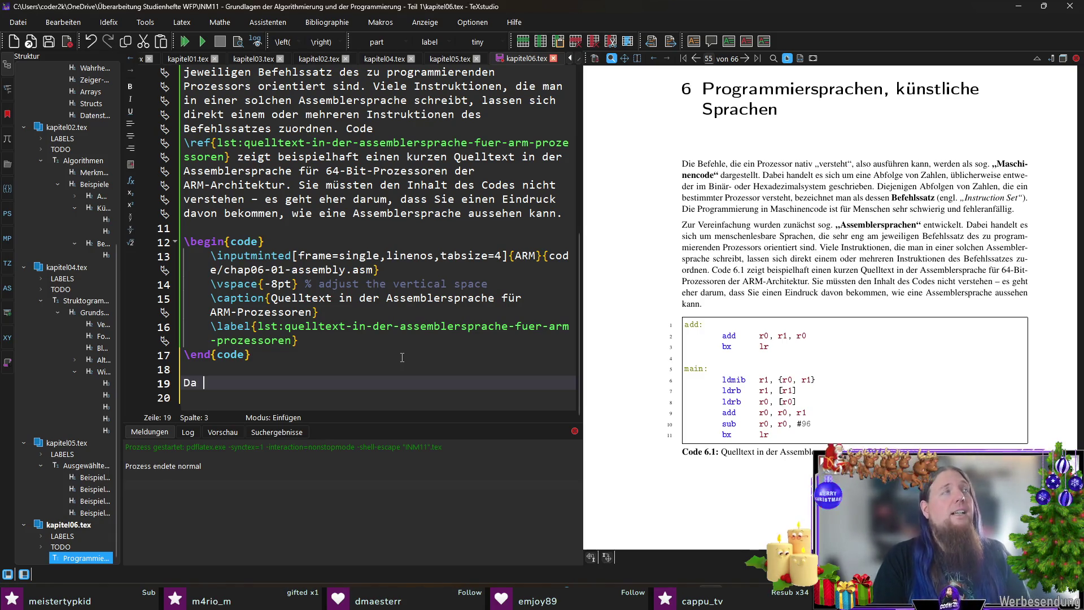
{"action": "type", "text": "bei dder "}
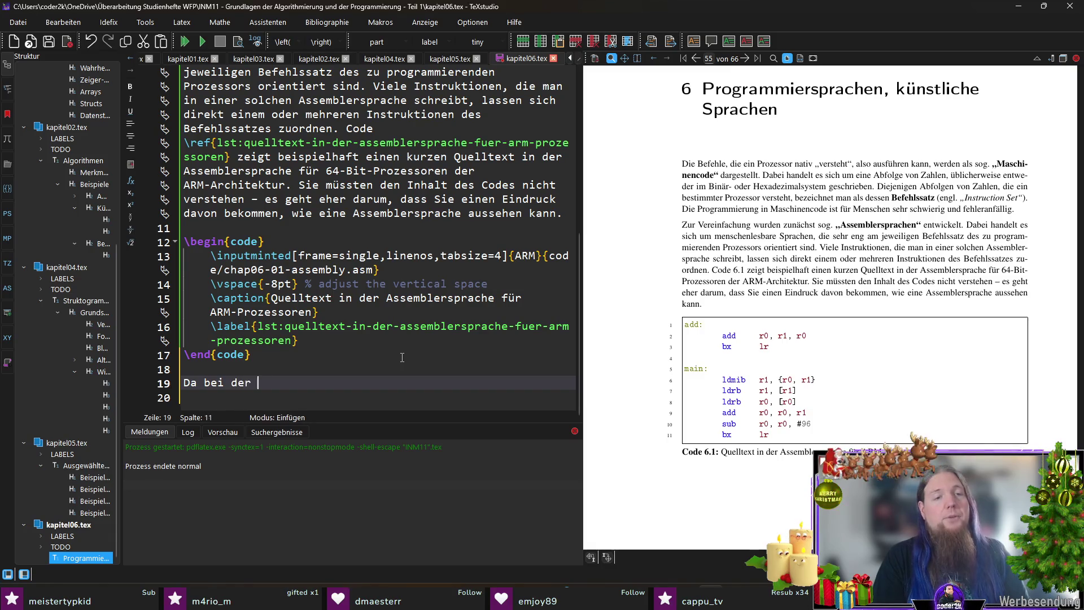
{"action": "type", "text": "Verwendung von Assemb"}
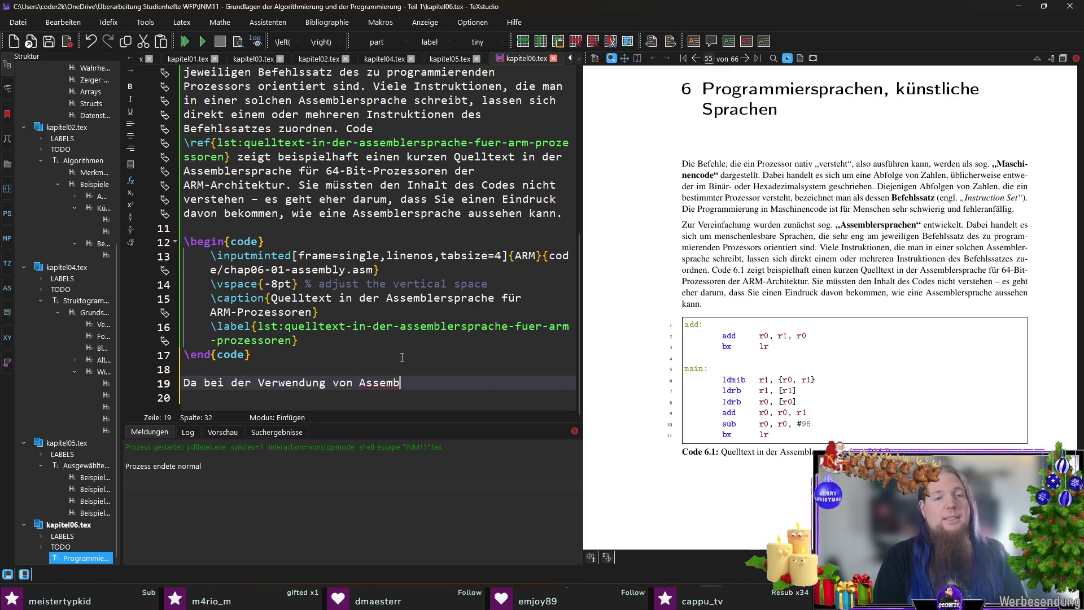
{"action": "type", "text": "lersprachen Program"}
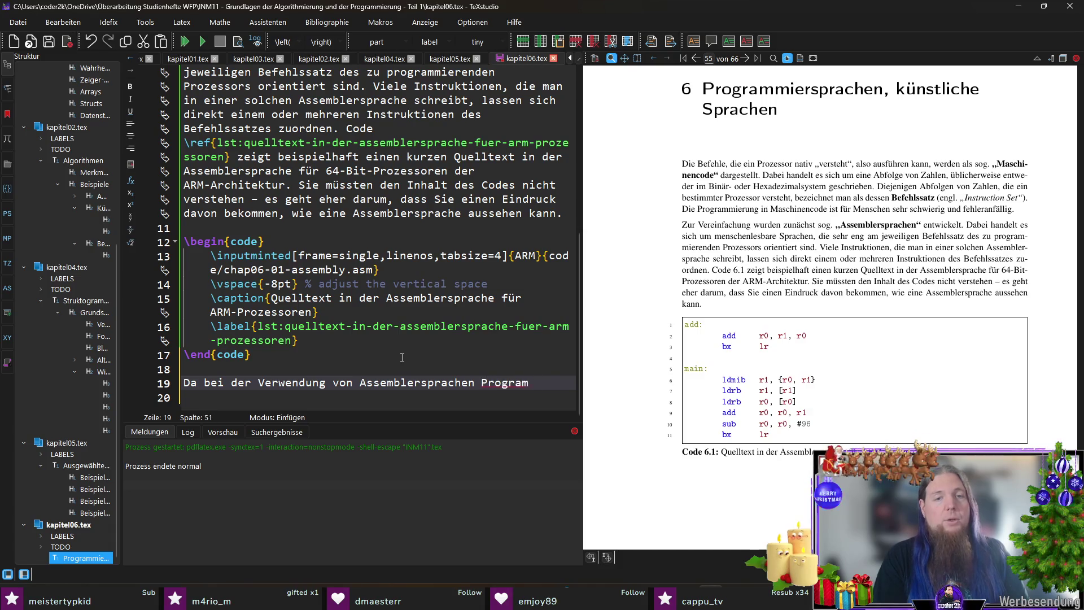
{"action": "type", "text": "me individuell für jed"}
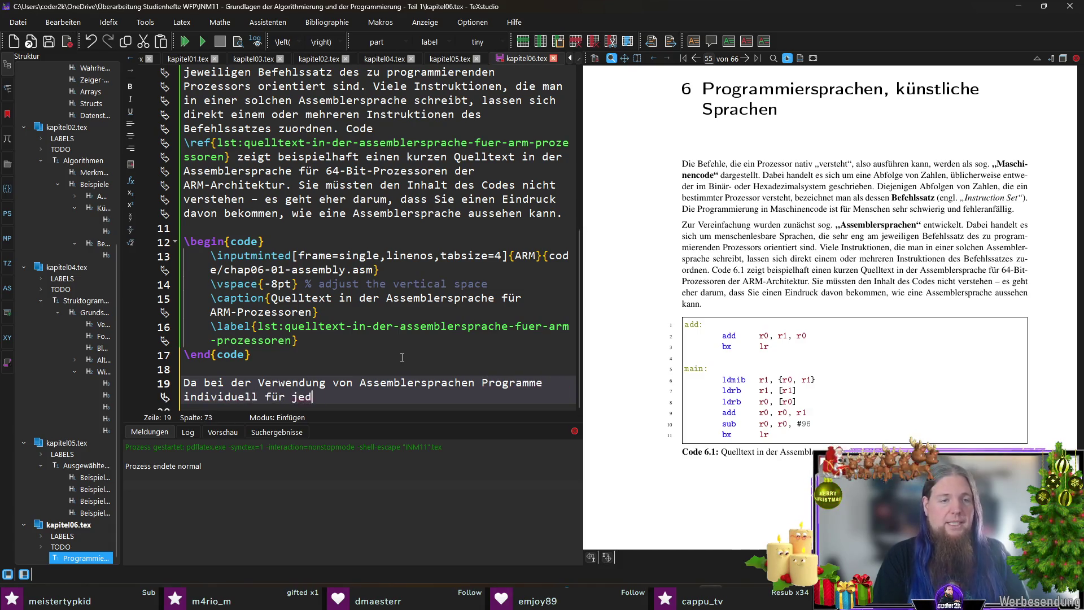
{"action": "type", "text": "e Prozessorarchitektur "}
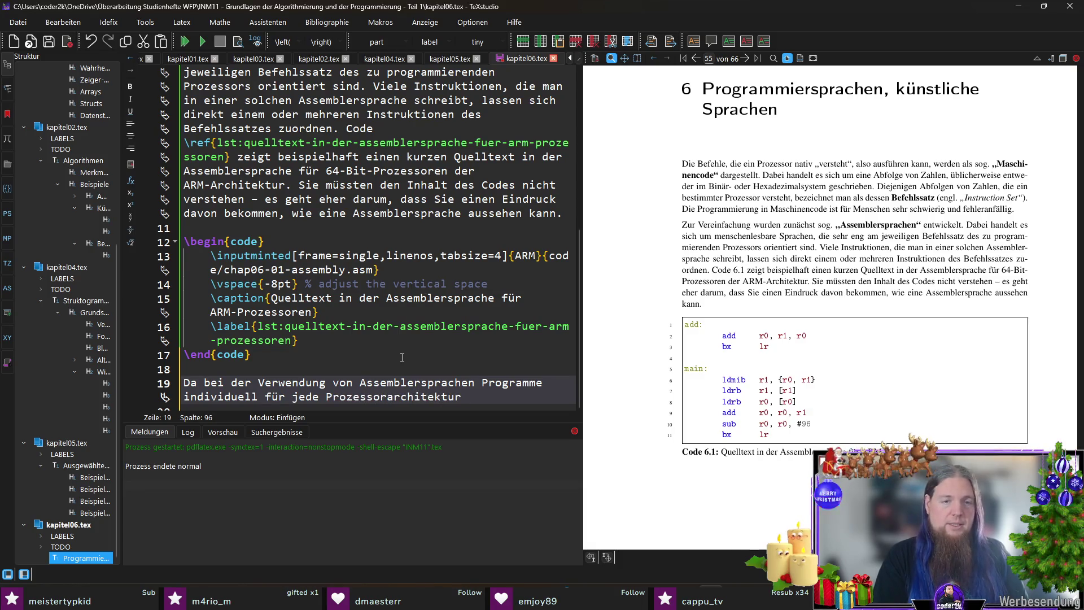
{"action": "type", "text": "geschrieben werden müssen, "}
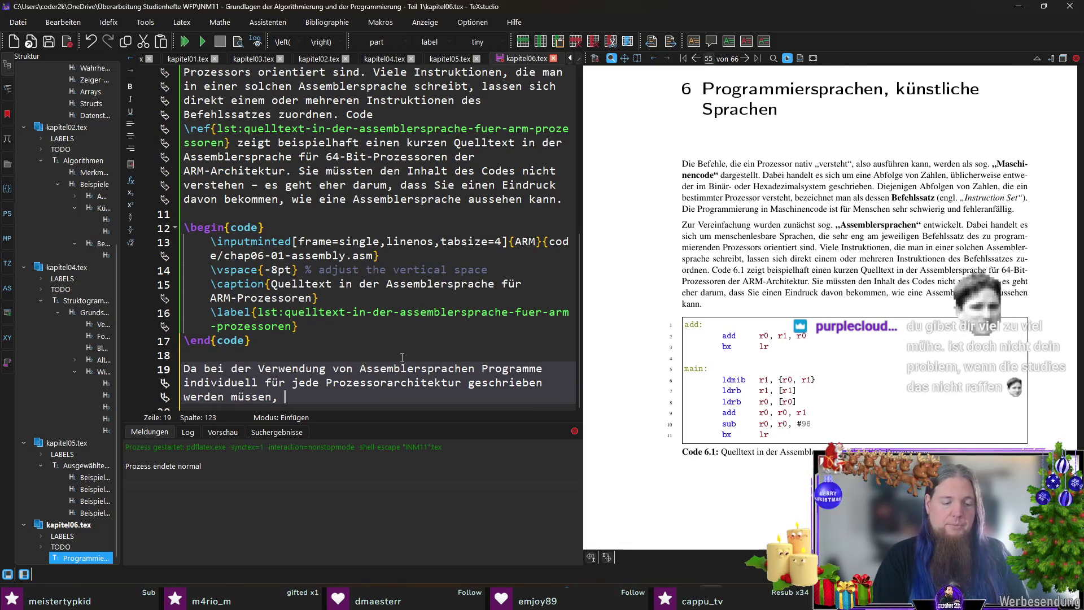
{"action": "type", "text": "begann man "}
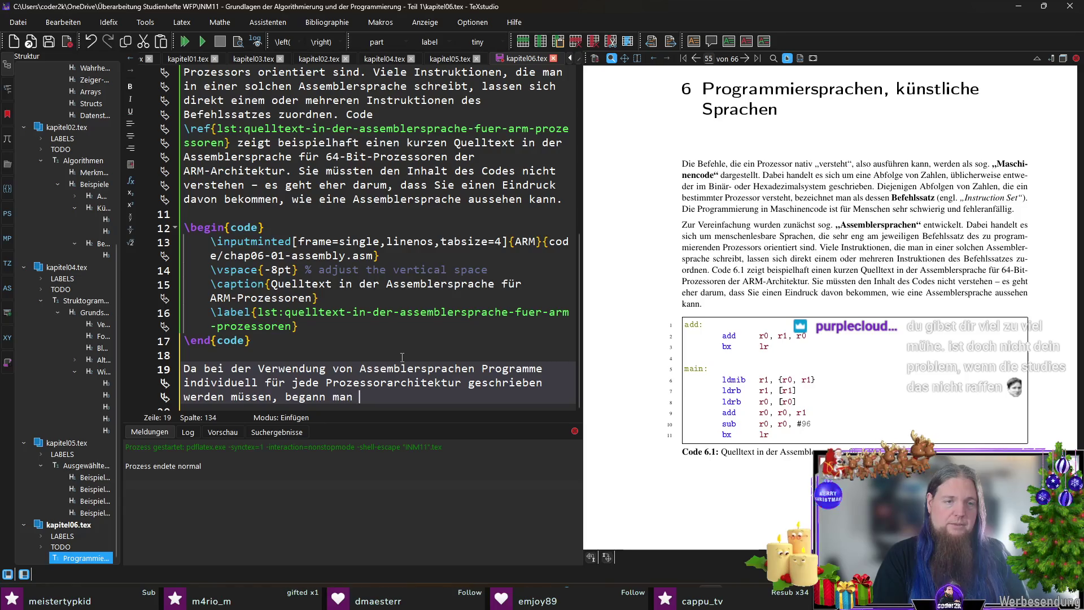
{"action": "type", "text": "mit der Entw"}
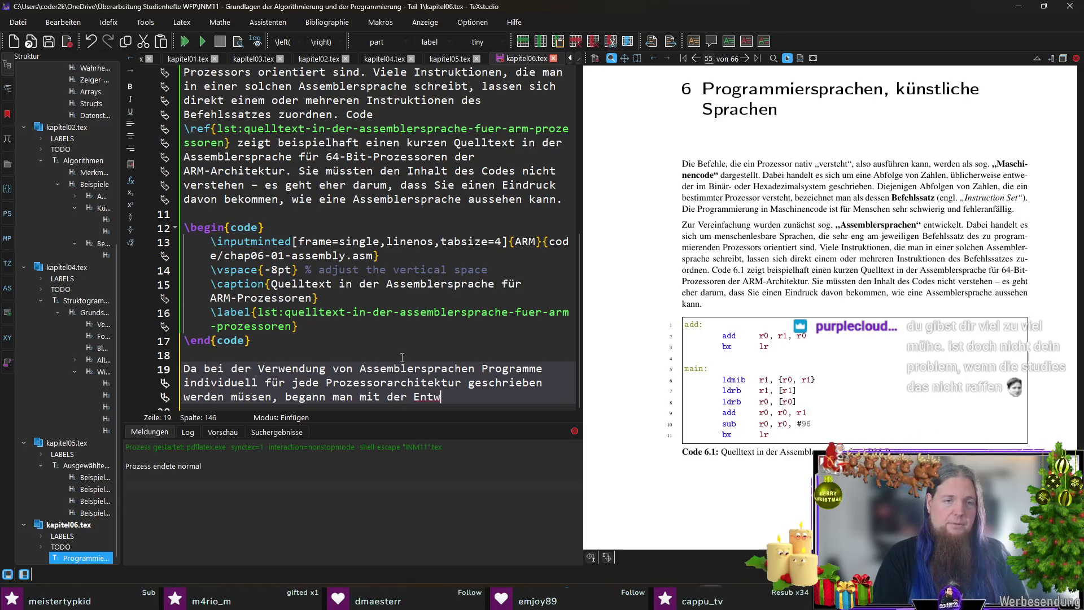
{"action": "type", "text": "icklung von"}
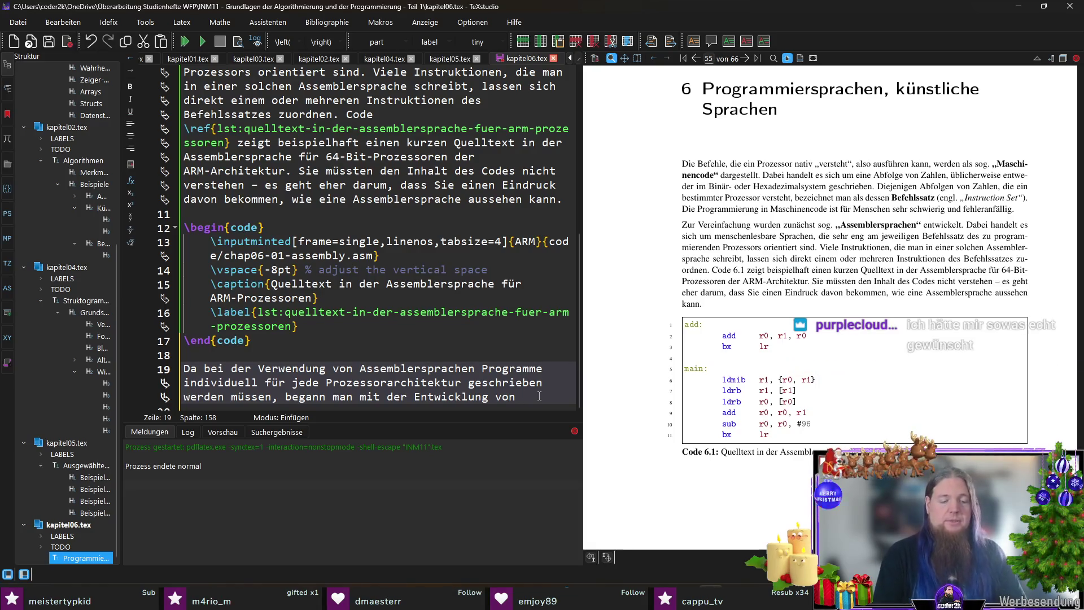
{"action": "type", "text": "sog."}
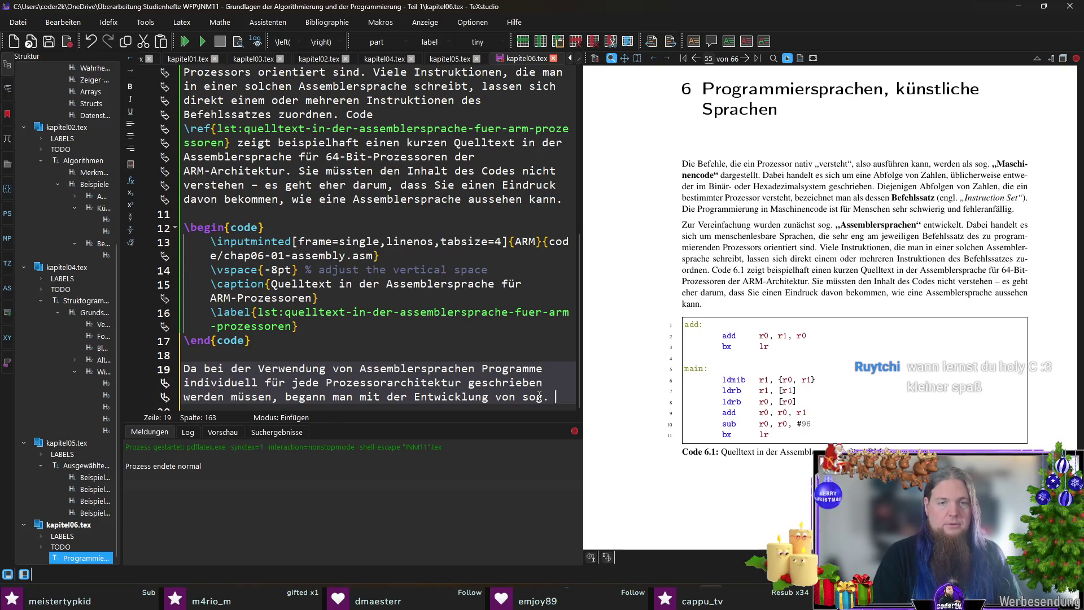
Add the bold term „höheren Programmiersprachen“ and begin the sentence on abstracting assembly languages.
{"action": "key", "text": "ctrl+b"}
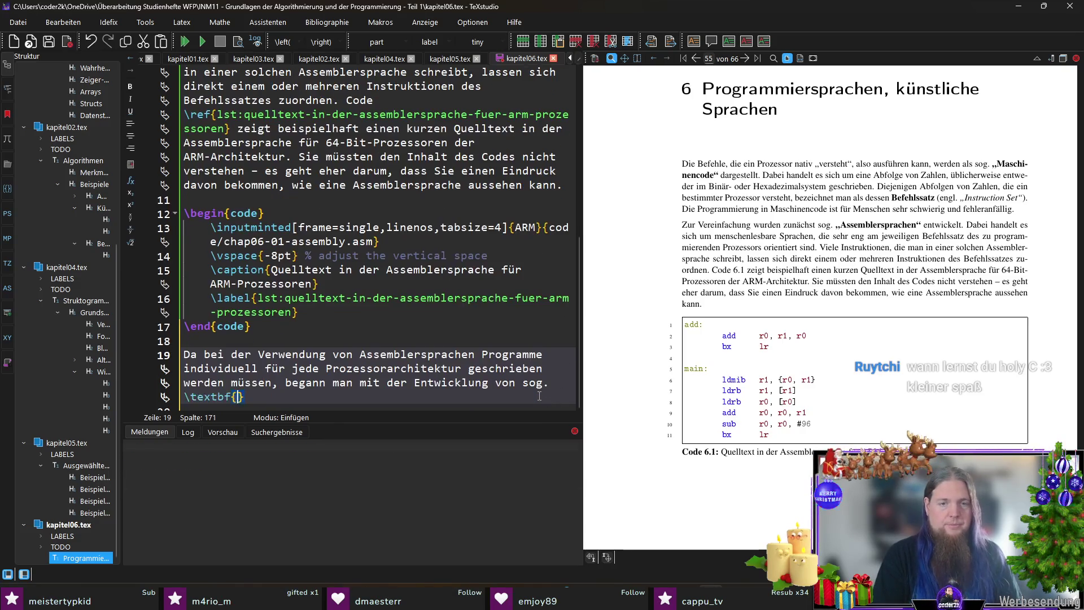
{"action": "type", "text": "„höheren Pro"}
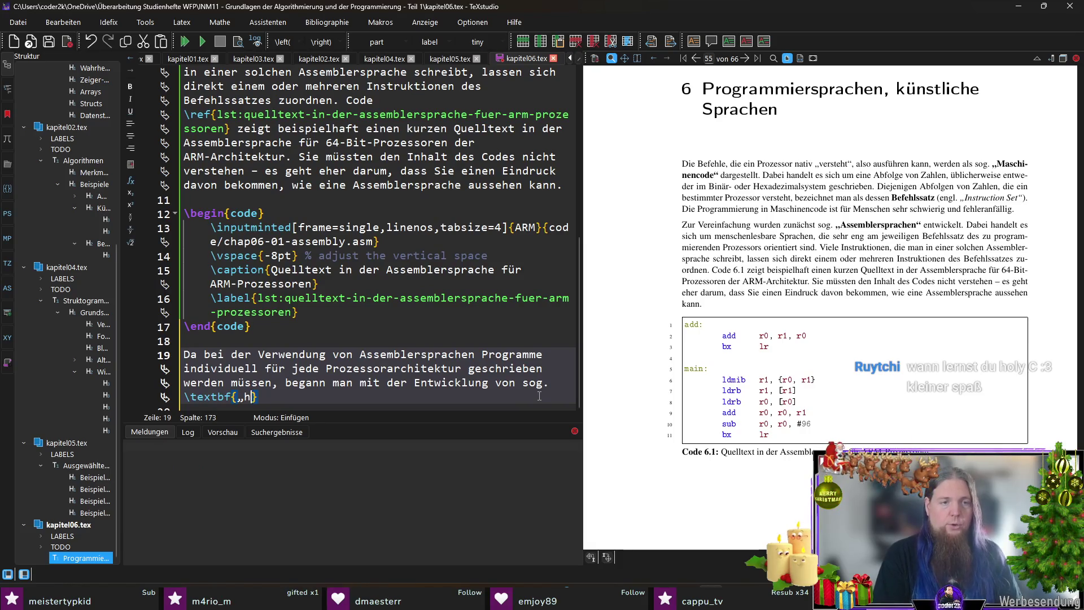
{"action": "type", "text": "grammiersprachen"}
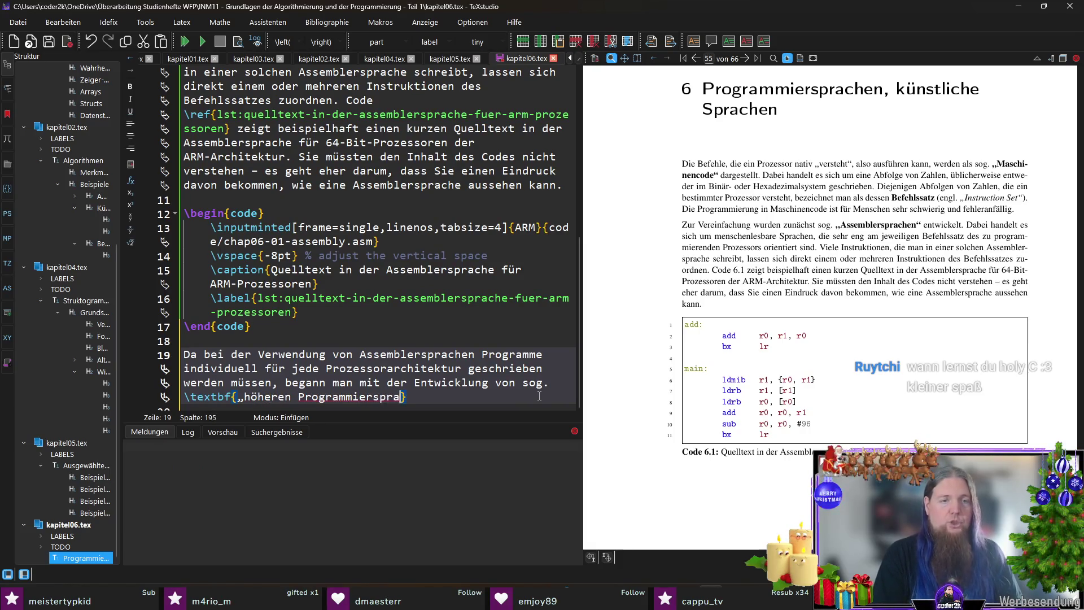
{"action": "type", "text": "“"}
{"action": "key", "text": "Right"}
{"action": "type", "text": ".Damit waren Sprachen gemeint,"}
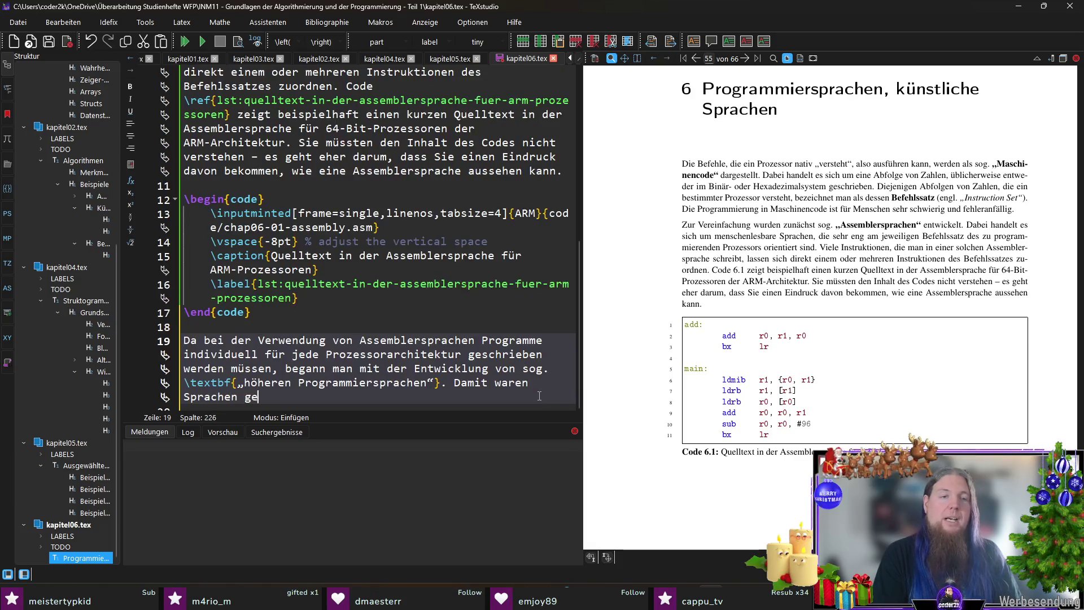
{"action": "type", "text": "die eine"}
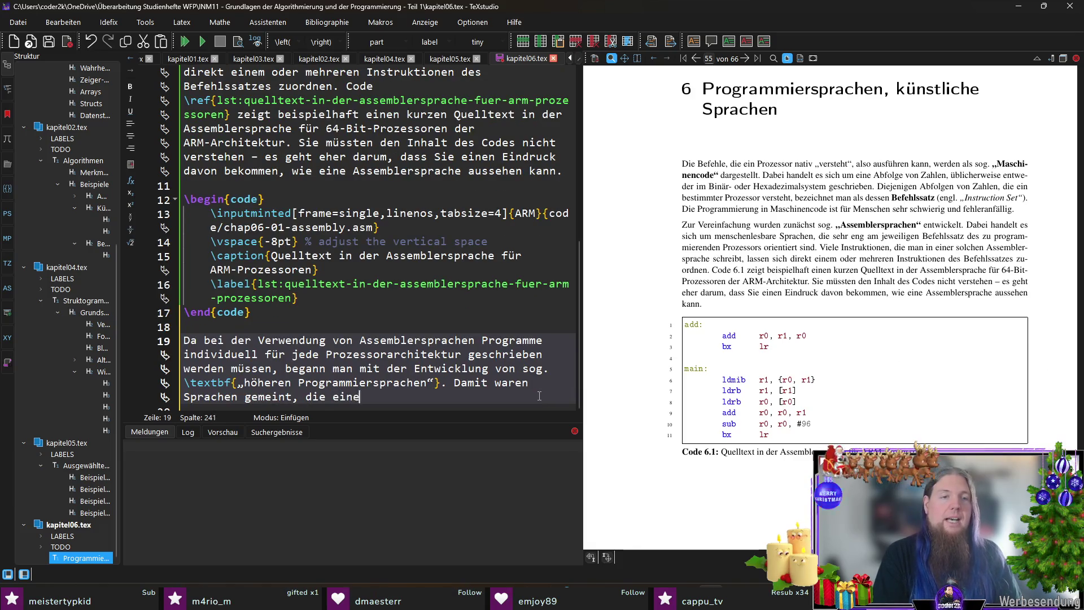
{"action": "type", "text": " Abstraktion "}
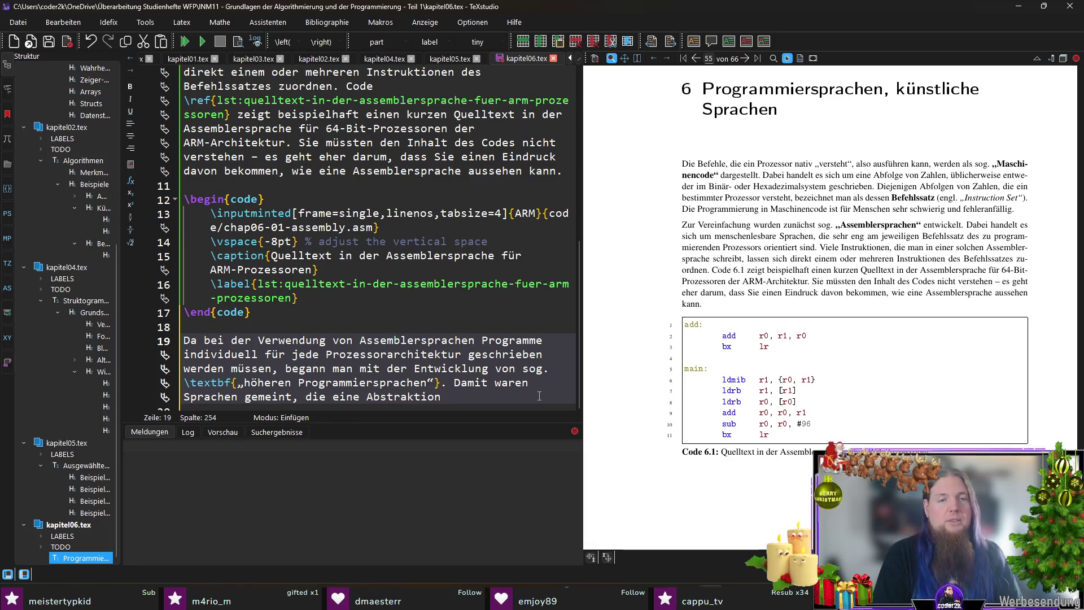
{"action": "type", "text": "verschied"}
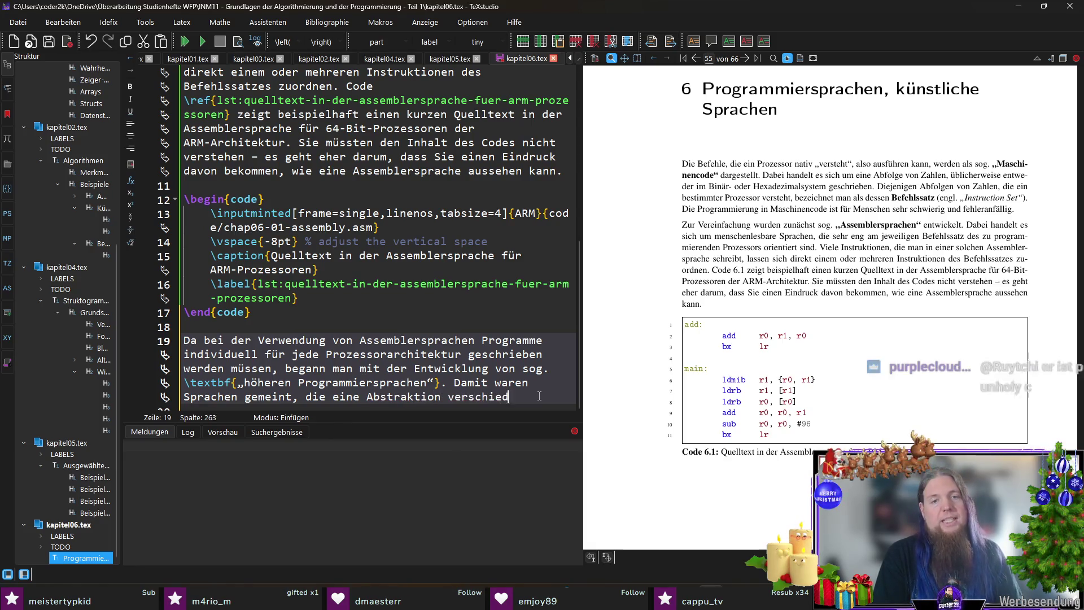
{"action": "type", "text": "ener Assem"}
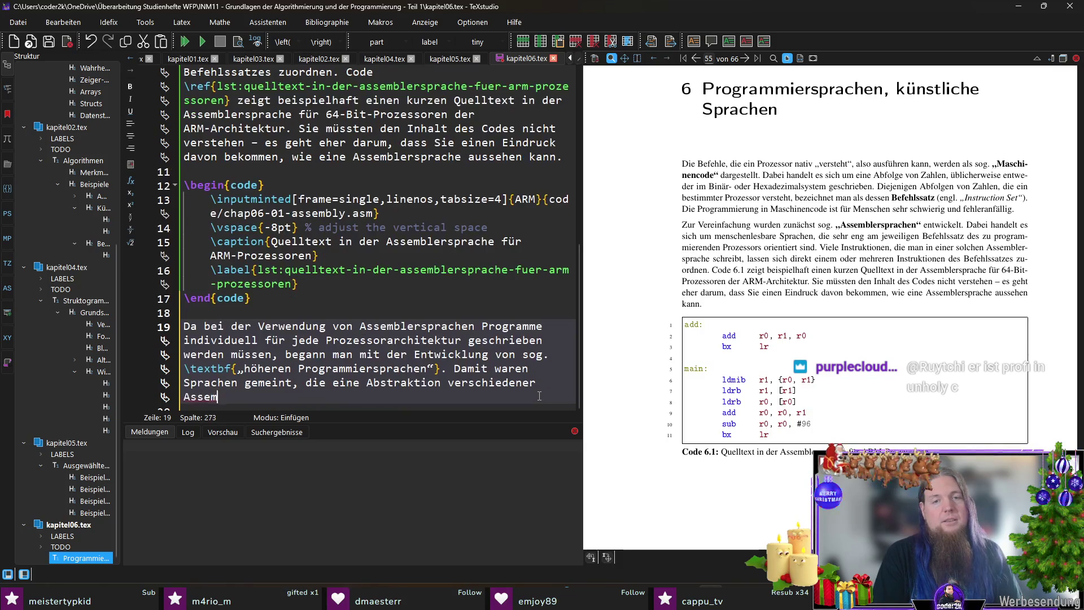
{"action": "type", "text": "blersprachen dars"}
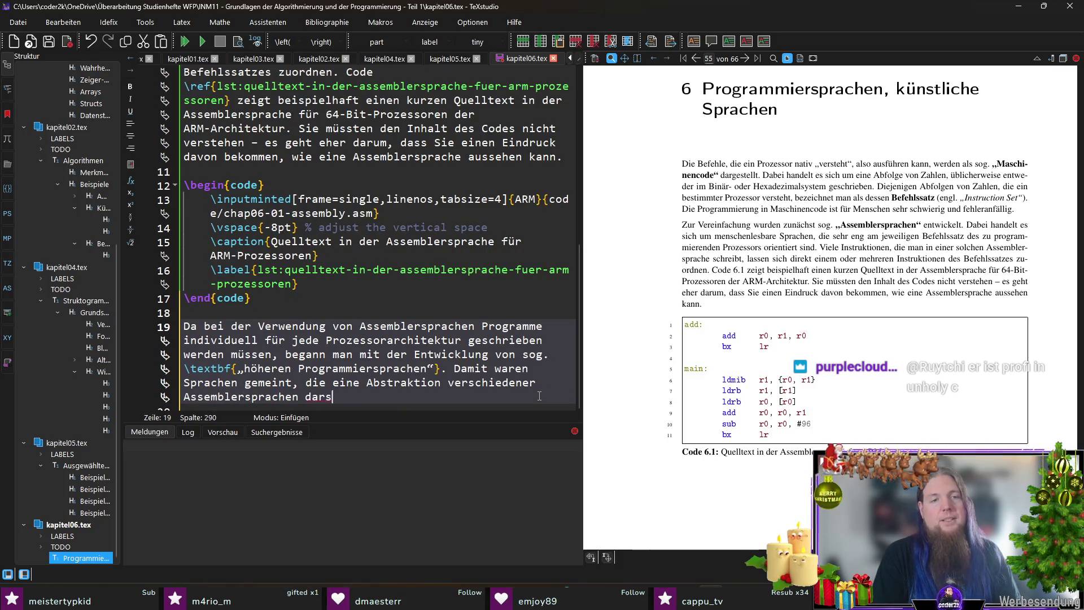
{"action": "type", "text": "tellten: Man "}
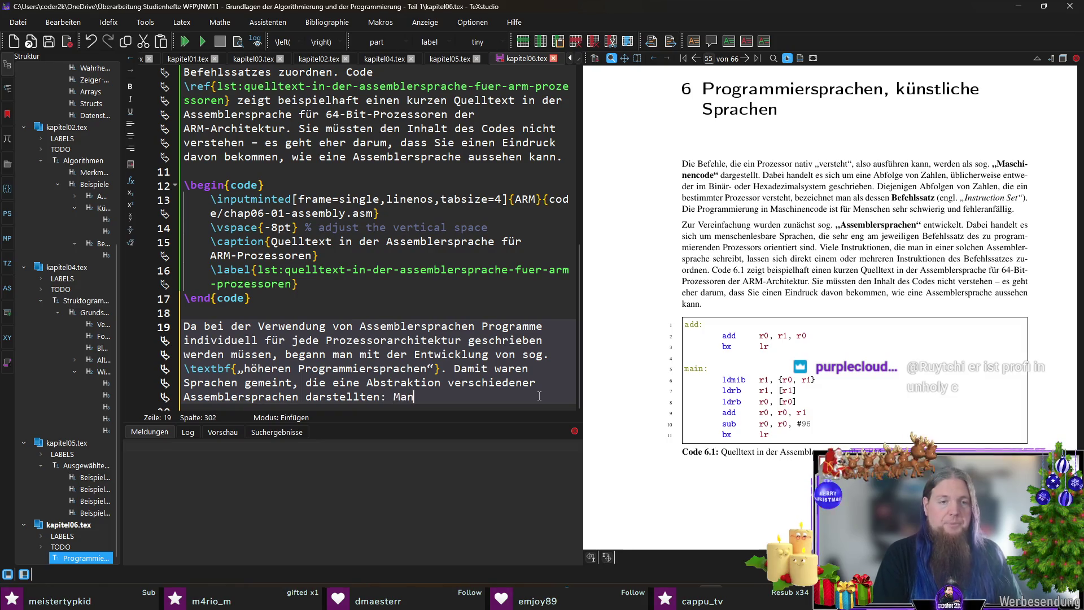
{"action": "type", "text": "kann mit diese N"}
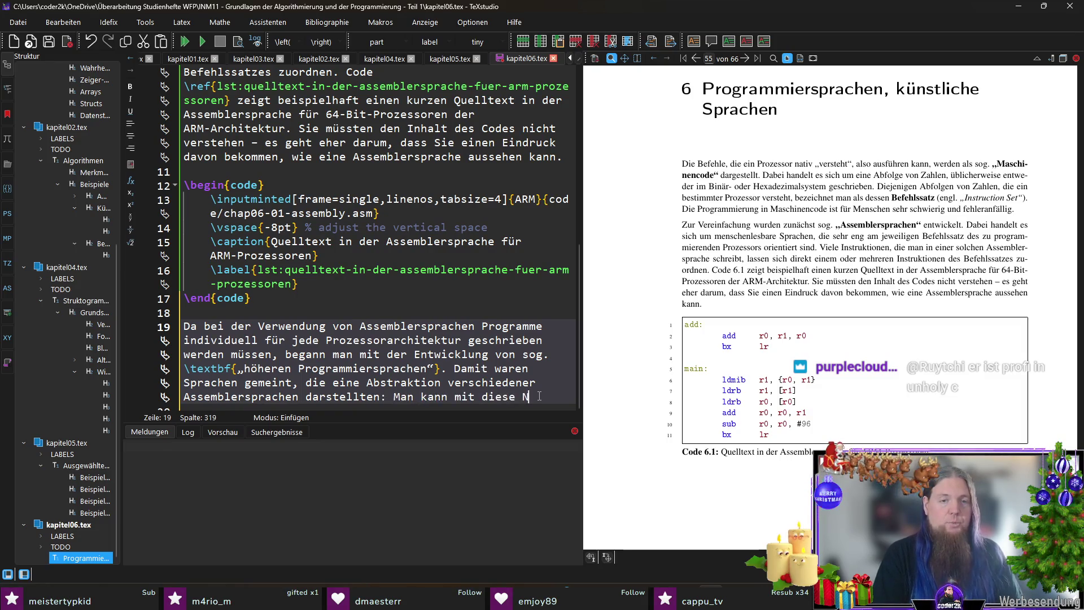
{"action": "key", "text": "BackSpace"}
{"action": "key", "text": "BackSpace"}
{"action": "type", "text": "n Sprachen Pro"}
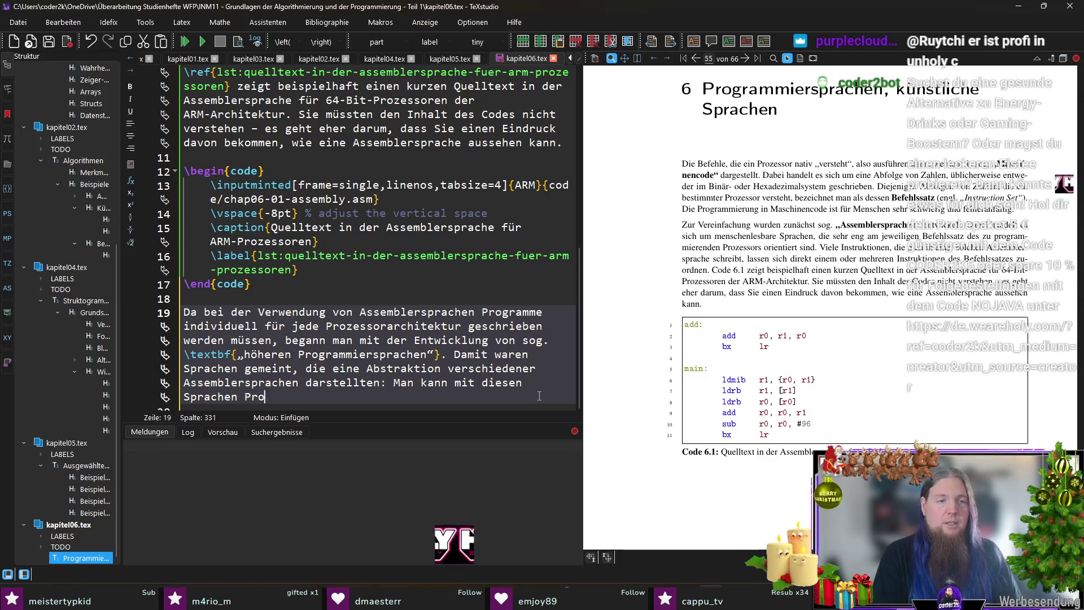
{"action": "type", "text": "gramme ein"}
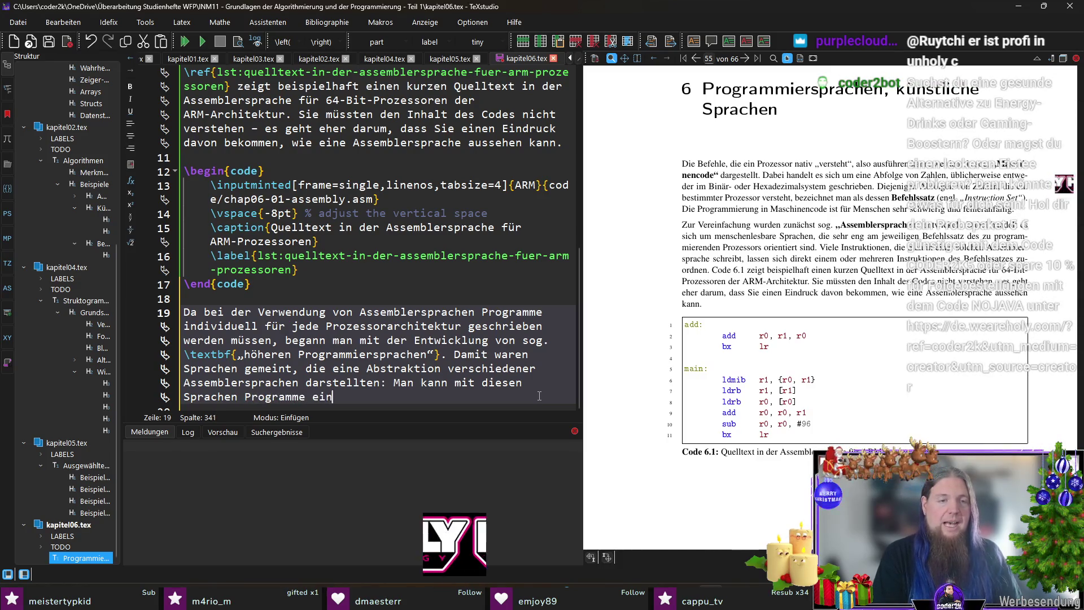
{"action": "type", "text": "malig entwicke"}
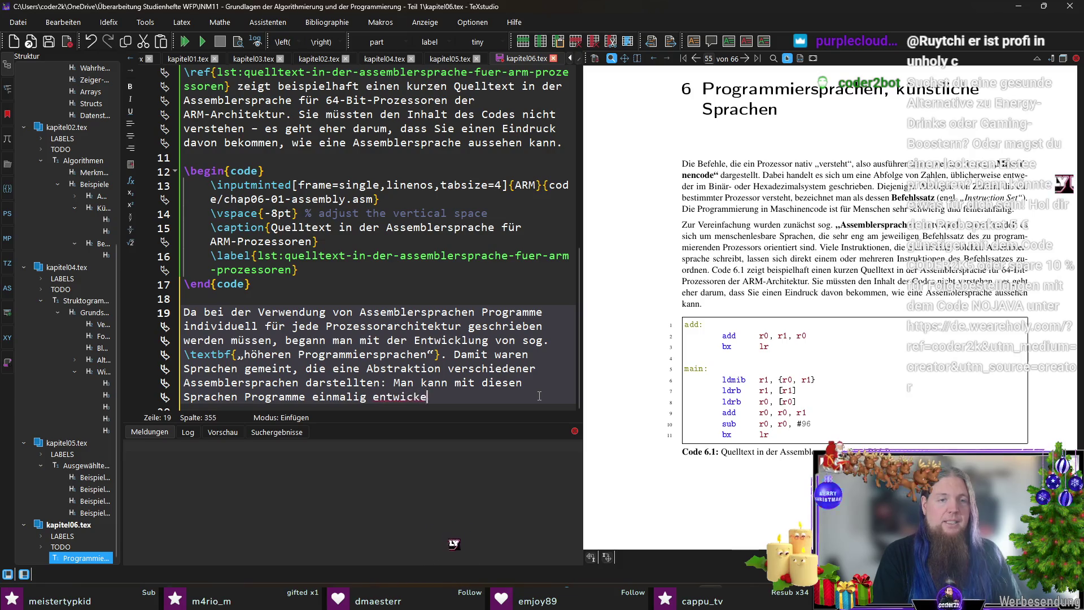
{"action": "type", "text": "lnnd diese dann auf d"}
{"action": "type", "text": "erschiedenen"}
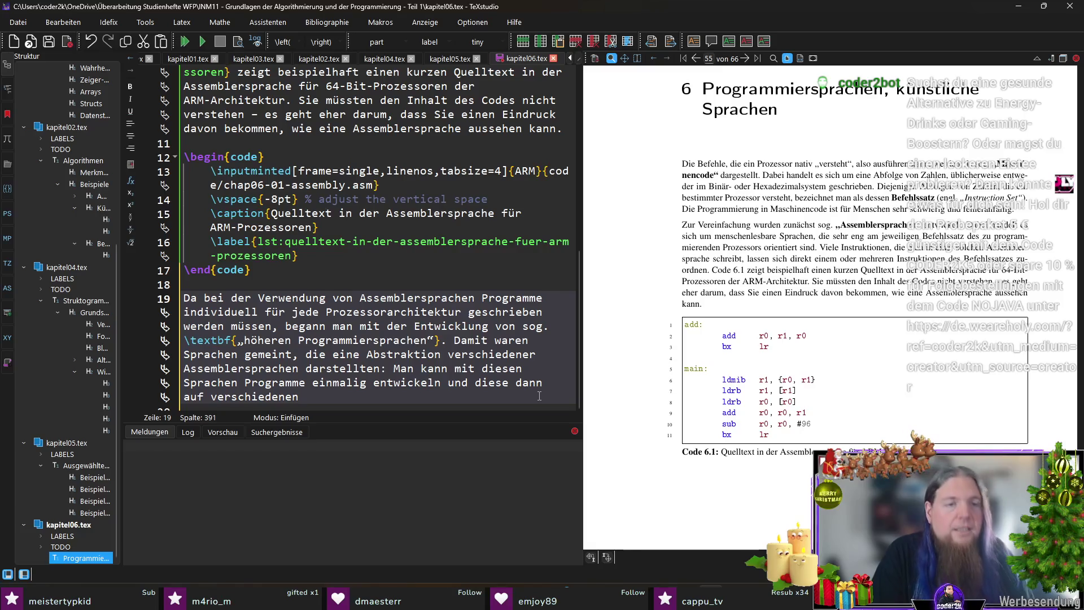
Reword the sentence to end '…für verschiedene Prozessorarchitekturen übersetzen.' and add blank lines below.
{"action": "type", "text": "Prozessorarchitekturen"}
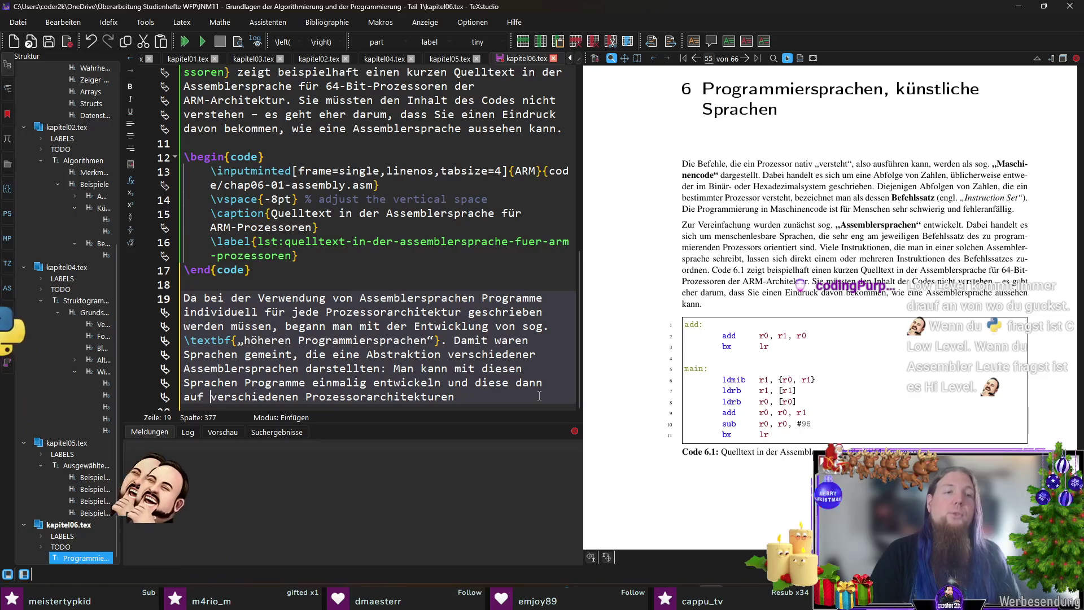
{"action": "key", "text": "Home"}
{"action": "key", "text": "Left"}
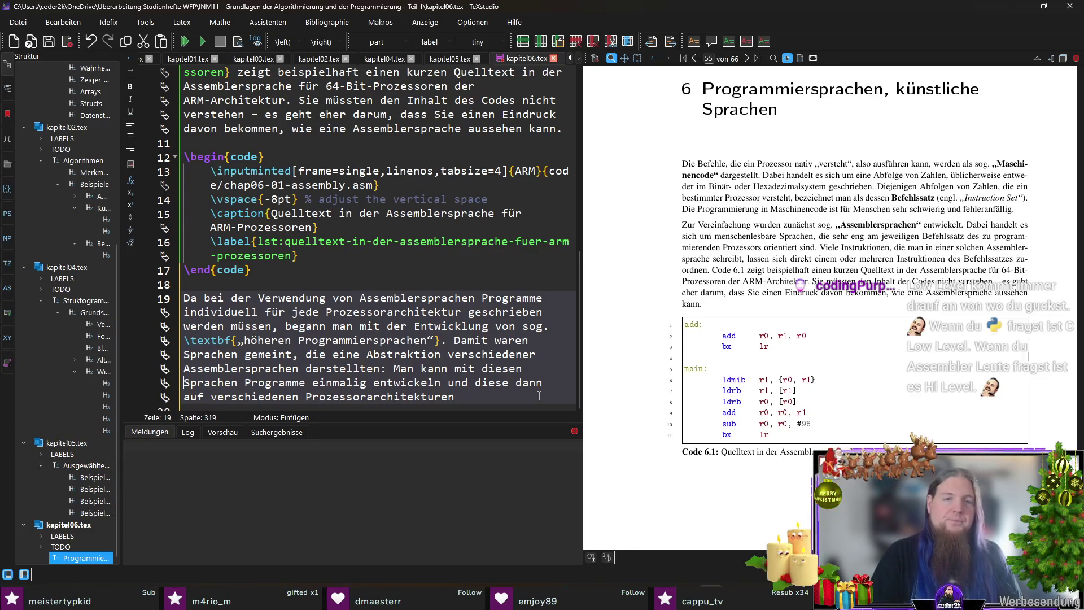
{"action": "type", "text": "für"}
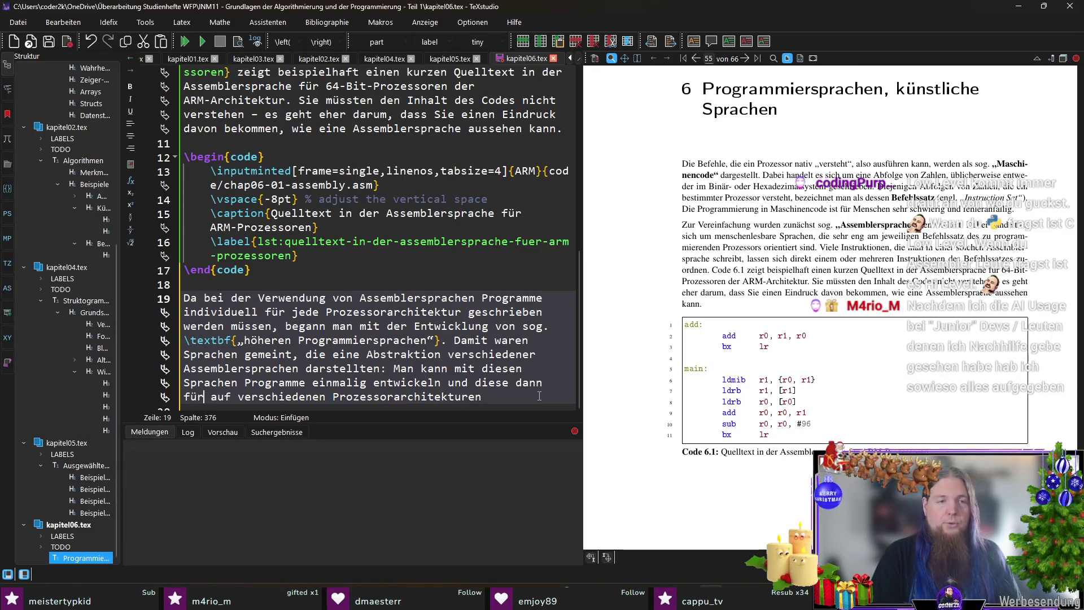
{"action": "key", "text": "ctrl+shift+Right"}
{"action": "key", "text": "ctrl+shift+Right"}
{"action": "type", "text": "verschiedene"}
{"action": "key", "text": "End"}
{"action": "type", "text": "übersetzen"}
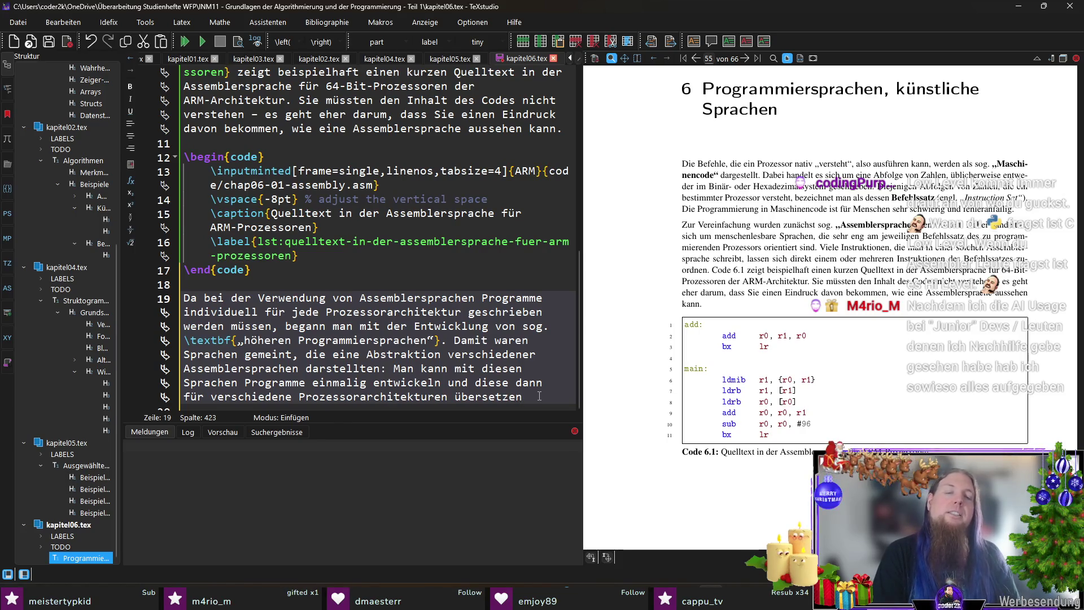
{"action": "type", "text": "."}
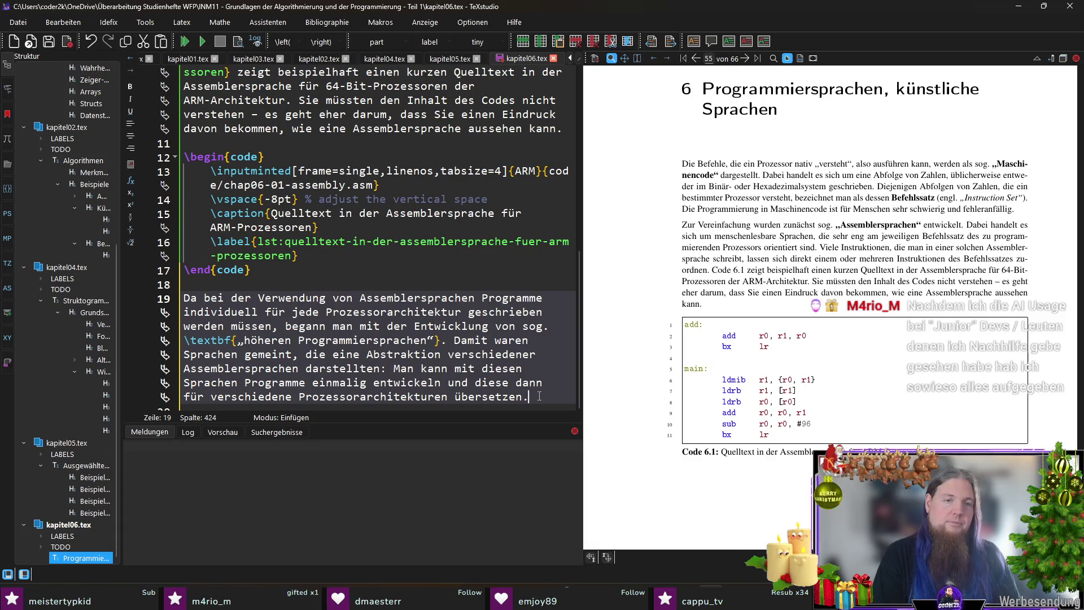
{"action": "key", "text": "Return"}
{"action": "key", "text": "Return"}
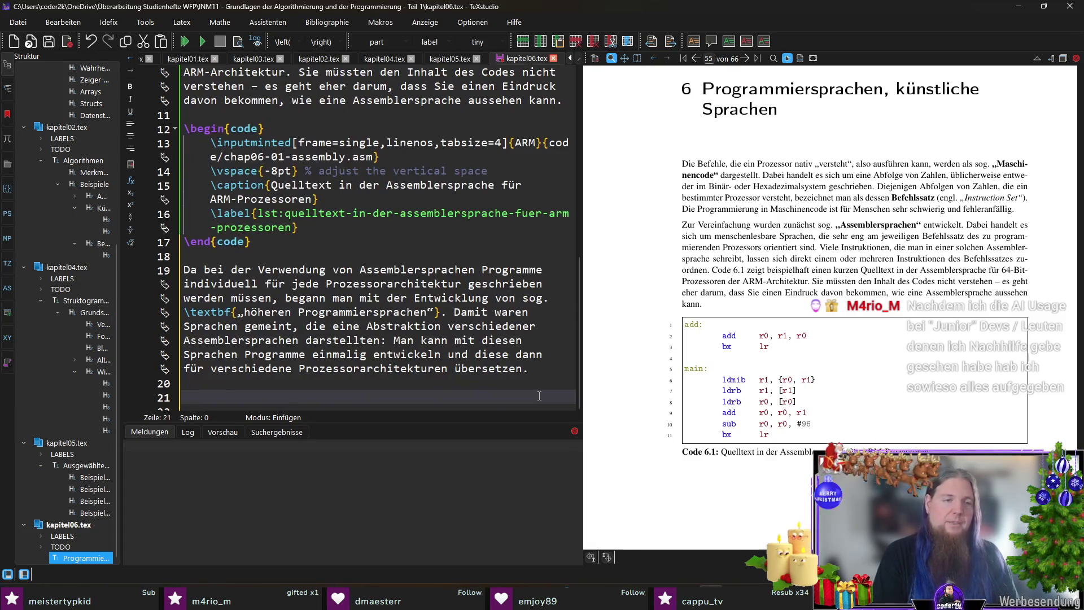
Insert a merksatz box with the Anmerkung that „höheren Programmiersprachen“ is, from today's view, 'sehr schwammig'.
{"action": "type", "text": "\\"}
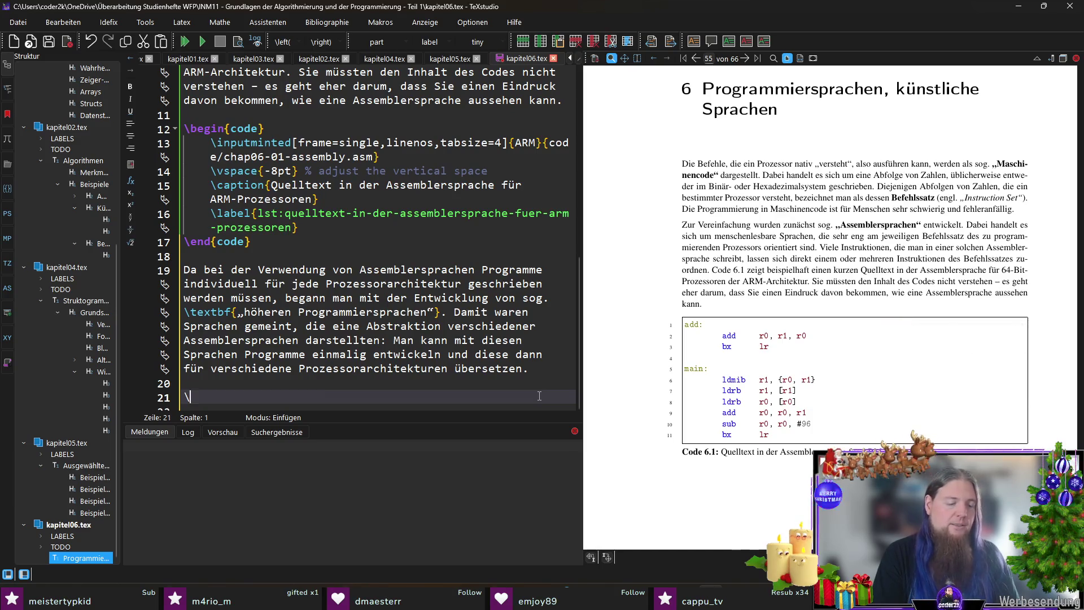
{"action": "type", "text": "begin{merk"}
{"action": "key", "text": "Return"}
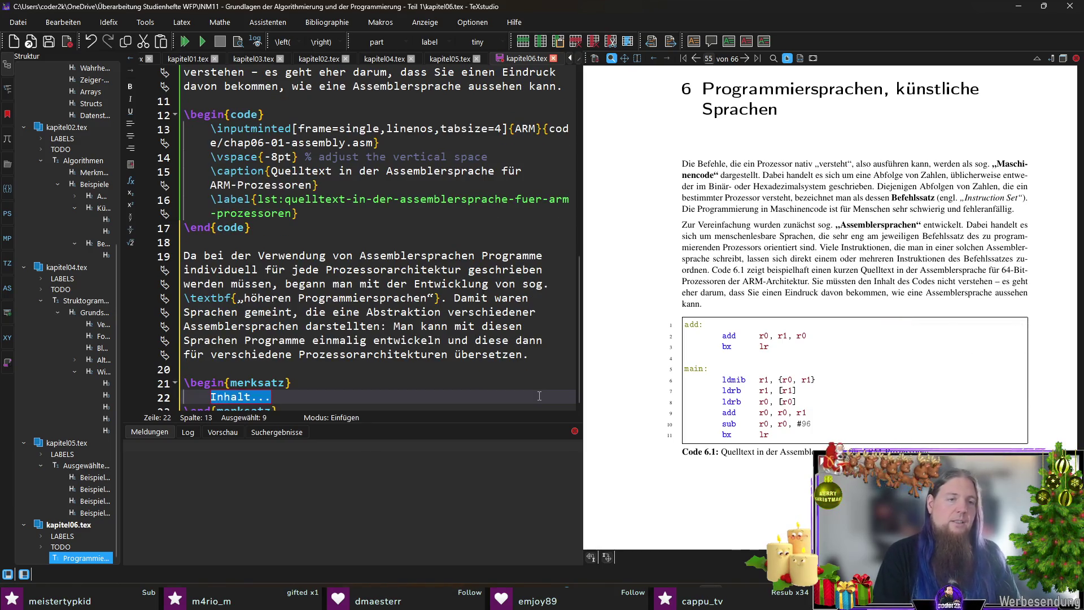
{"action": "type", "text": "\\textit{Anmerkung:}"}
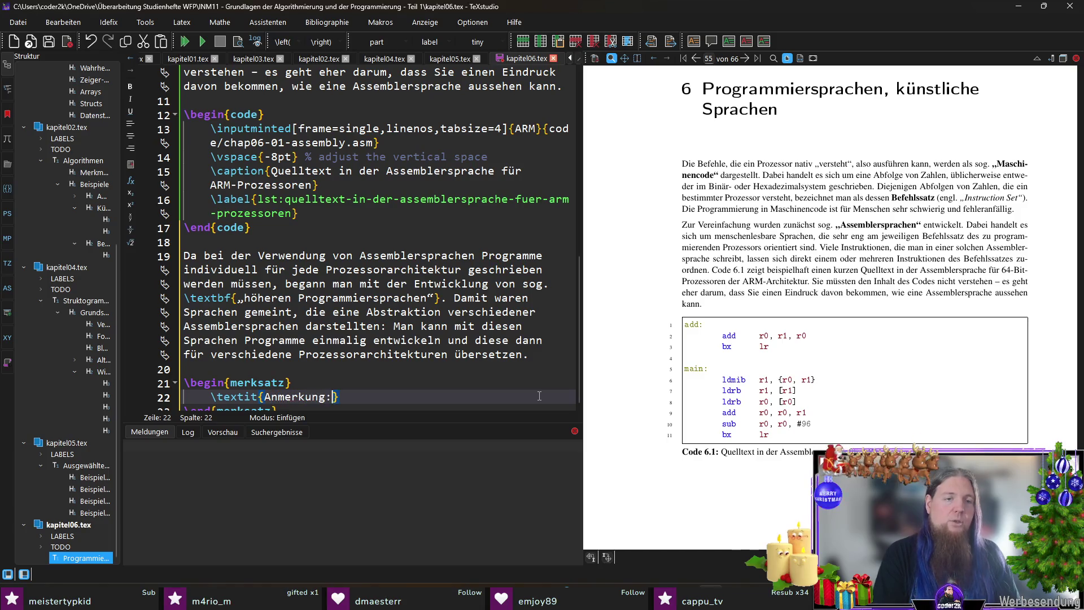
{"action": "type", "text": " D"}
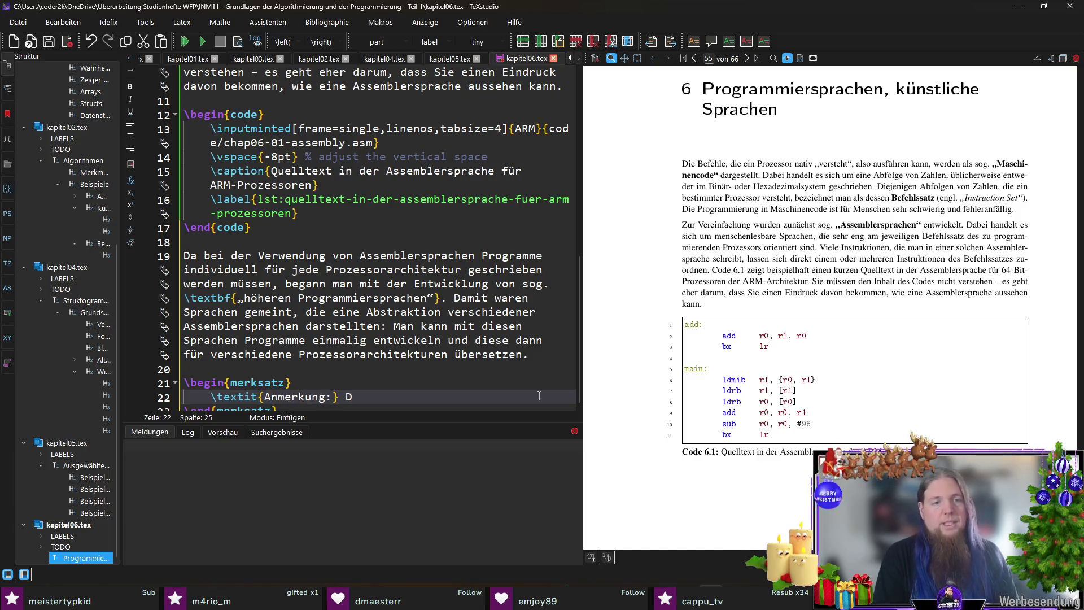
{"action": "type", "text": "er Begriff der "}
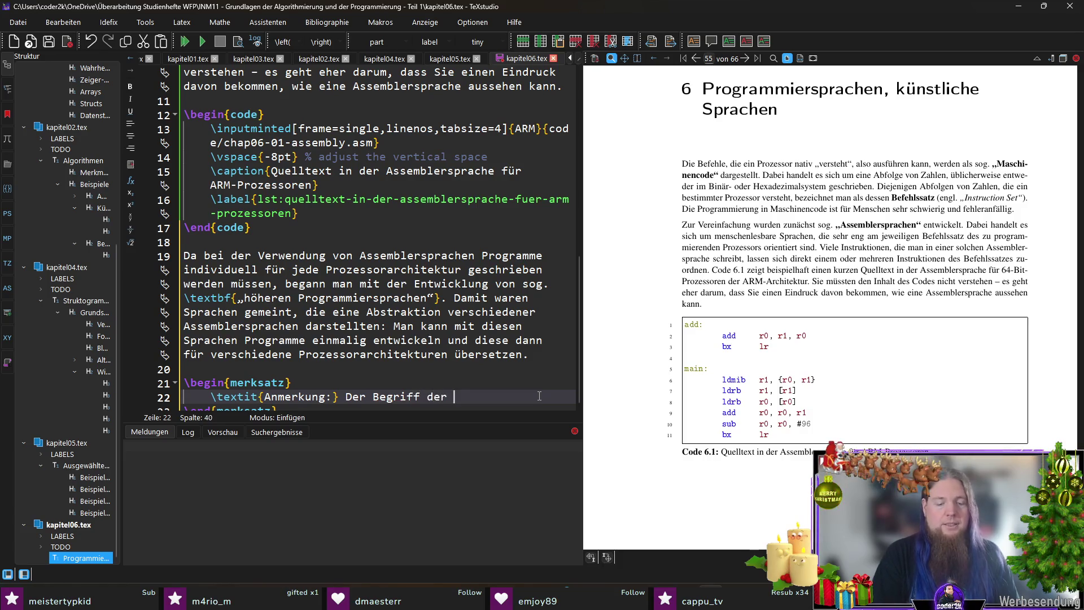
{"action": "type", "text": "„höheren P"}
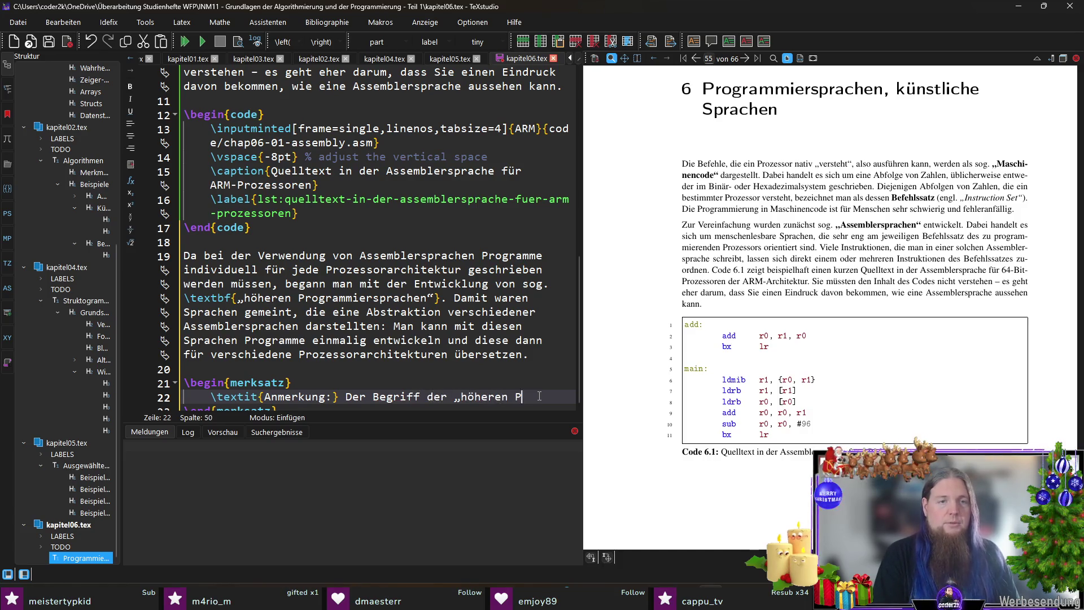
{"action": "type", "text": "rogrammiersprachen"}
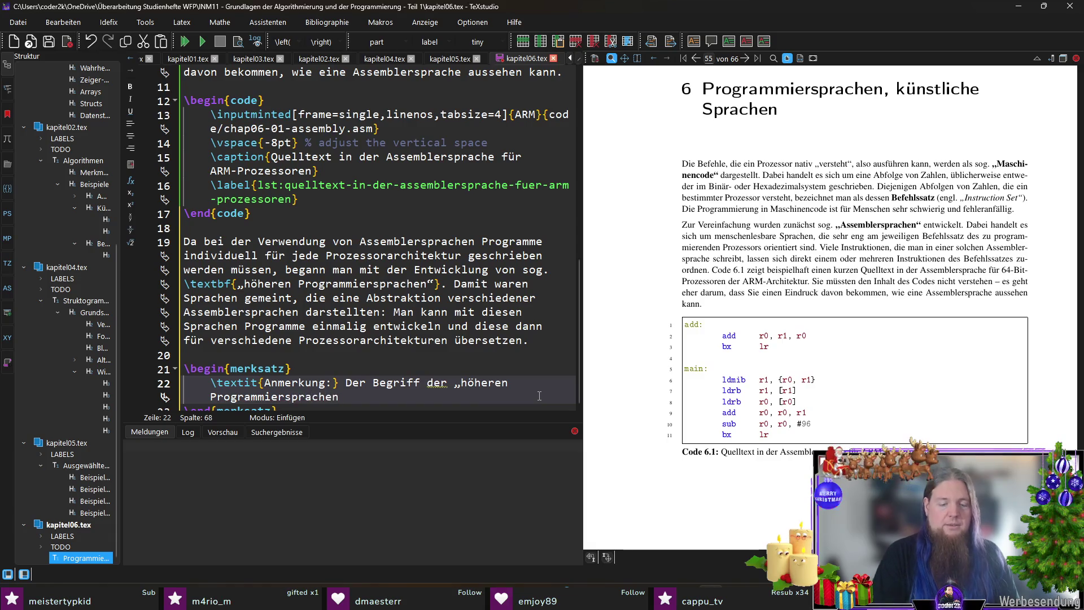
{"action": "type", "text": "“ ist"}
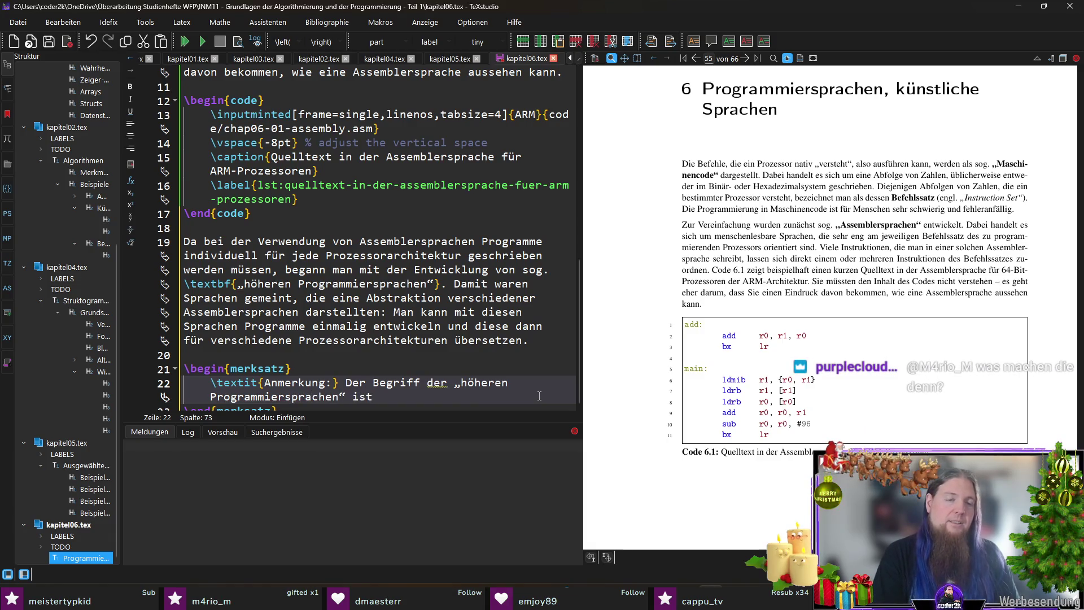
{"action": "type", "text": " – insbe"}
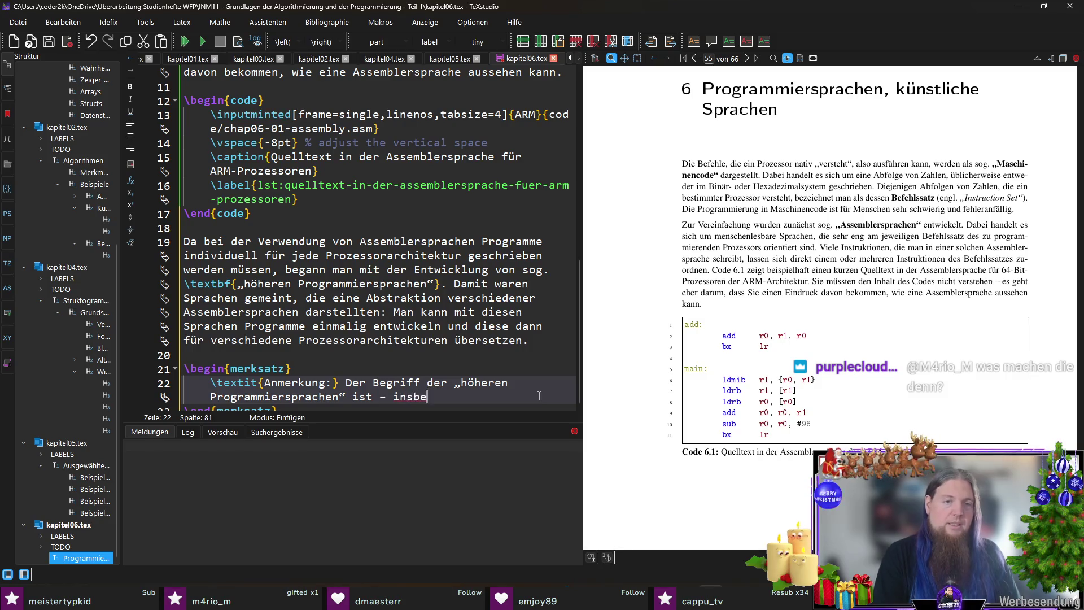
{"action": "type", "text": "sondere aus heutiger "}
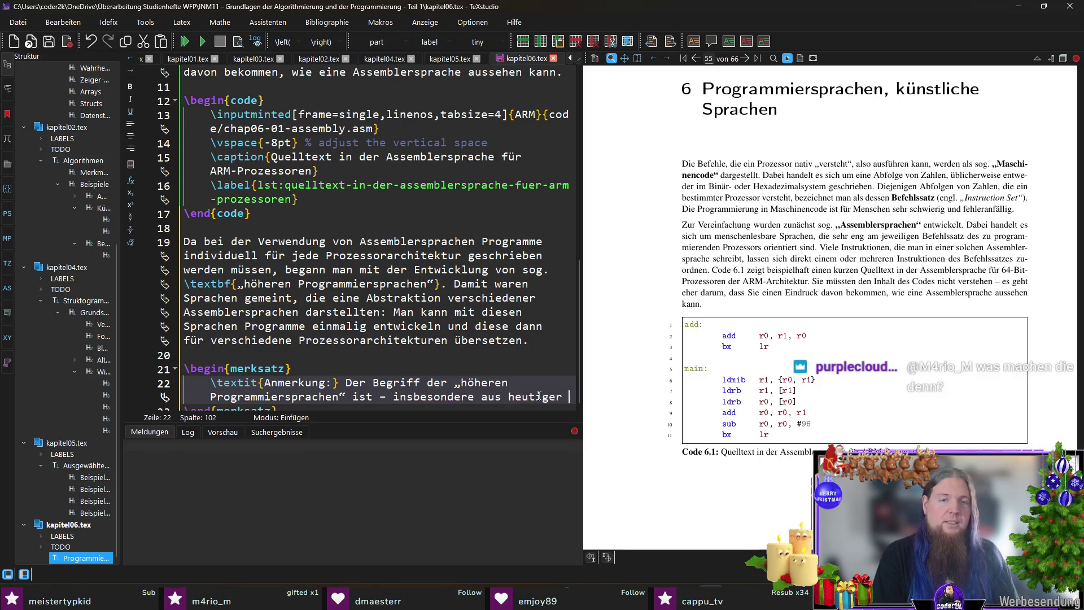
{"action": "type", "text": "Sicht – sehr schwammig."}
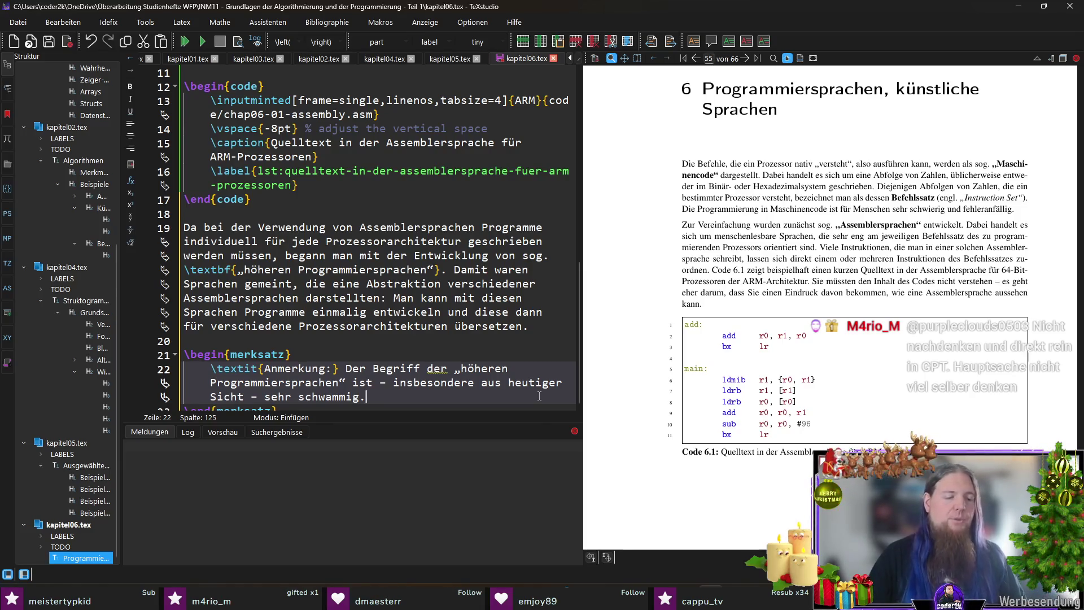
{"action": "scroll", "coordinate": [422, 366], "scroll_direction": "down", "scroll_amount": 1}
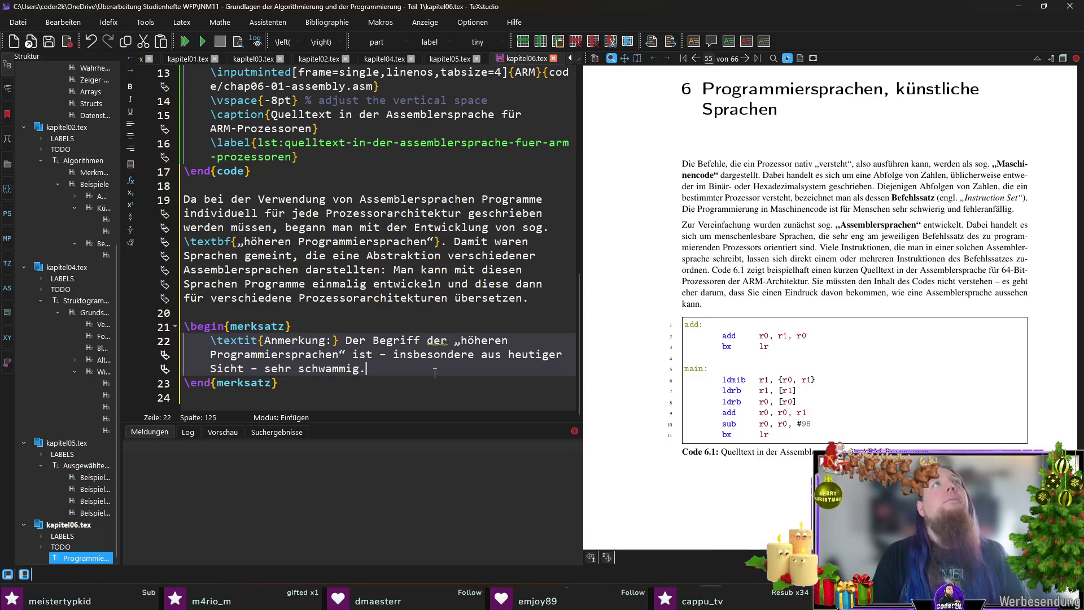
Begin the note's second sentence: 'Im Rahmen dieses Studienhefts verstehen wir darunter alle Sprachen, die nicht abhängig…'.
{"action": "type", "text": "Im Rahmen dieses Stdu"}
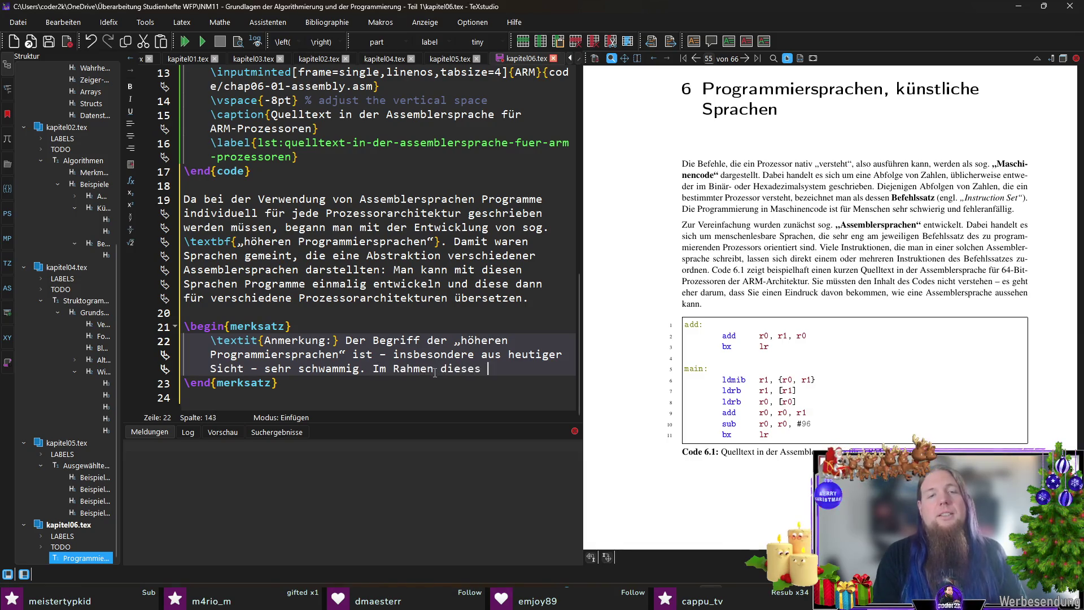
{"action": "key", "text": "BackSpace"}
{"action": "key", "text": "BackSpace"}
{"action": "key", "text": "BackSpace"}
{"action": "type", "text": "tudienhe"}
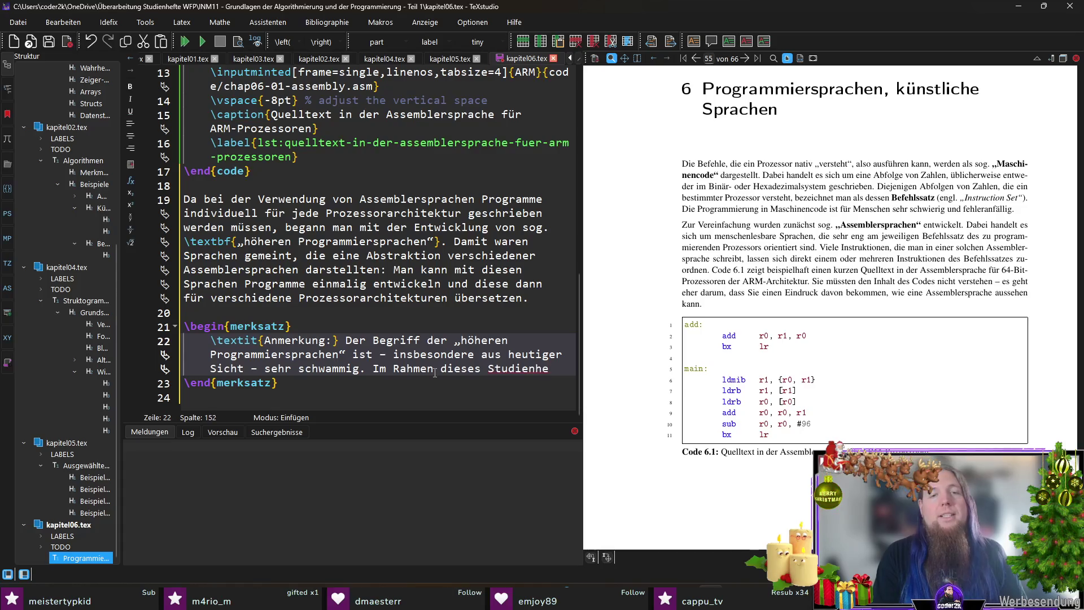
{"action": "type", "text": "fts verstehen wir "}
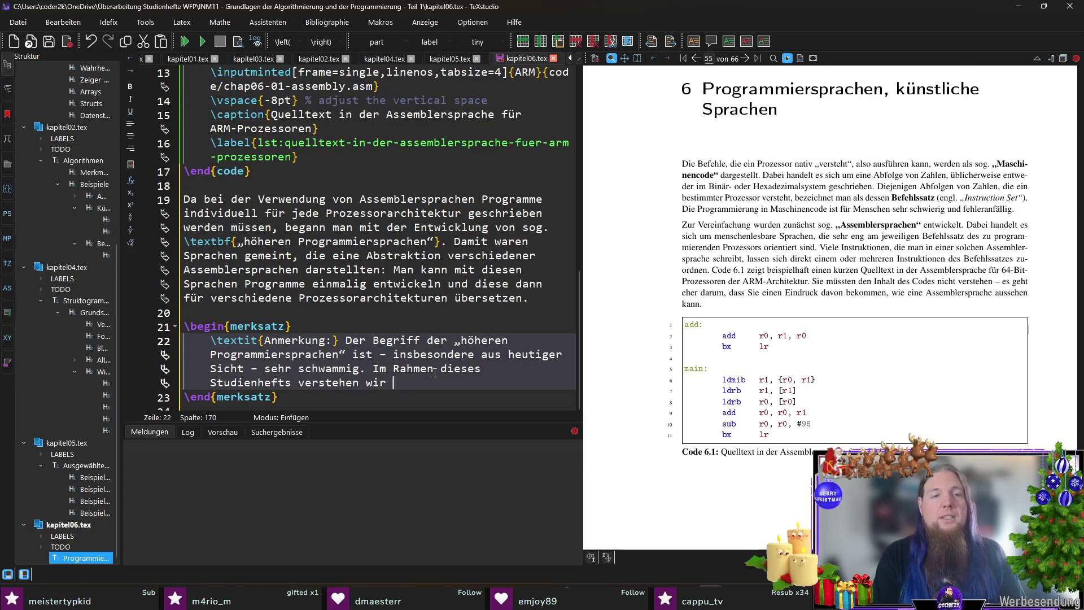
{"action": "type", "text": "darunter alle Sprachen"}
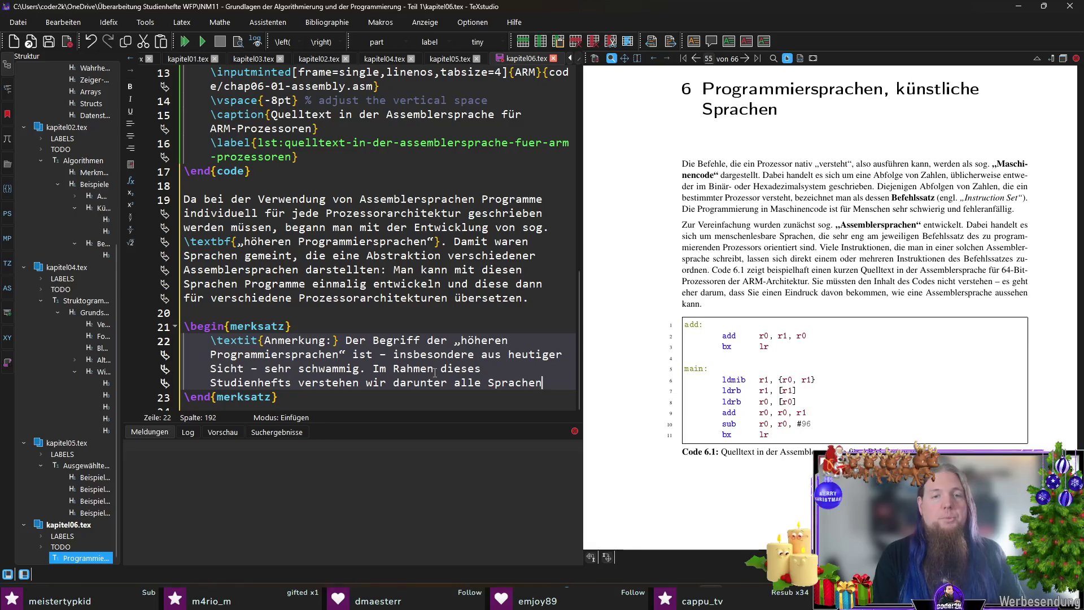
{"action": "type", "text": ", die nicht mehr"}
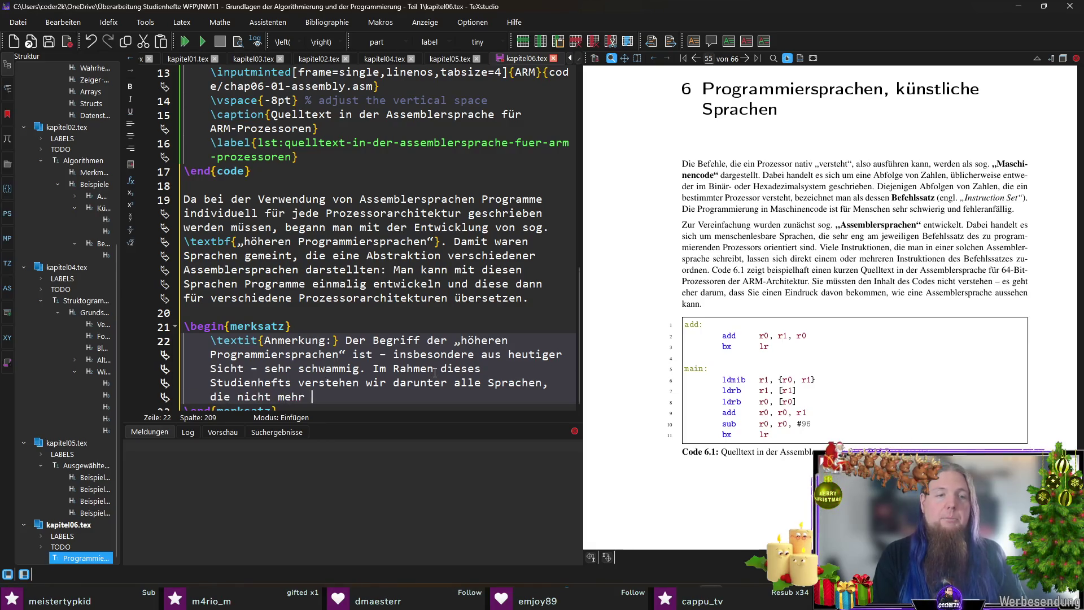
{"action": "key", "text": "BackSpace"}
{"action": "key", "text": "BackSpace"}
{"action": "key", "text": "BackSpace"}
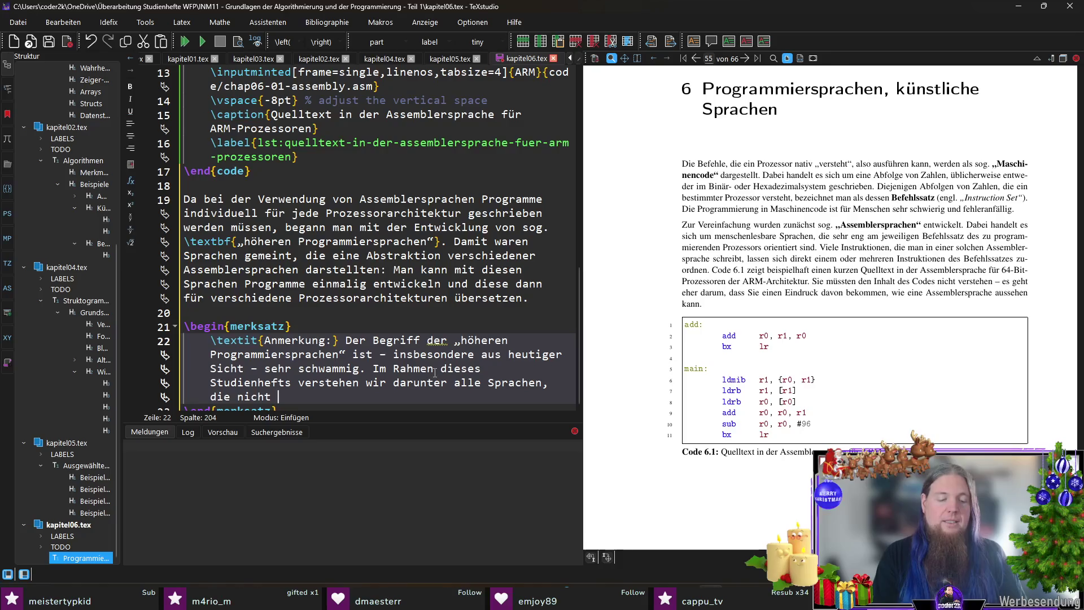
{"action": "type", "text": "abhängig"}
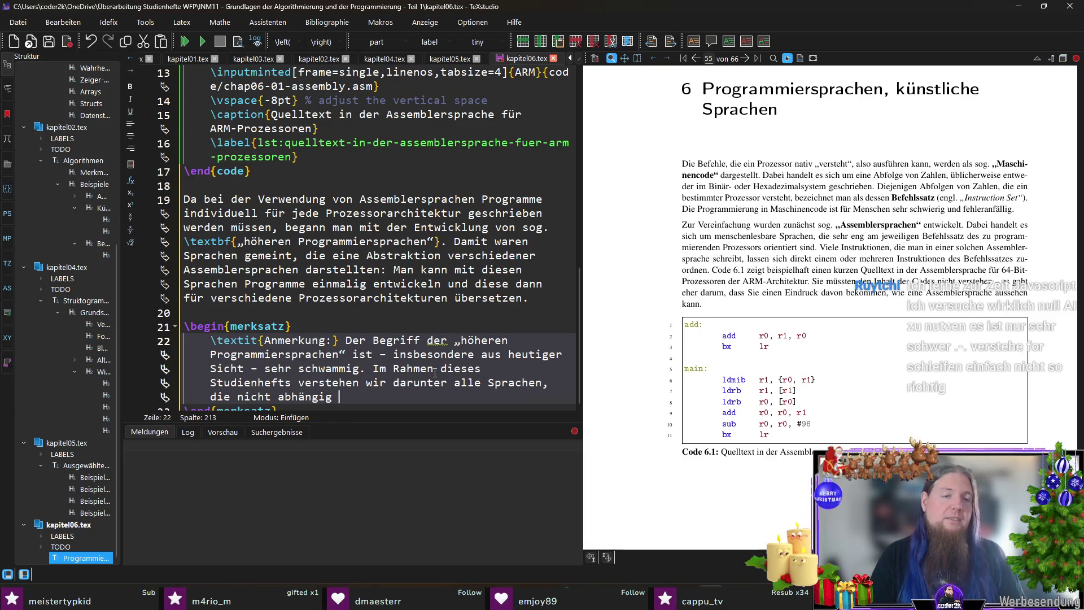
{"action": "scroll", "coordinate": [434, 373], "scroll_direction": "down", "scroll_amount": 1}
Replace 'nicht abhängig' with 'die verwendete Prozessorarchitektur weg-abstrahieren.' and recompile with F5.
{"action": "key", "text": "ctrl+shift+Left"}
{"action": "key", "text": "ctrl+shift+Left"}
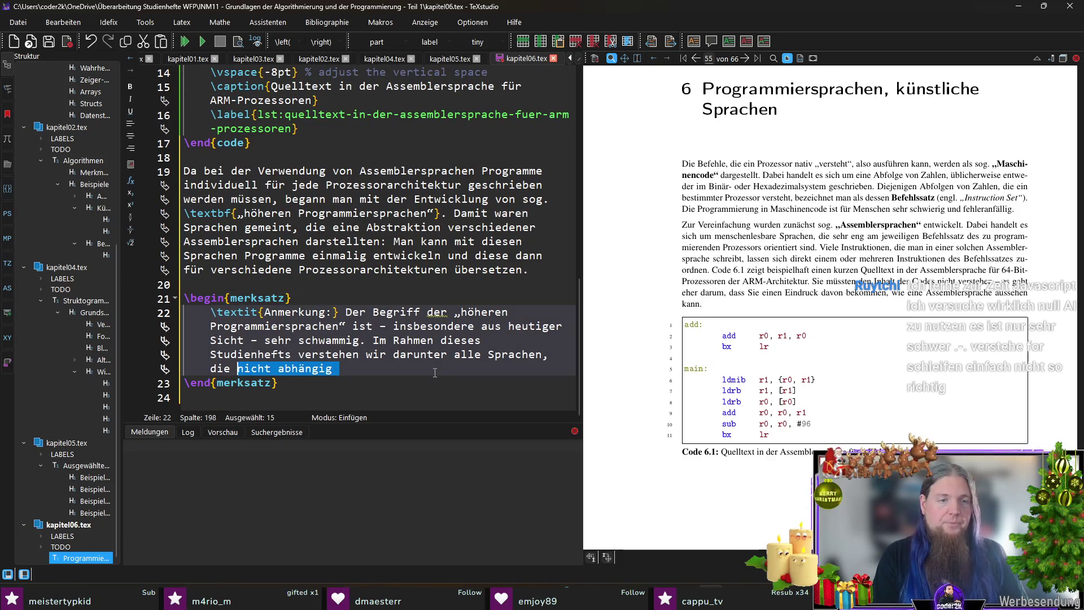
{"action": "type", "text": "die verwendete Prozessorarchitektur "}
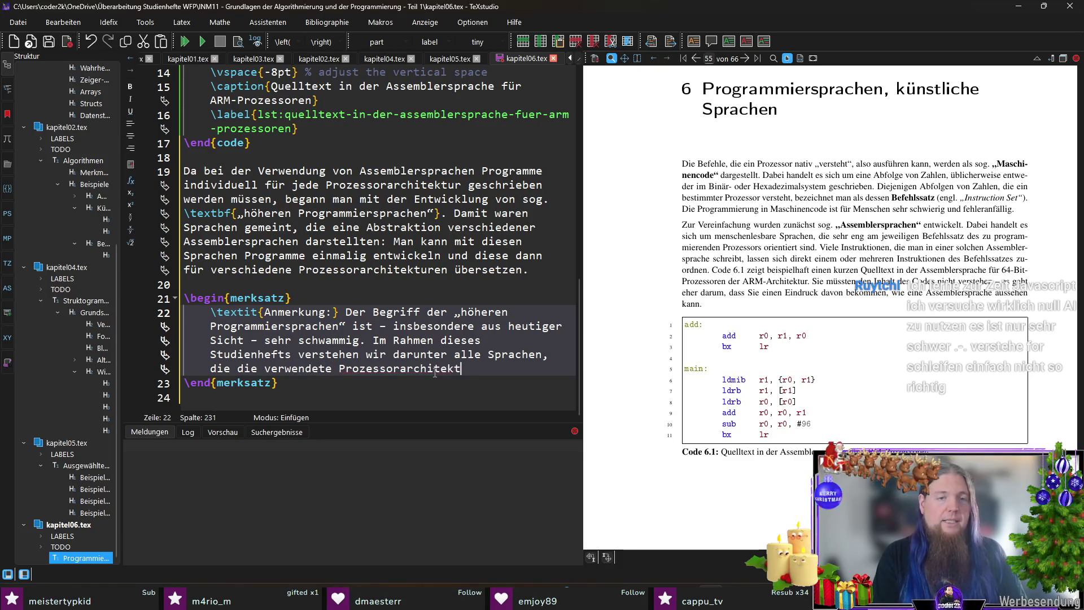
{"action": "type", "text": "weg-abstrahieren."}
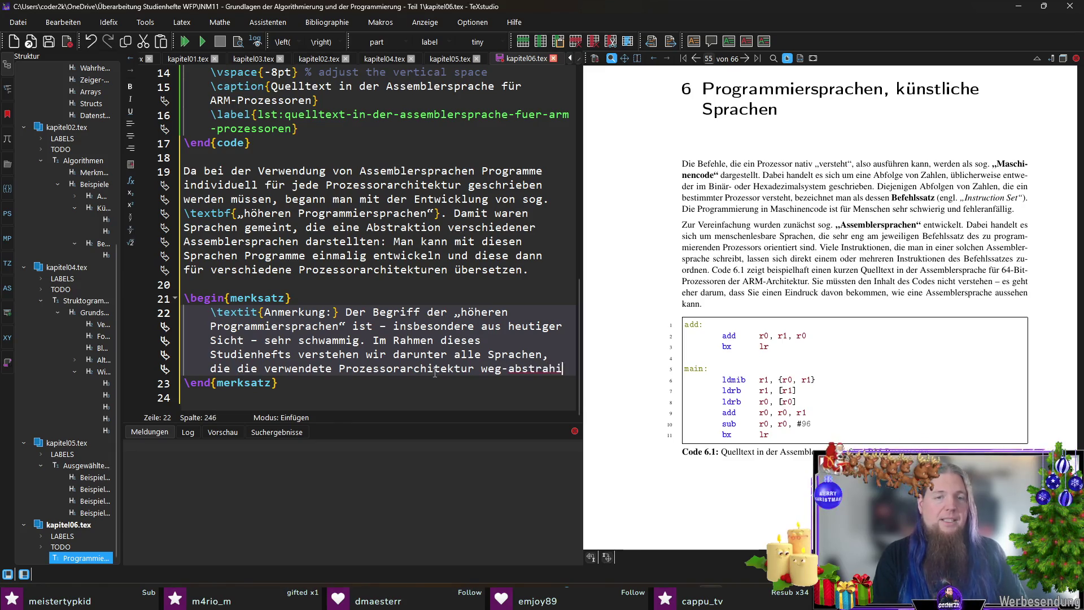
{"action": "key", "text": "F5"}
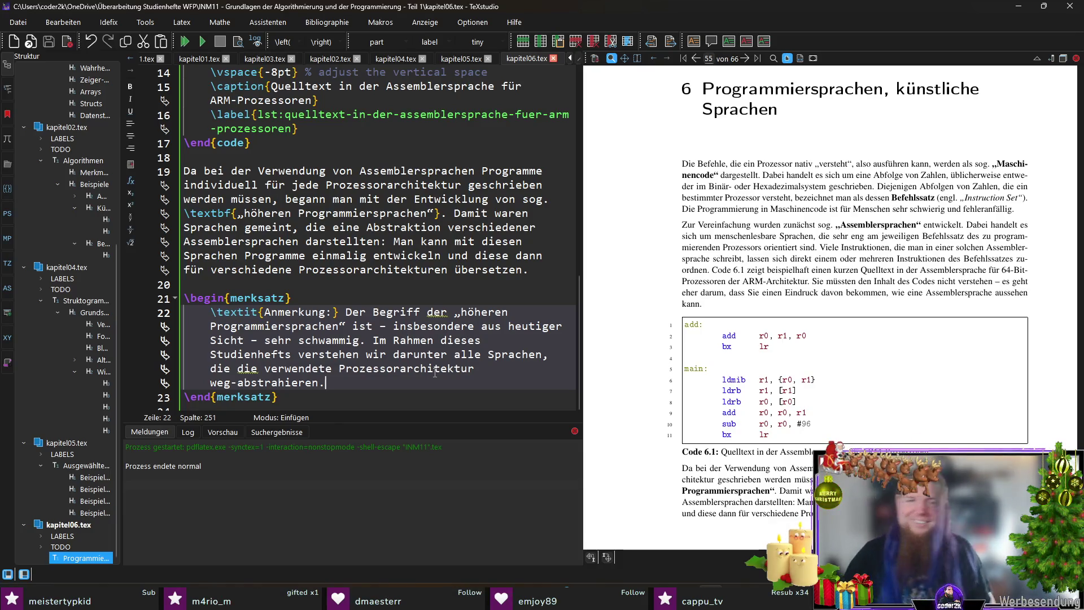
{"action": "left_click", "coordinate": [353, 403]}
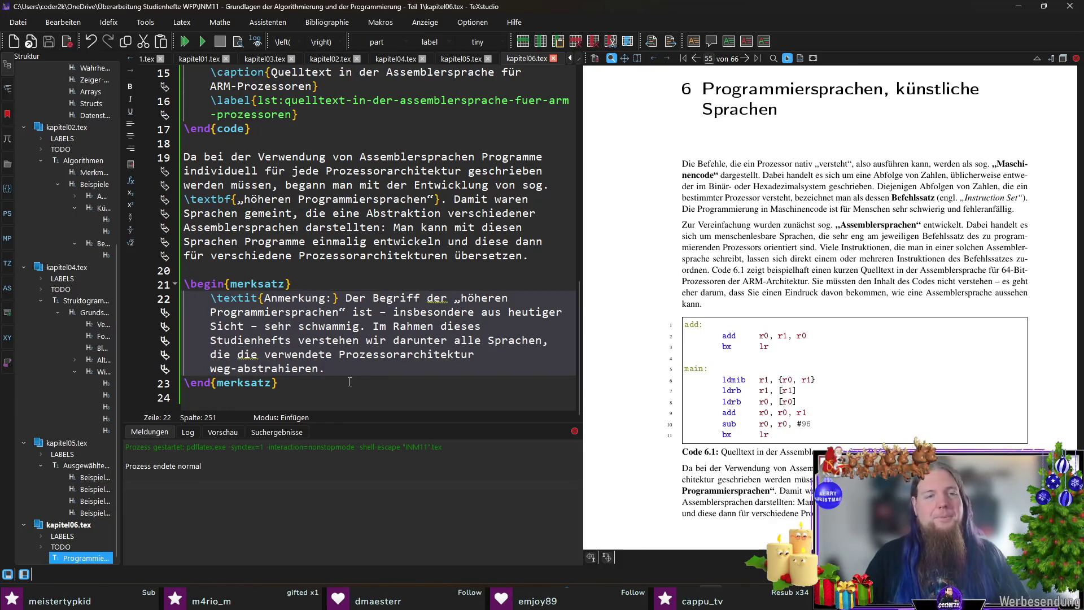
Rebuild the booklet, add a new line after the note, then switch to the pygments-arm PyPI page.
{"action": "key", "text": "F5"}
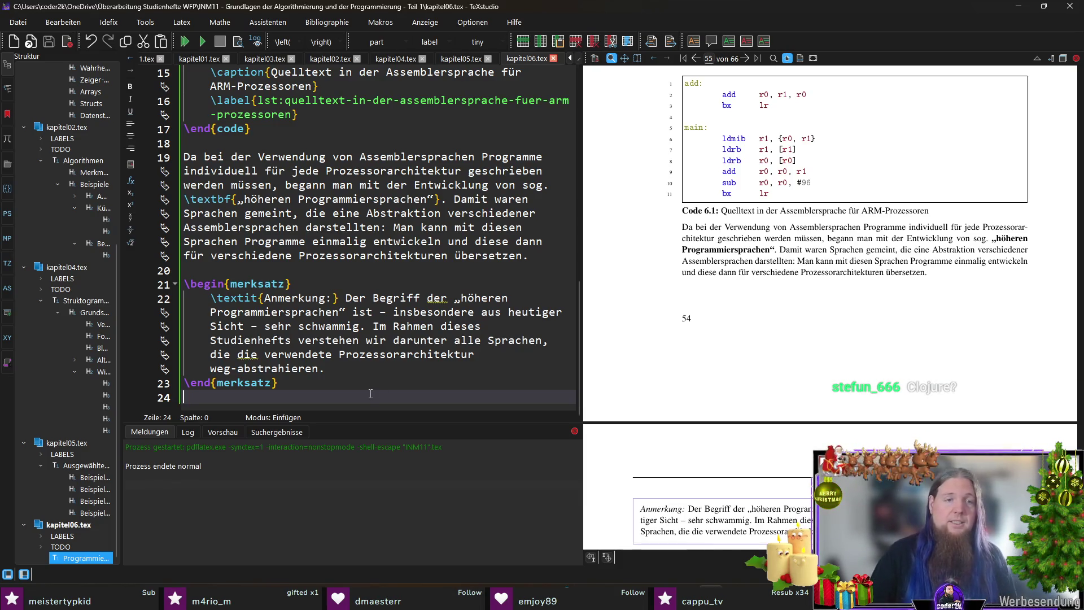
{"action": "key", "text": "Return"}
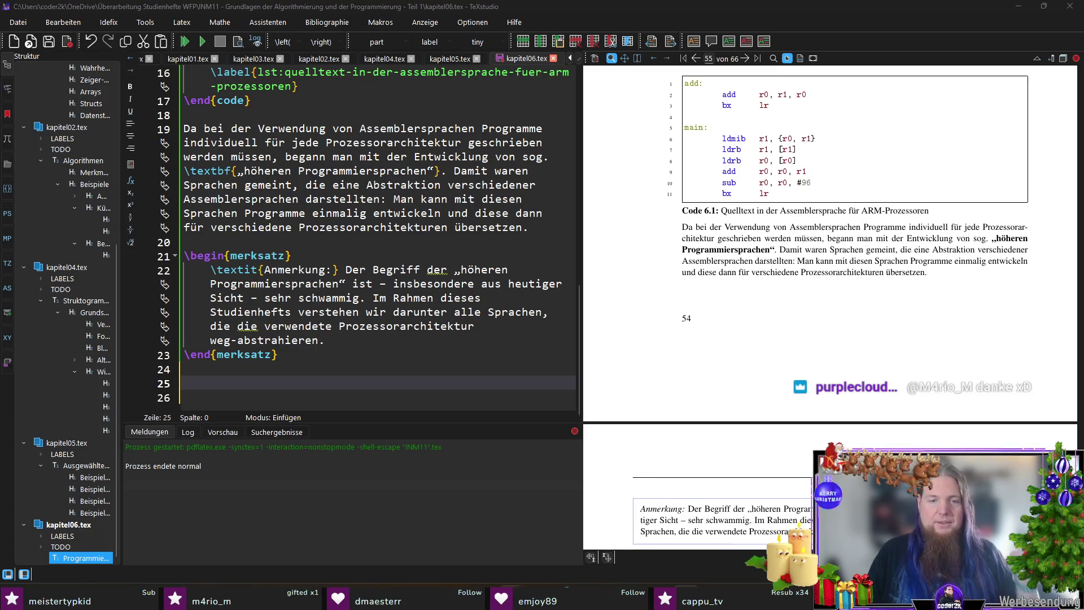
{"action": "mouse_move", "coordinate": [514, 598]}
{"action": "left_click", "coordinate": [726, 546]}
Open Firefox's developer tools, widen the panel, and clear the JavaScript console.
{"action": "key", "text": "F12"}
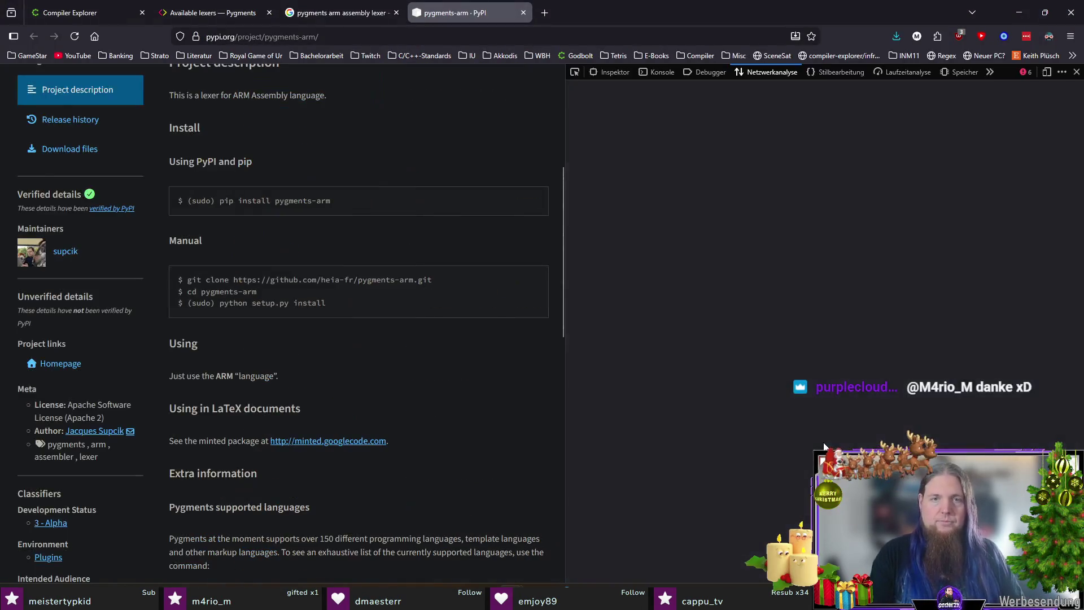
{"action": "left_click_drag", "start_coordinate": [565, 272], "coordinate": [357, 263]}
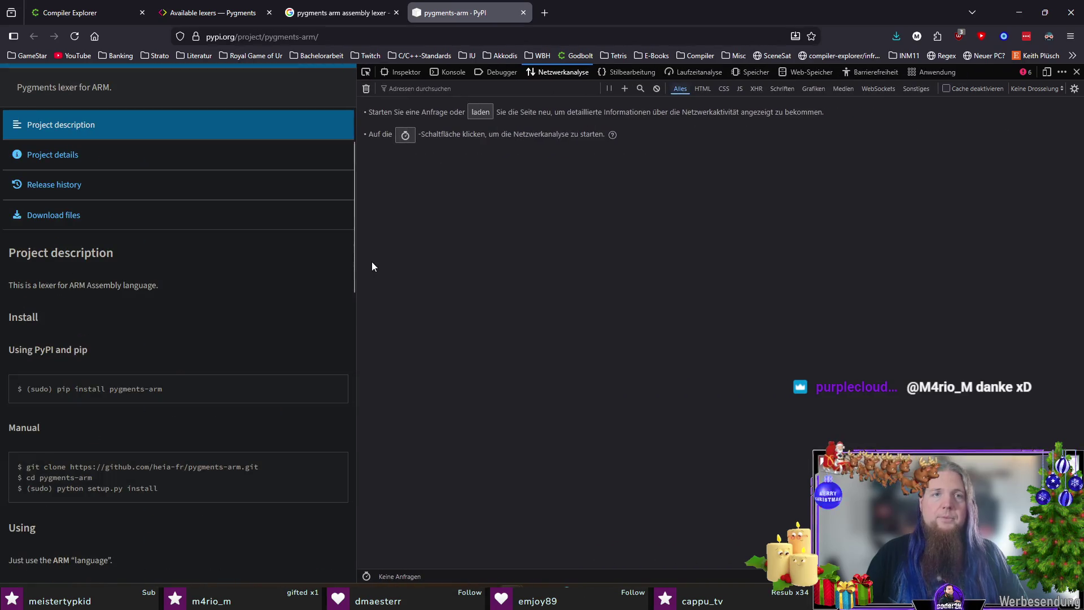
{"action": "left_click", "coordinate": [444, 73]}
{"action": "left_click", "coordinate": [366, 89]}
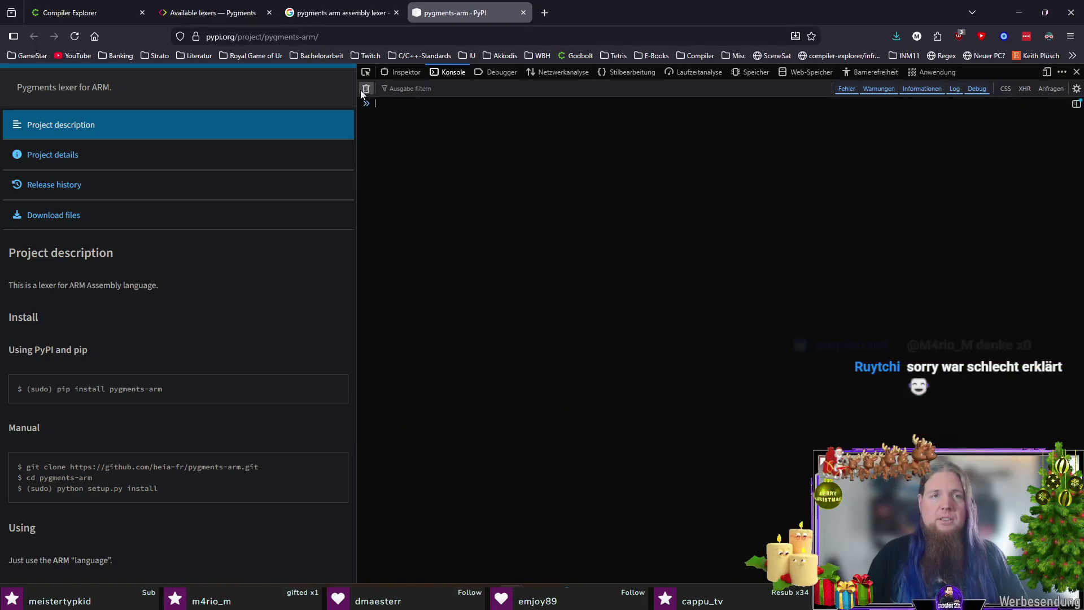
Run a for loop logging 0 to 9, highlighting let i = 0 and the condition i < 10.
{"action": "type", "text": "for (let "}
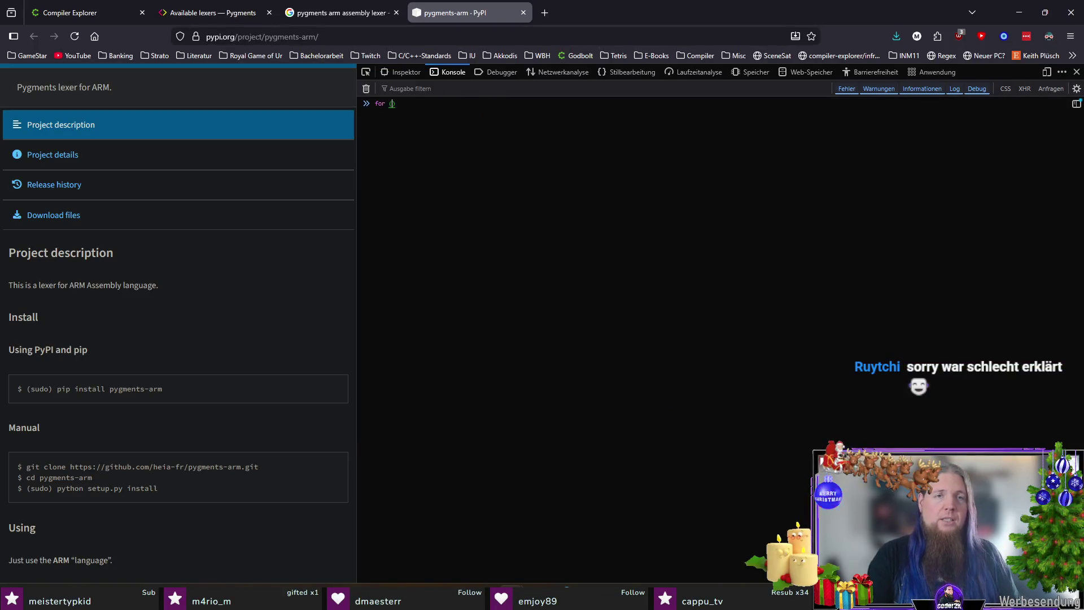
{"action": "type", "text": "i = "}
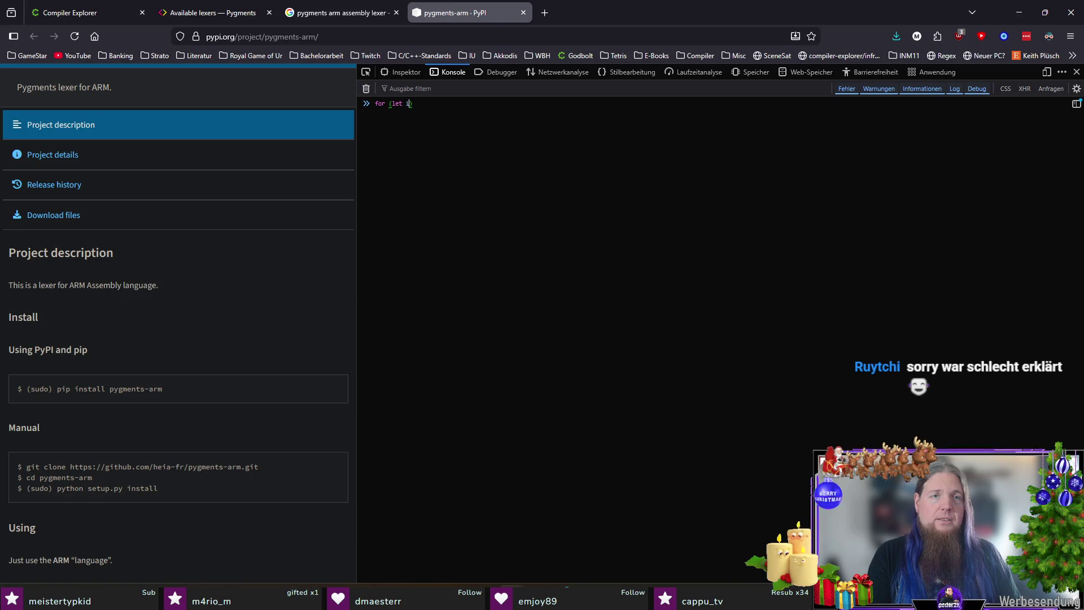
{"action": "type", "text": "0;"}
{"action": "key", "text": "ctrl+plus"}
{"action": "key", "text": "ctrl+plus"}
{"action": "key", "text": "ctrl+plus"}
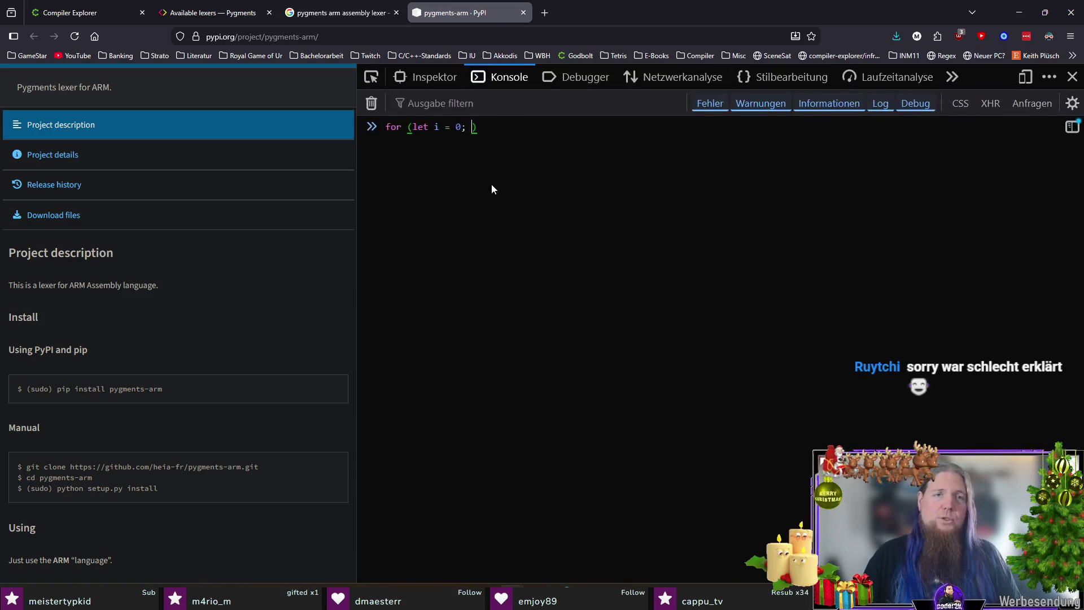
{"action": "type", "text": "i < "}
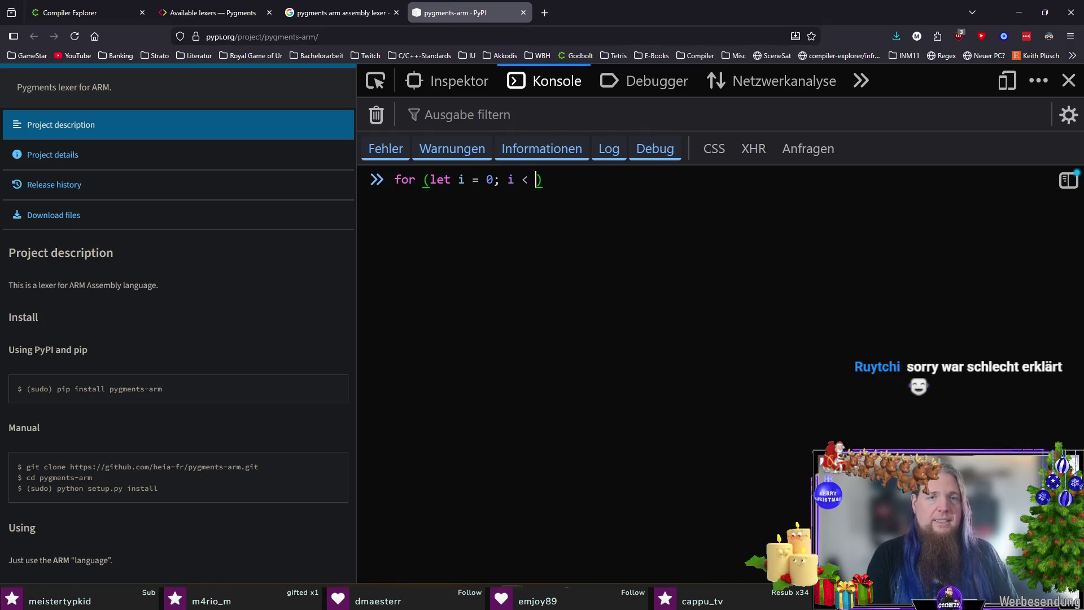
{"action": "type", "text": "10; "}
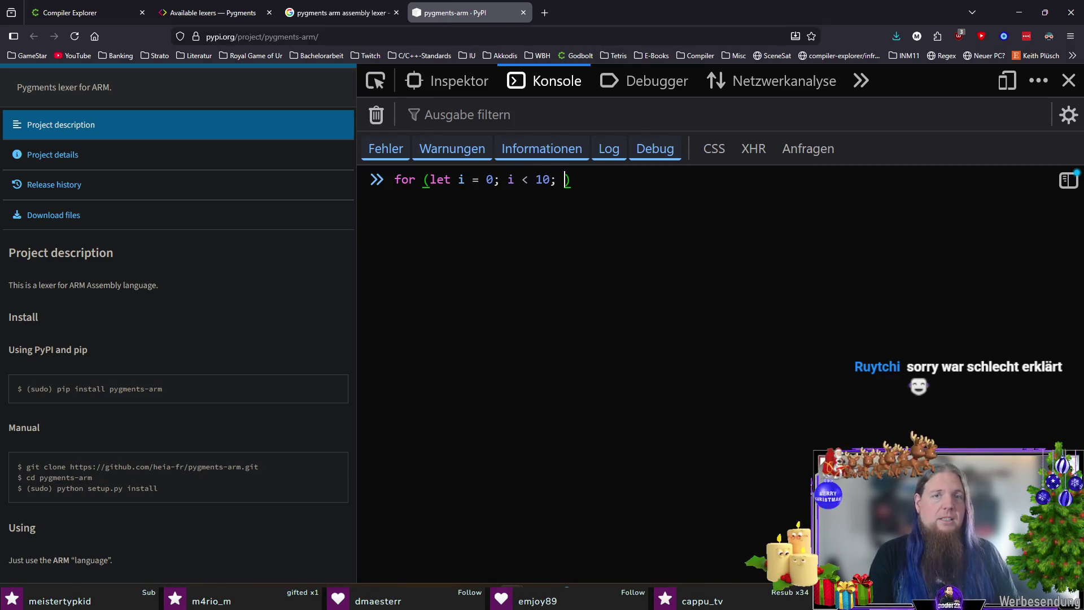
{"action": "type", "text": "++i"}
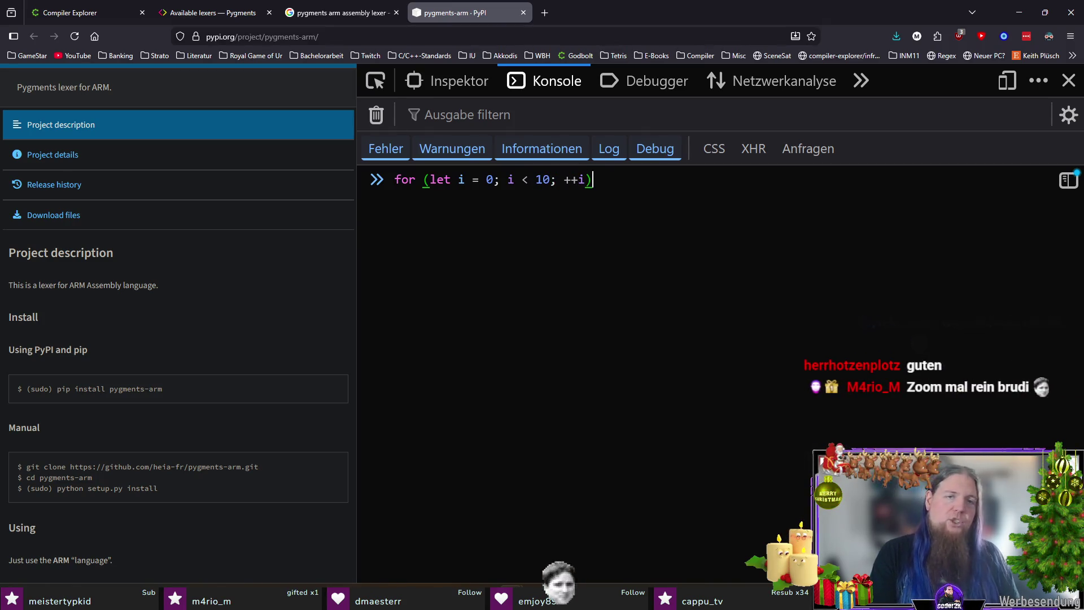
{"action": "type", "text": ") { console.log"}
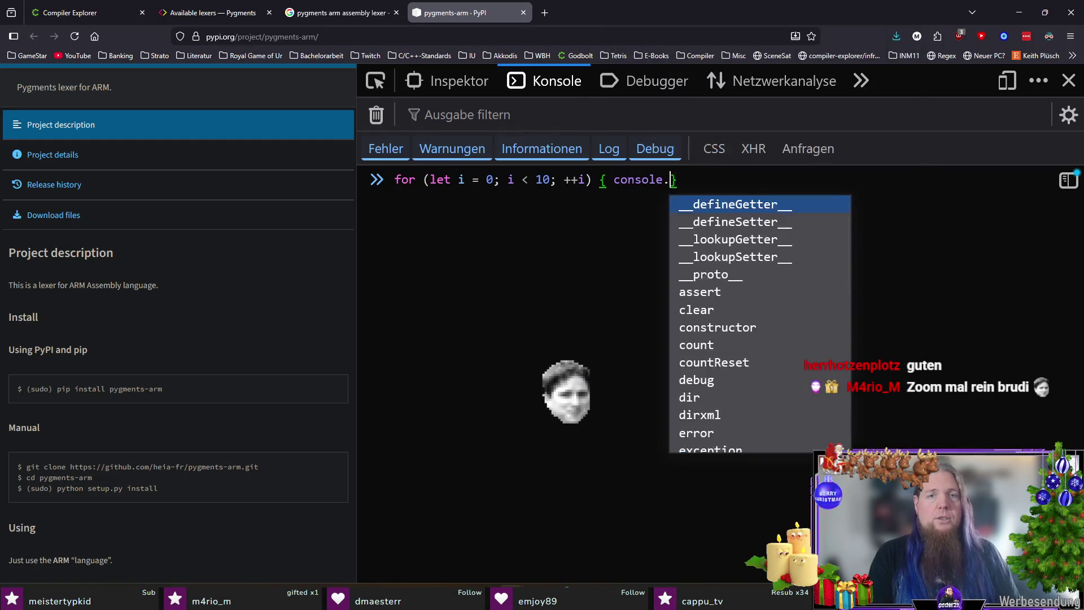
{"action": "type", "text": "(i);"}
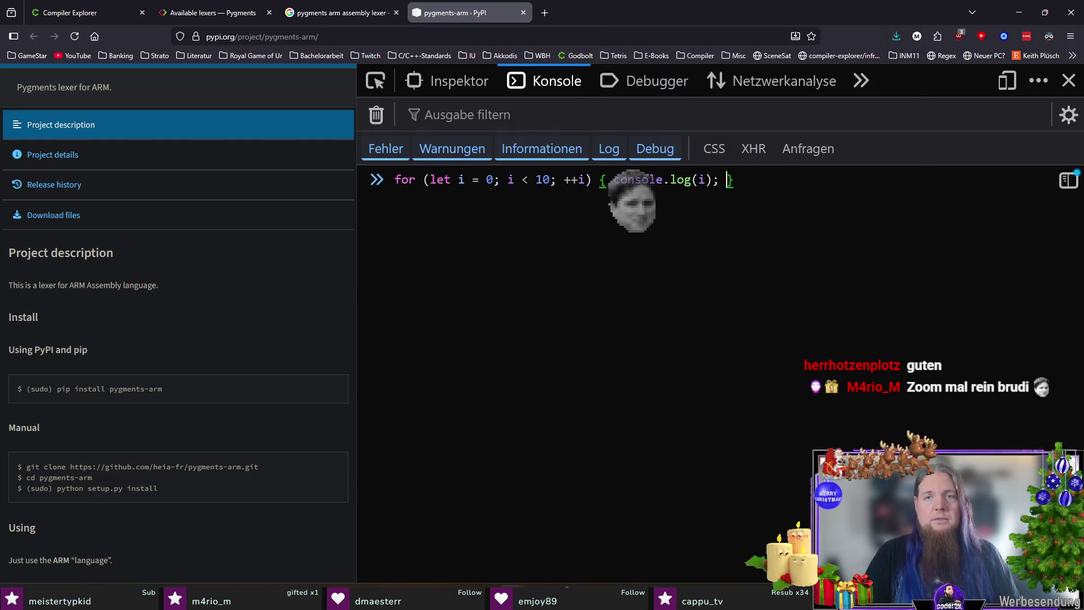
{"action": "key", "text": "Return"}
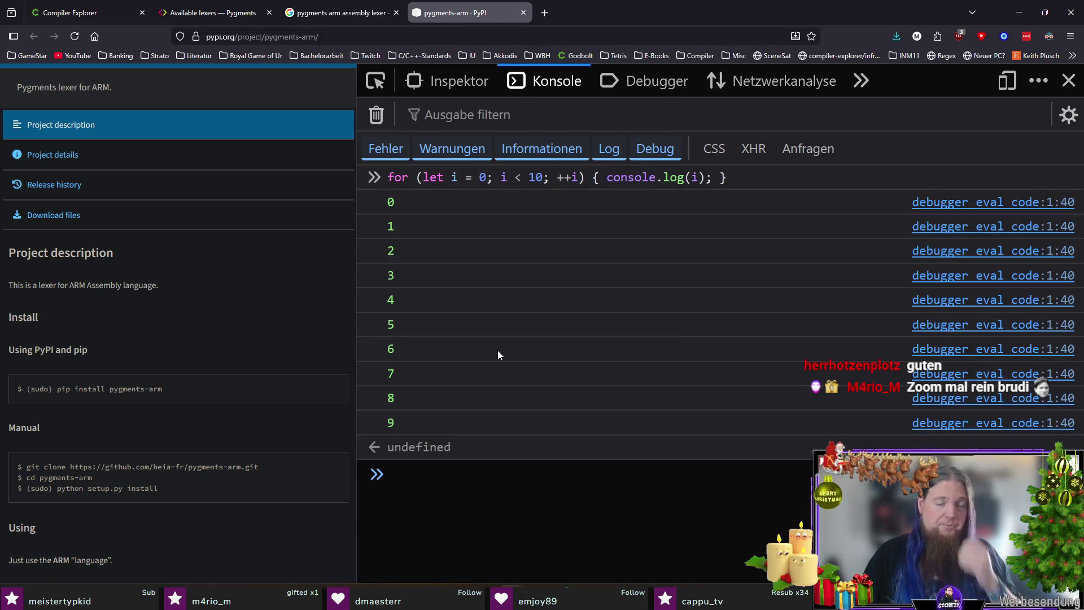
{"action": "left_click_drag", "start_coordinate": [423, 177], "coordinate": [542, 177]}
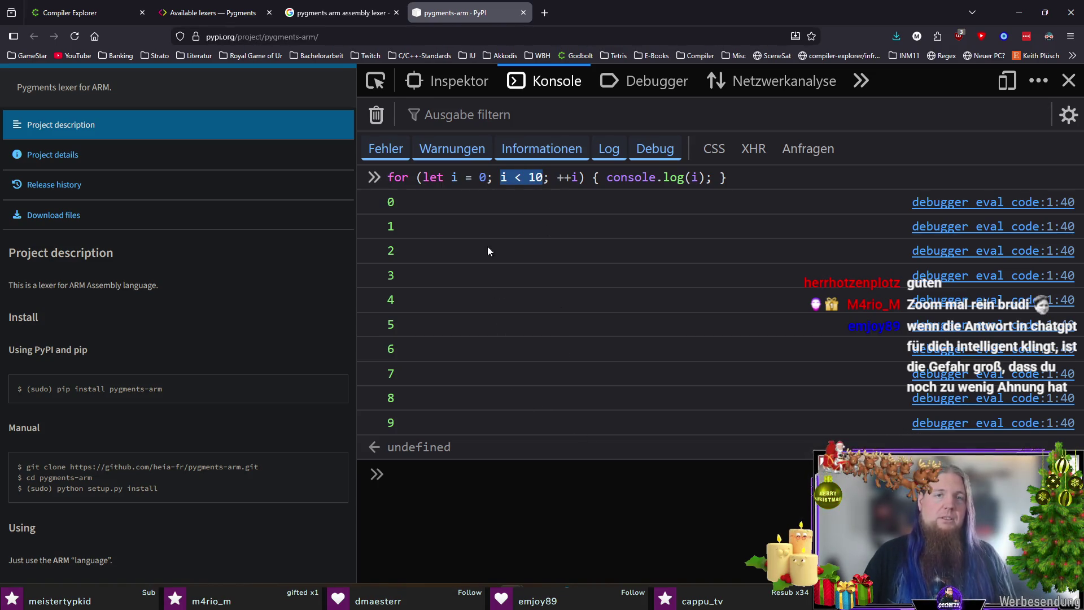
{"action": "left_click_drag", "start_coordinate": [502, 178], "coordinate": [543, 177]}
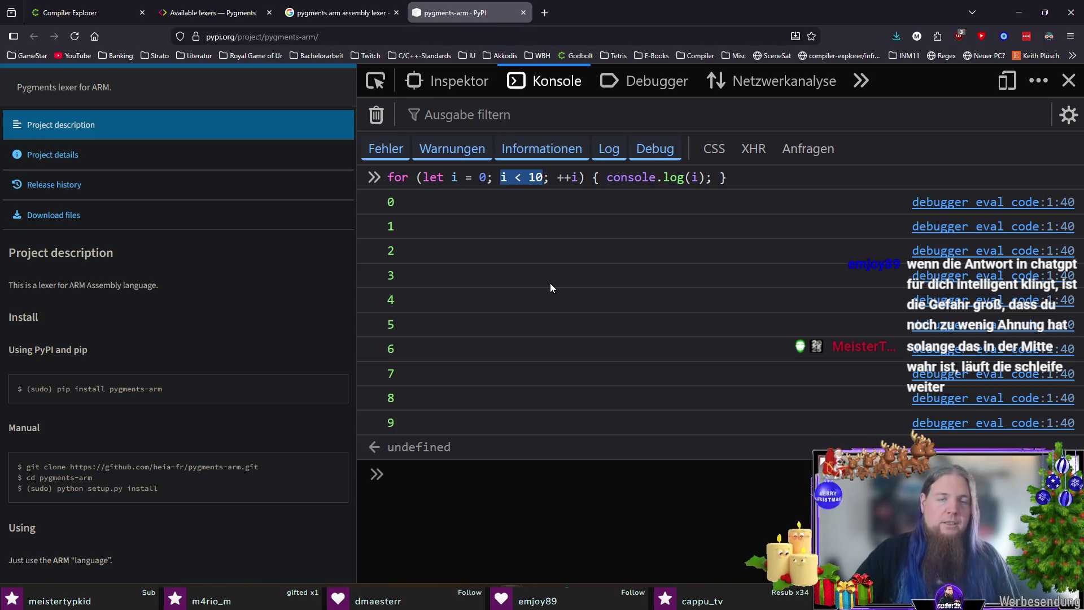
{"action": "left_click", "coordinate": [498, 492]}
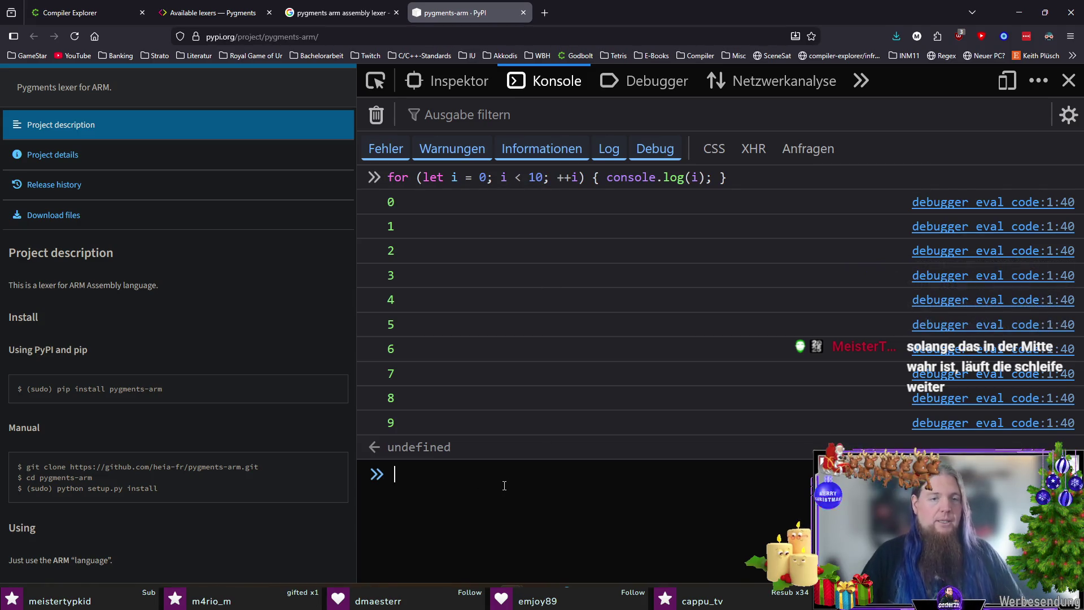
Declare const numbers = [1, 2, 3, 4] and start a for loop up to numbers.length.
{"action": "type", "text": "const numbers = [1, 2, 3, 4];"}
{"action": "key", "text": "Return"}
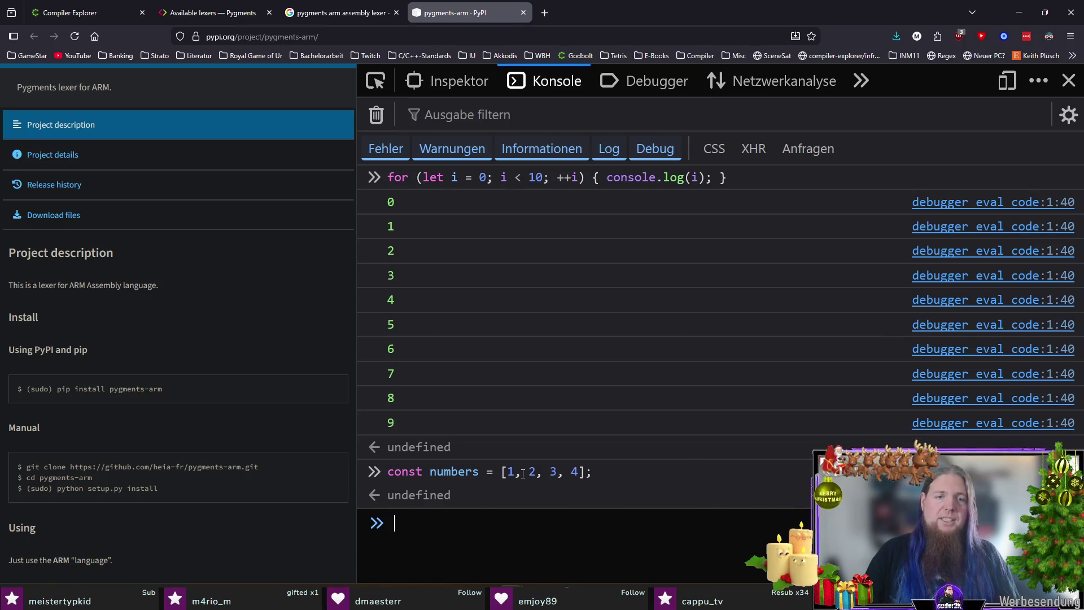
{"action": "type", "text": "for (let i = 0;"}
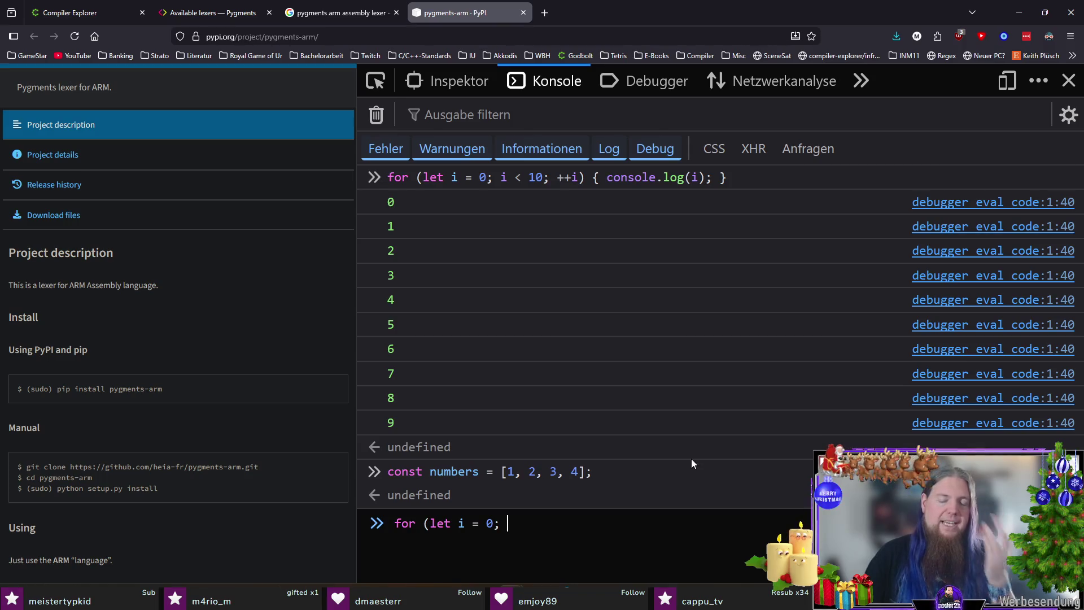
{"action": "double_click", "coordinate": [511, 471]}
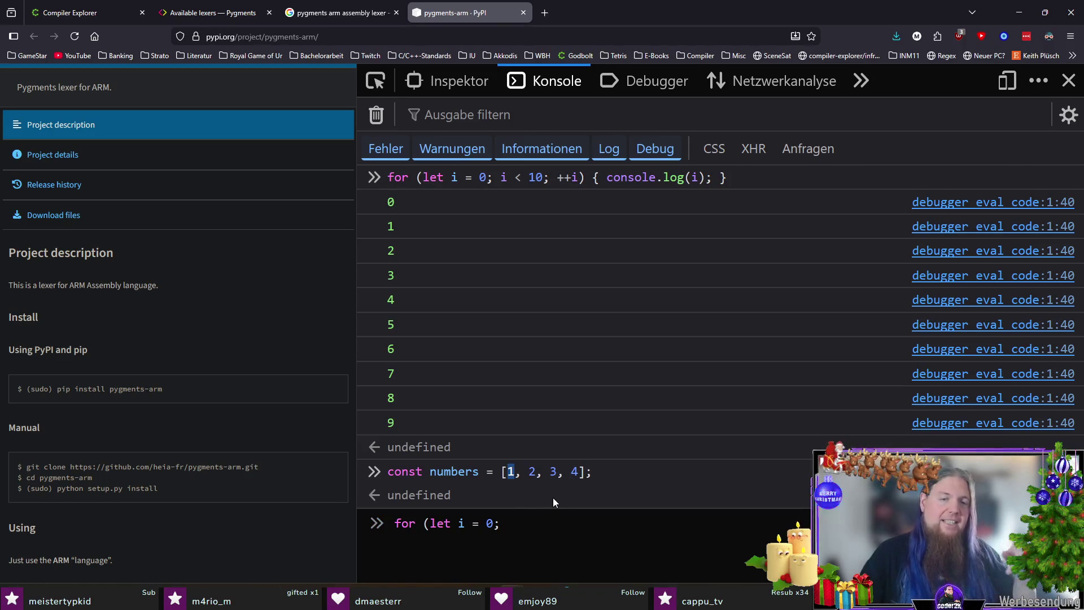
{"action": "left_click", "coordinate": [542, 531]}
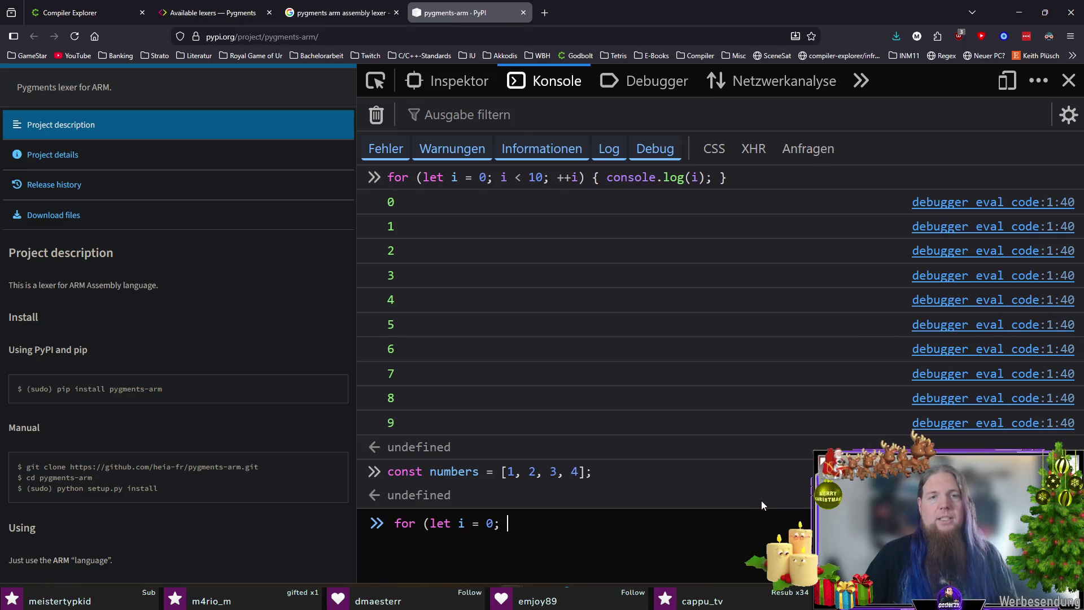
{"action": "type", "text": "i < num"}
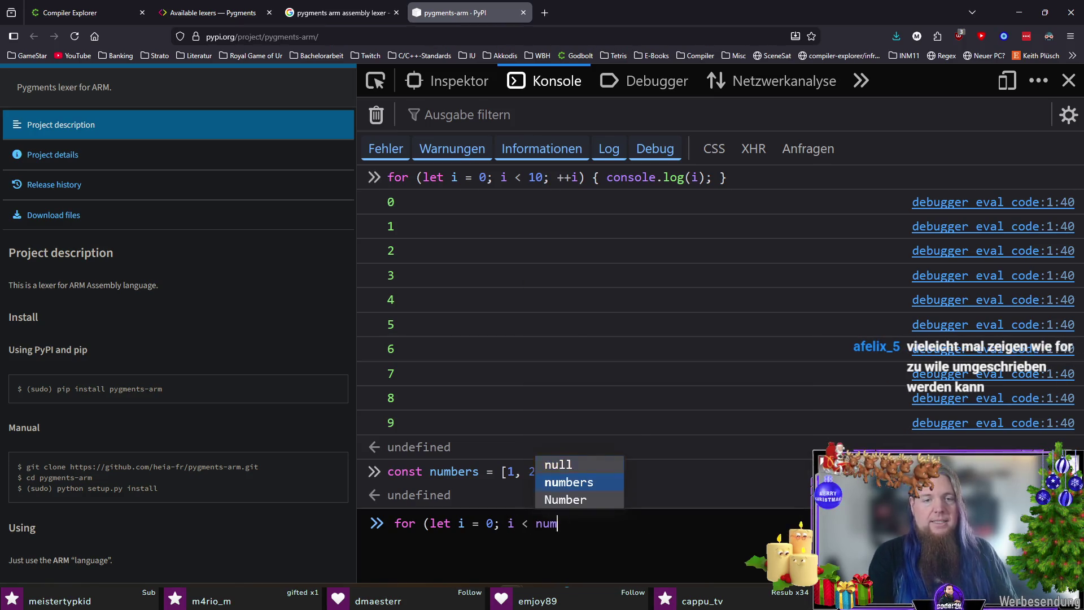
{"action": "type", "text": "bers.length; ++i) {"}
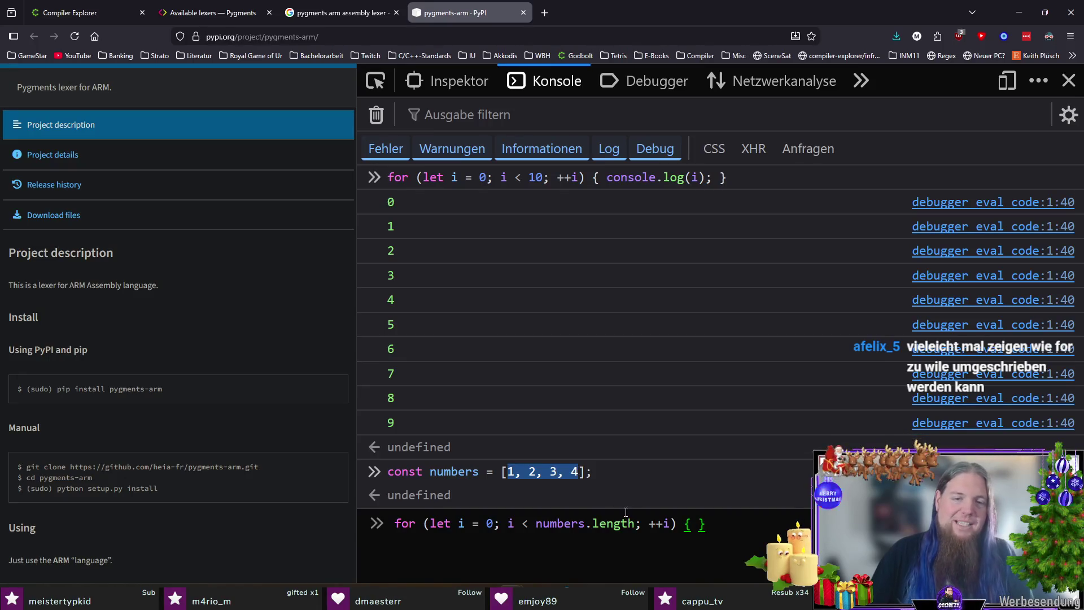
Highlight the loop bounds and array values, then finish the body with console.log(numbers[i]) and run it.
{"action": "left_click_drag", "start_coordinate": [508, 525], "coordinate": [635, 525]}
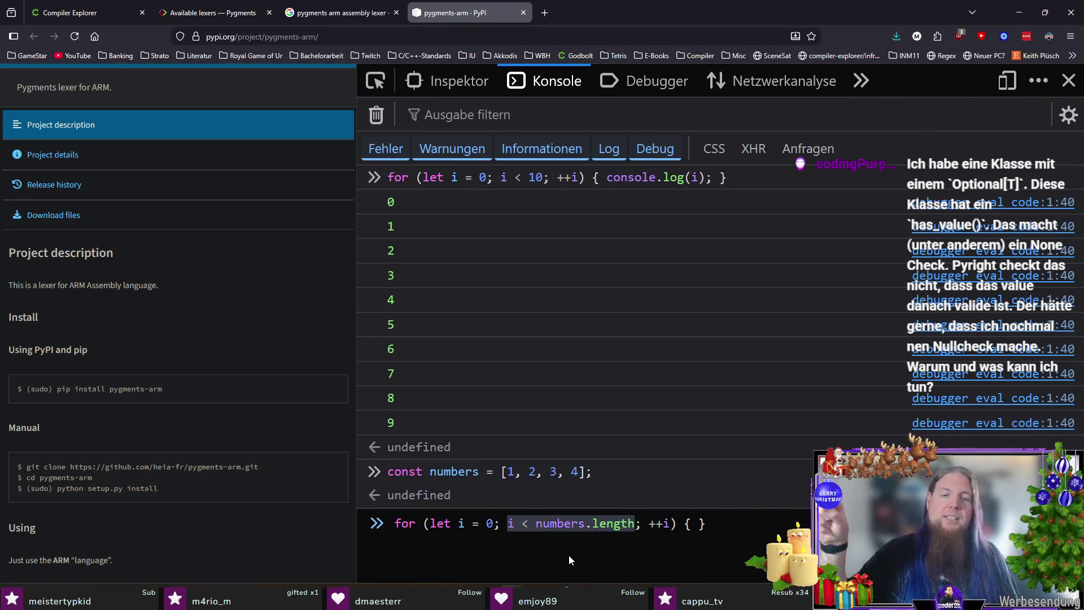
{"action": "double_click", "coordinate": [489, 524]}
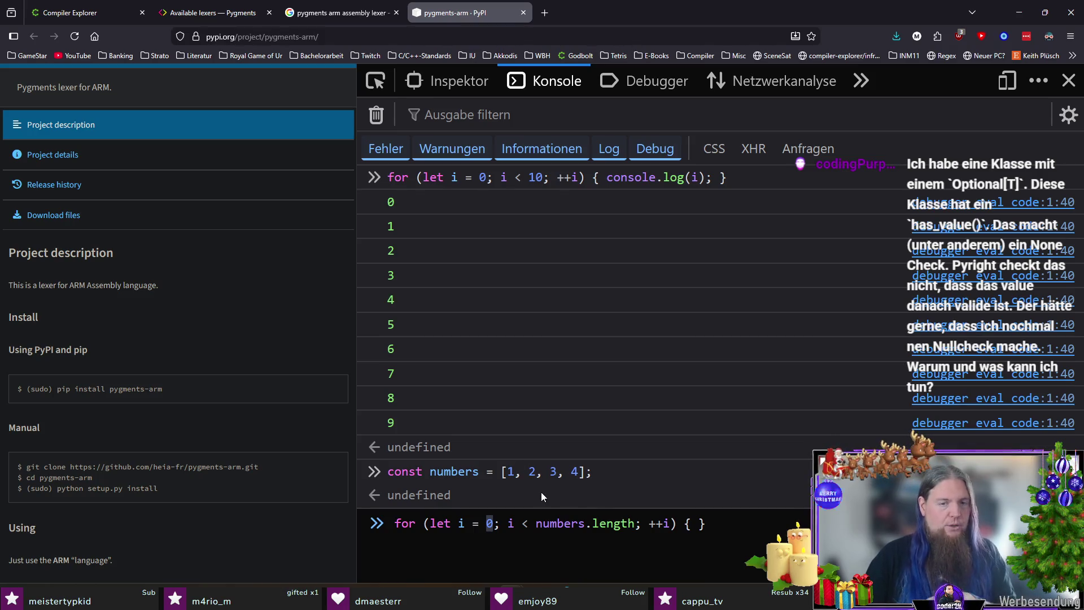
{"action": "left_click_drag", "start_coordinate": [508, 472], "coordinate": [582, 477]}
{"action": "double_click", "coordinate": [511, 473]}
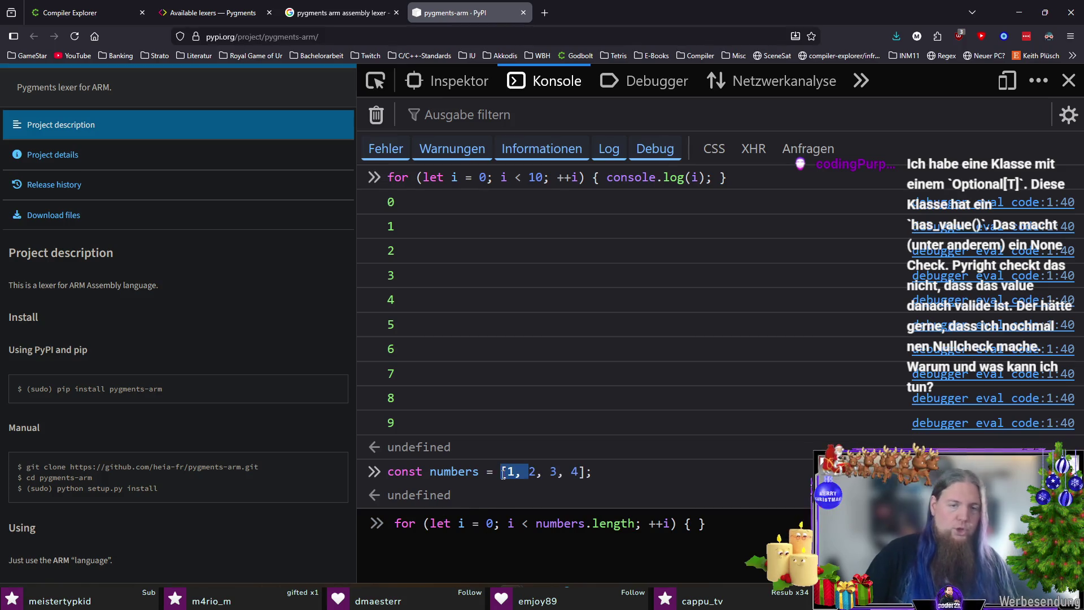
{"action": "double_click", "coordinate": [575, 474]}
{"action": "left_click", "coordinate": [489, 524]}
{"action": "left_click_drag", "start_coordinate": [535, 524], "coordinate": [639, 520]}
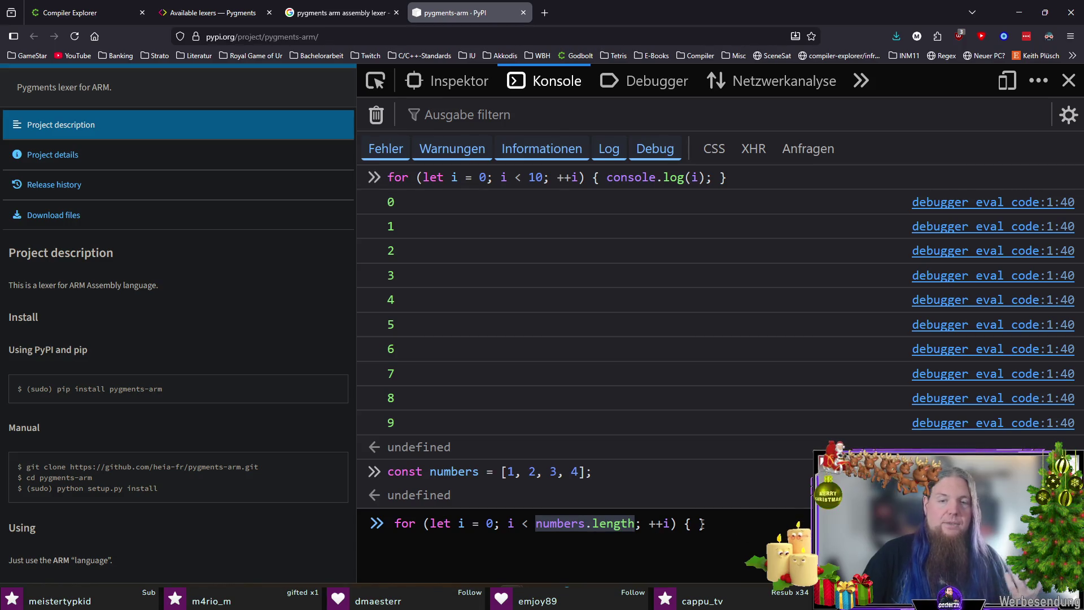
{"action": "left_click", "coordinate": [703, 524]}
{"action": "key", "text": "Left"}
{"action": "type", "text": "console.log(numb"}
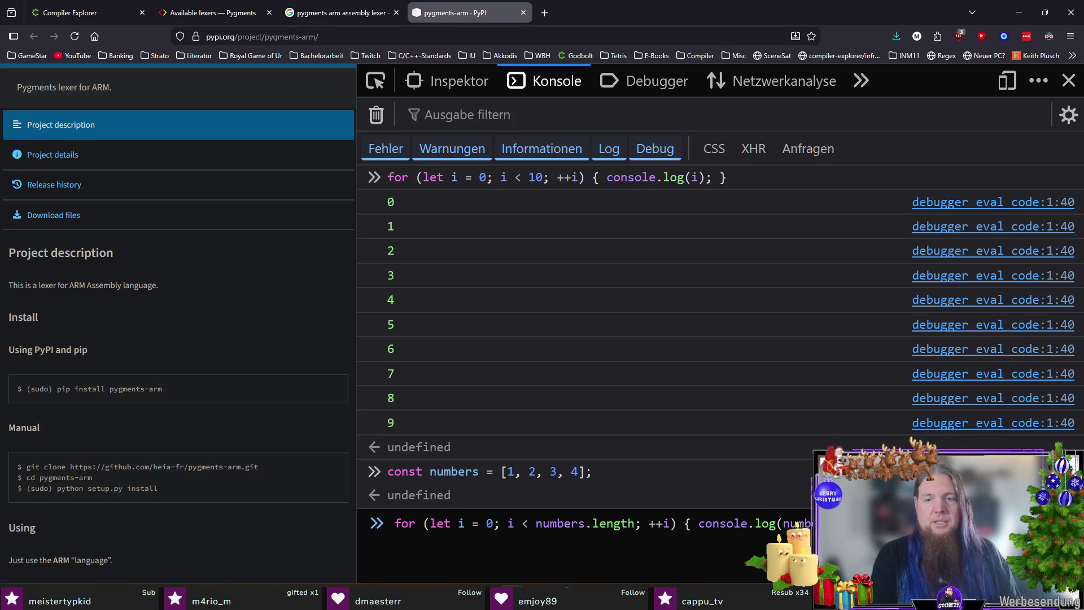
{"action": "type", "text": "ers[i]"}
{"action": "key", "text": "Return"}
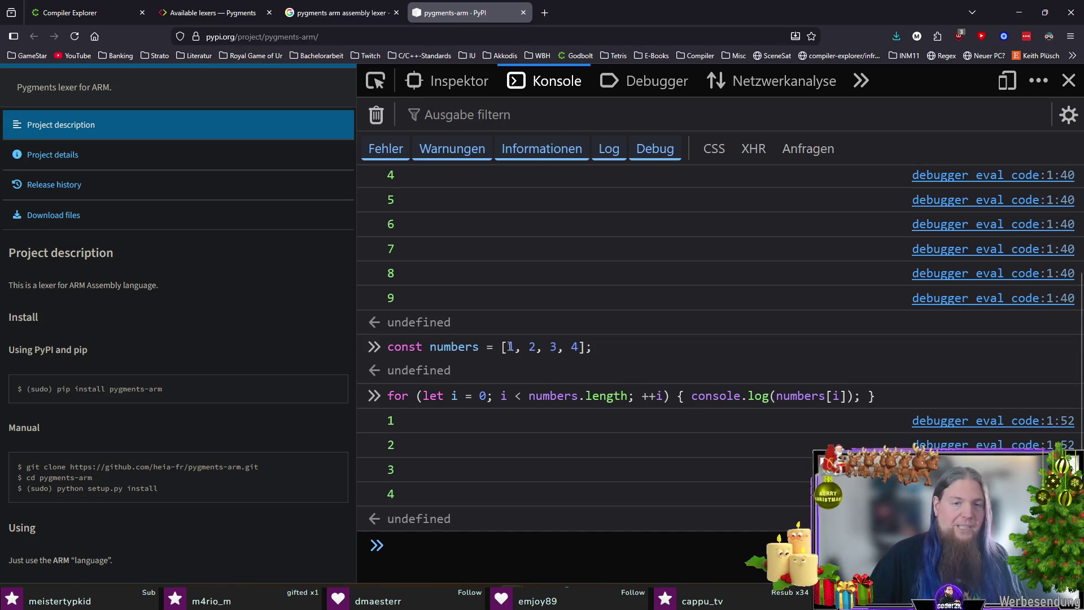
{"action": "left_click_drag", "start_coordinate": [507, 347], "coordinate": [581, 346]}
{"action": "left_click", "coordinate": [605, 351]}
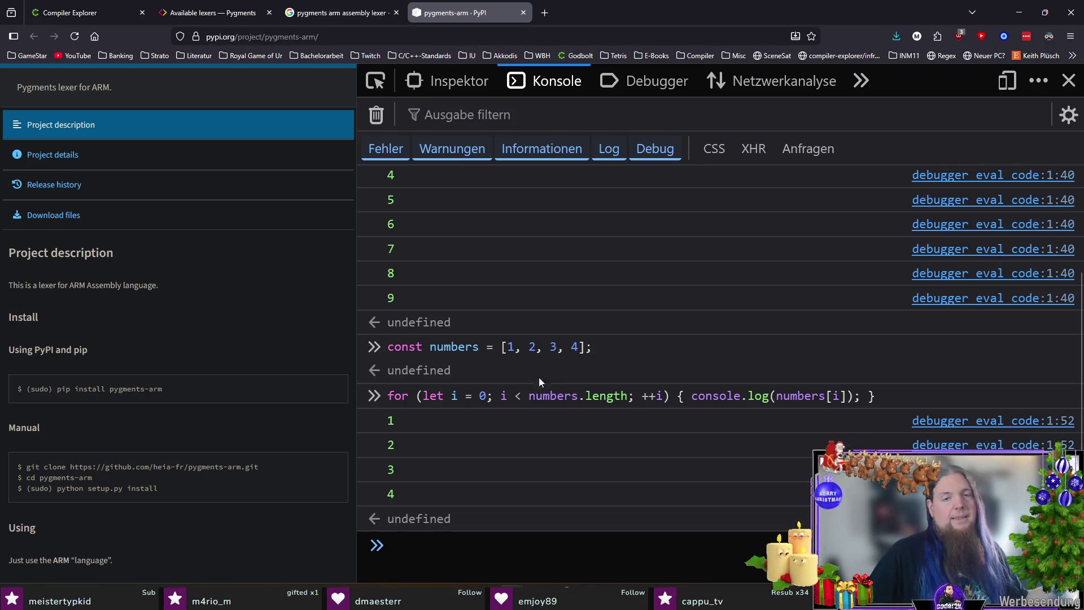
{"action": "left_click_drag", "start_coordinate": [451, 396], "coordinate": [629, 396]}
{"action": "left_click", "coordinate": [635, 422]}
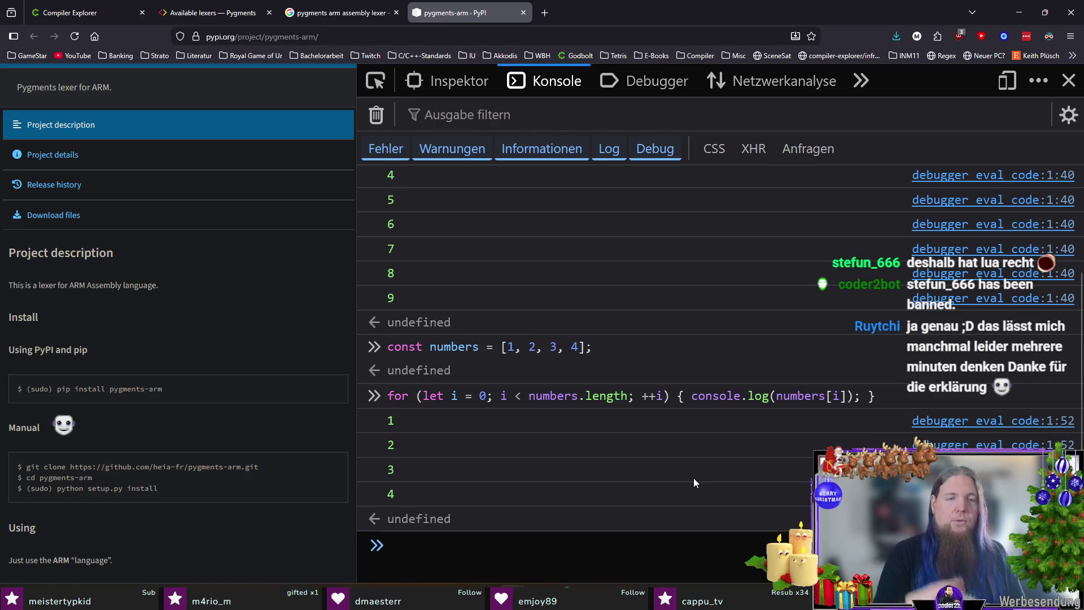
Declare let i = 0 and run a while loop over numbers.length logging numbers[i] without incrementing i.
{"action": "type", "text": "let i = 0;"}
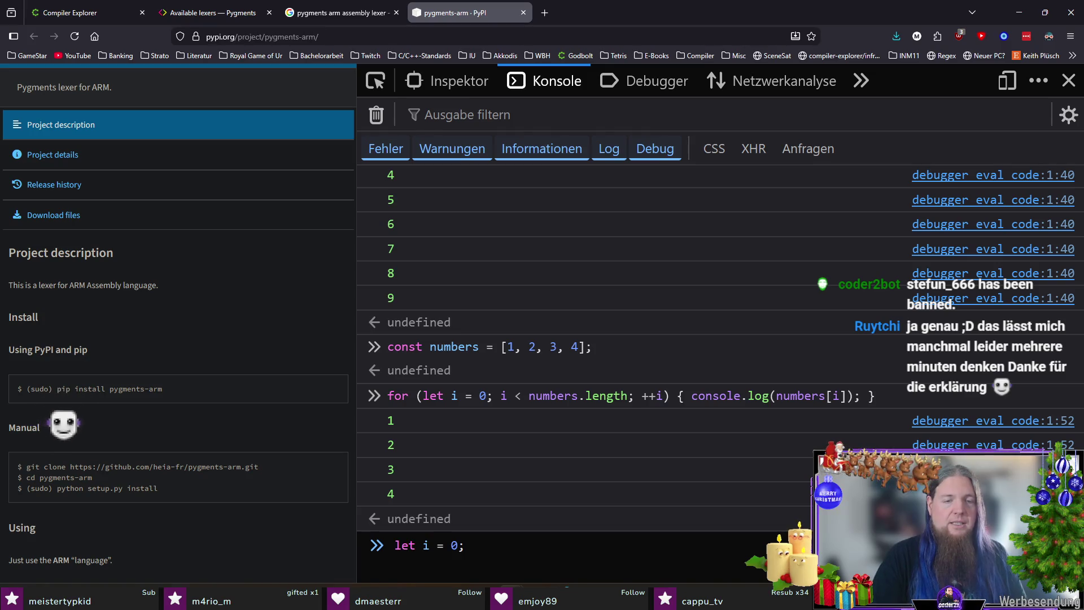
{"action": "key", "text": "Return"}
{"action": "type", "text": "while (i < "}
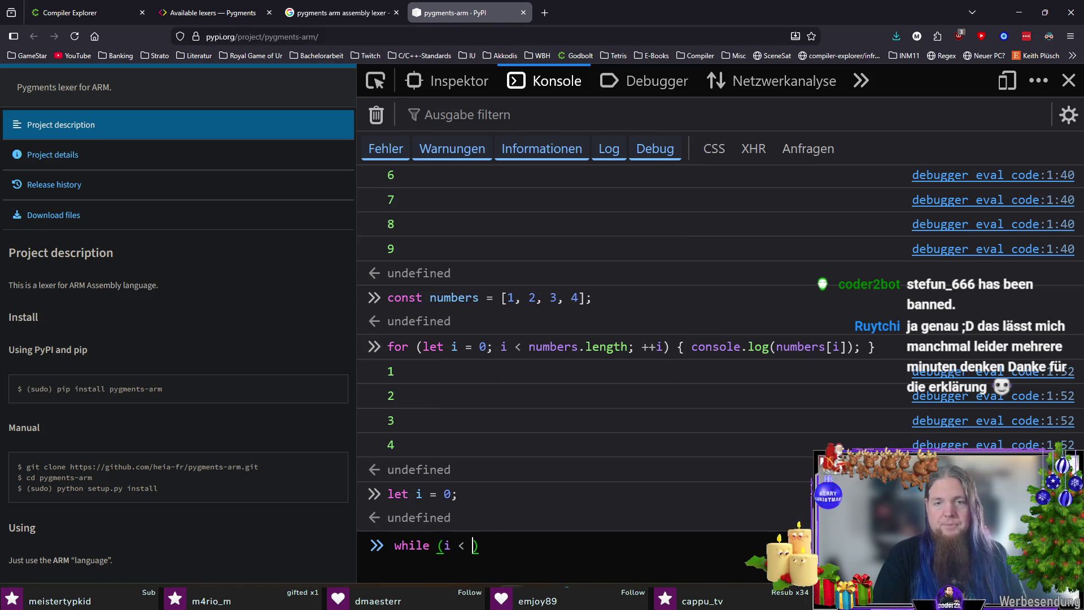
{"action": "type", "text": "numbers.length) {"}
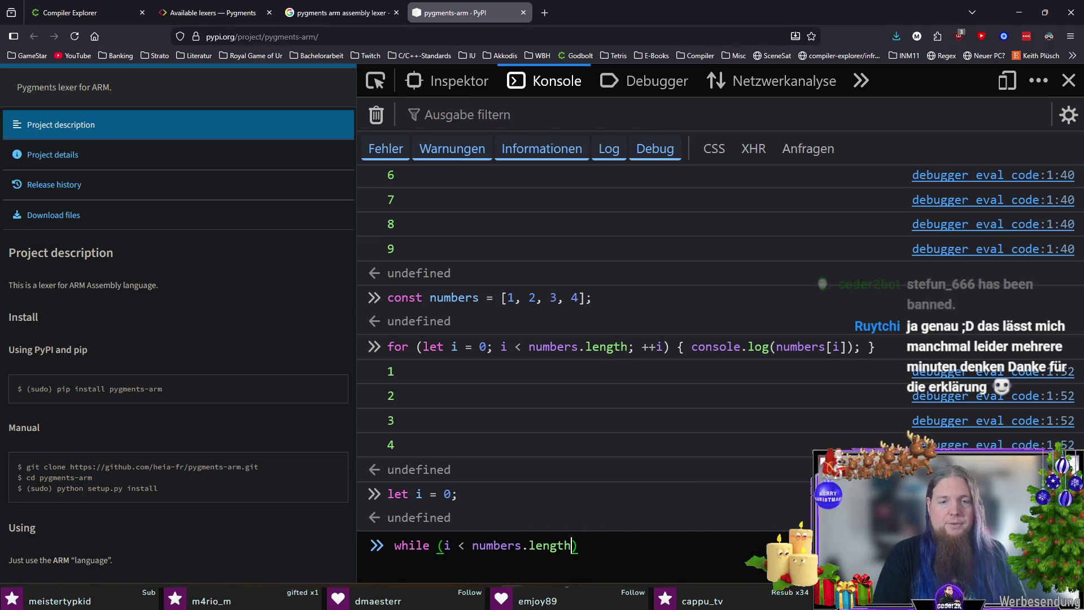
{"action": "key", "text": "shift+Return"}
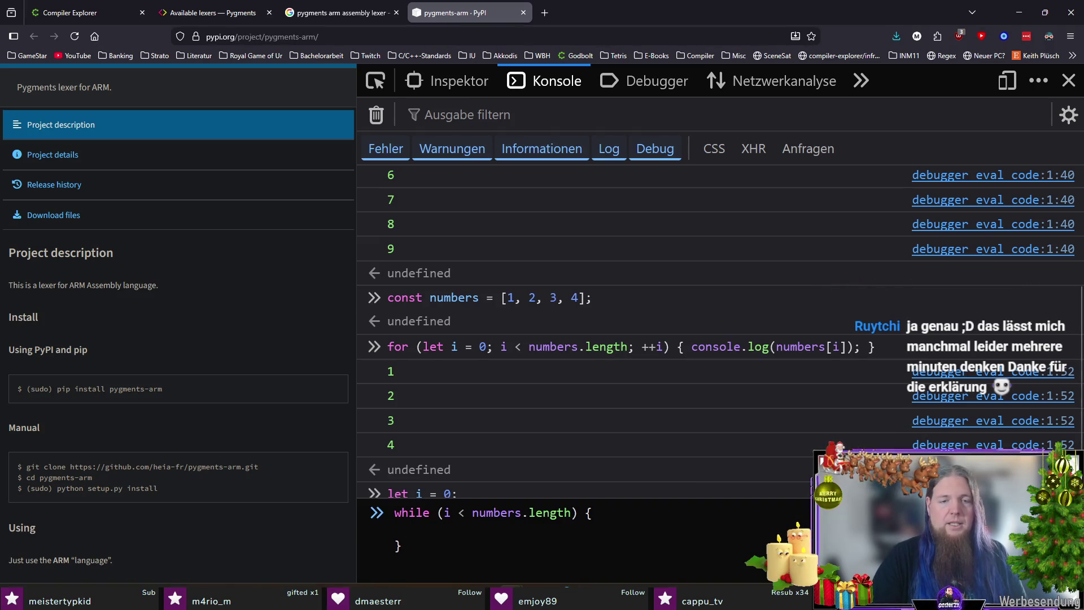
{"action": "type", "text": "console."}
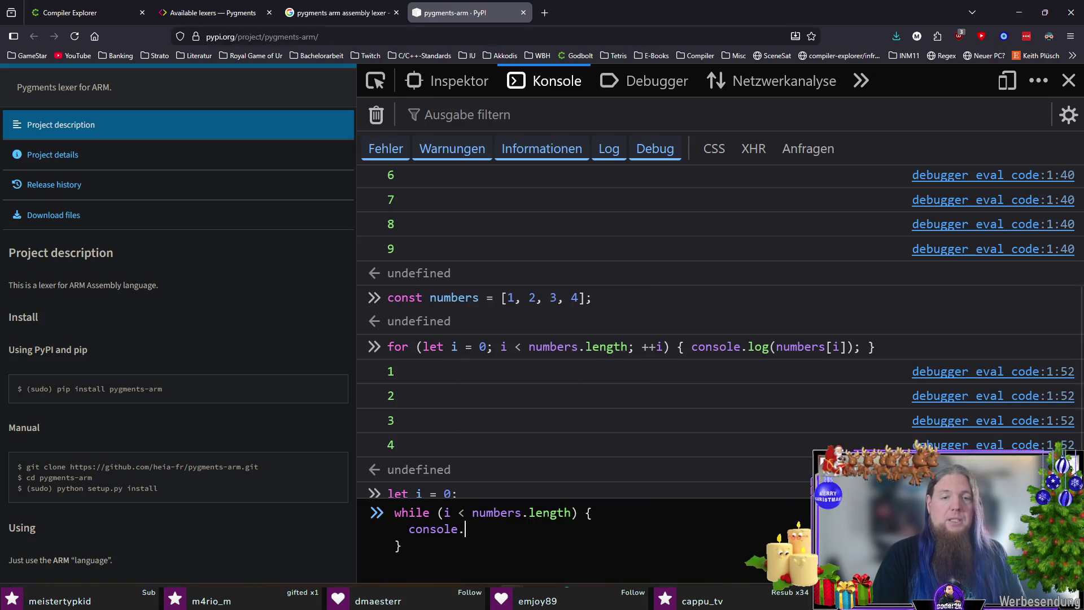
{"action": "type", "text": "log(numbers[i]);"}
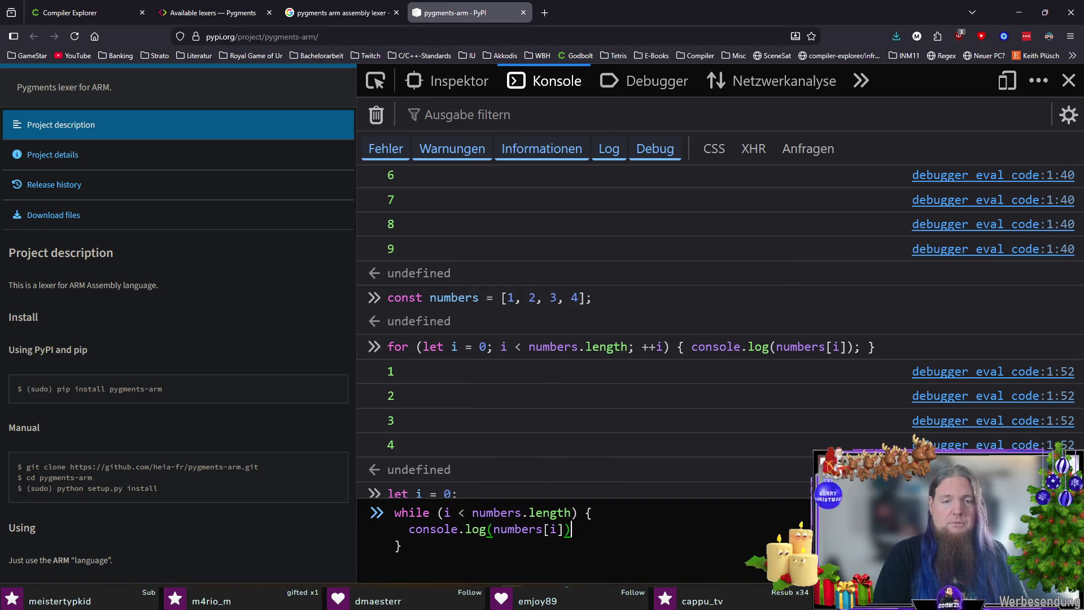
{"action": "key", "text": "ctrl+a"}
{"action": "key", "text": "BackSpace"}
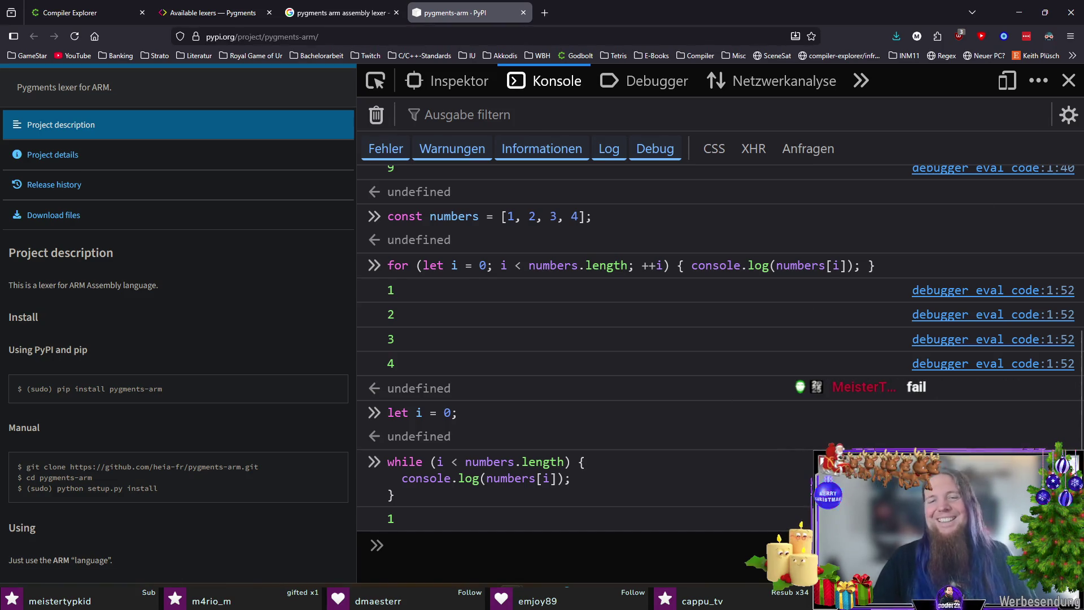
{"action": "right_click", "coordinate": [835, 395]}
Dismiss the output options and clear the console output.
{"action": "left_click", "coordinate": [467, 486]}
{"action": "left_click_drag", "start_coordinate": [455, 462], "coordinate": [496, 488]}
{"action": "left_click", "coordinate": [496, 488]}
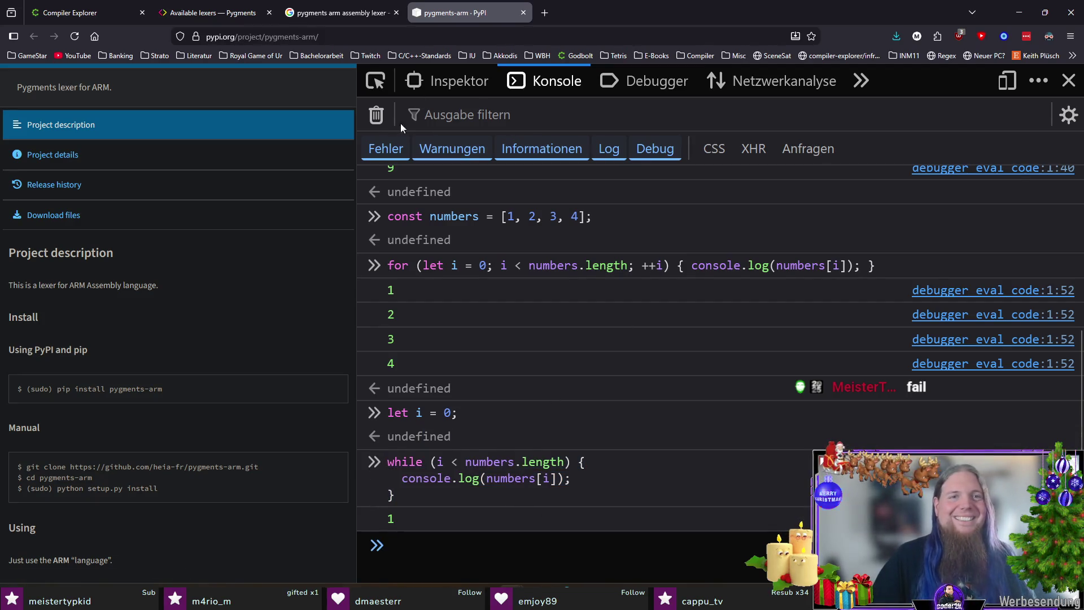
{"action": "left_click", "coordinate": [381, 118]}
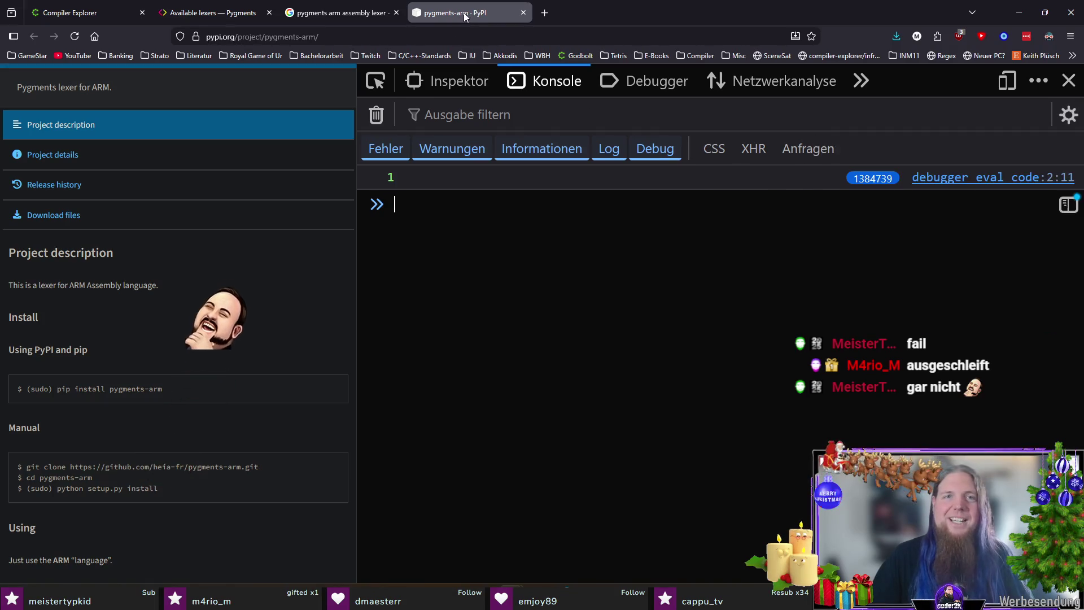
Close the pygments-arm PyPI tab, open and close an empty tab, and return to TeXstudio.
{"action": "left_click", "coordinate": [523, 13]}
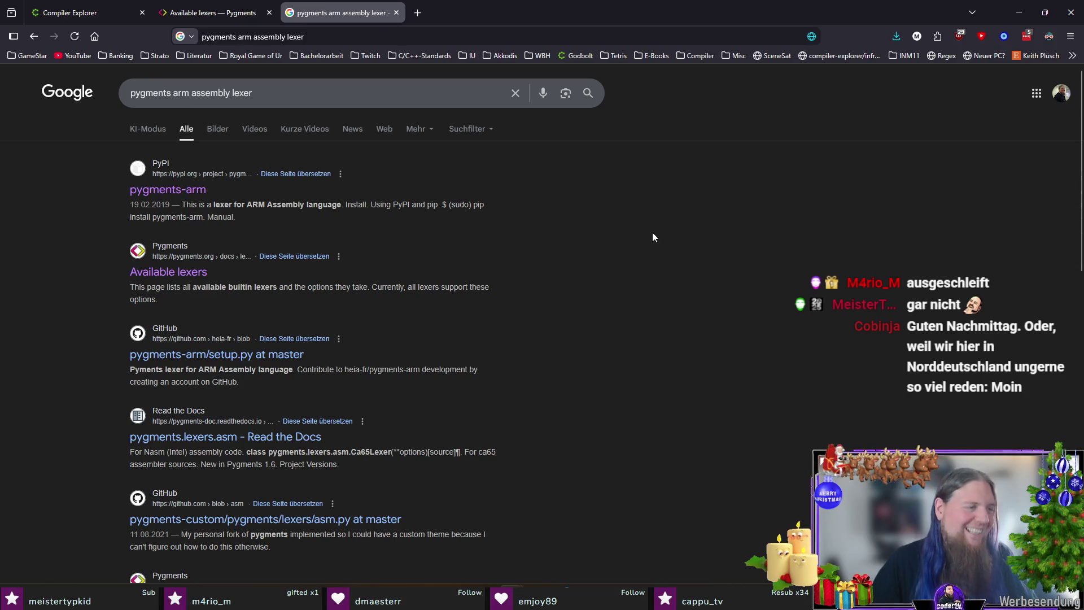
{"action": "left_click", "coordinate": [418, 12]}
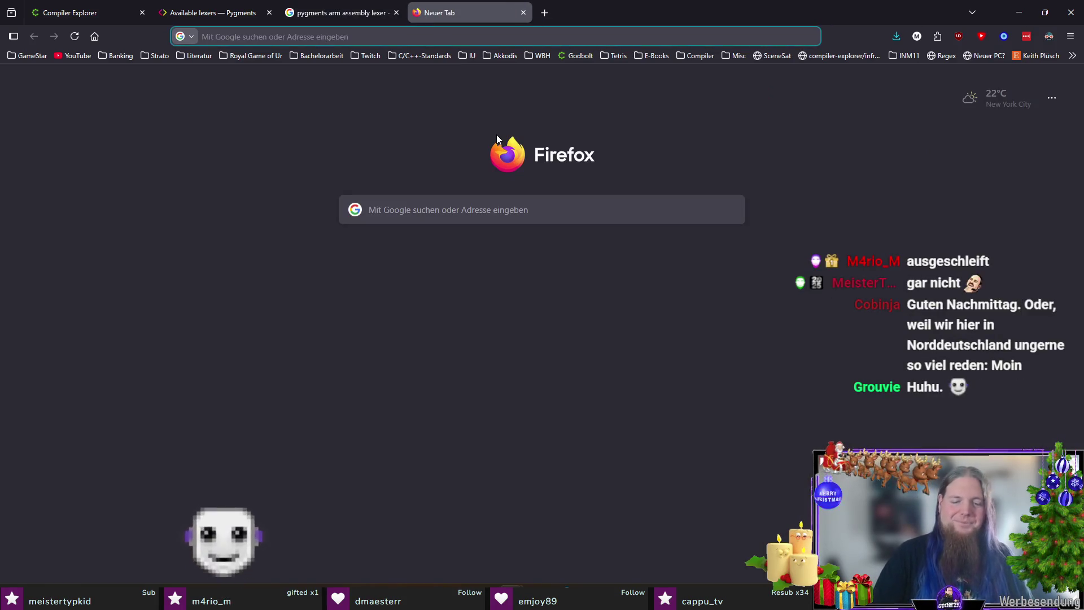
{"action": "middle_click", "coordinate": [445, 12]}
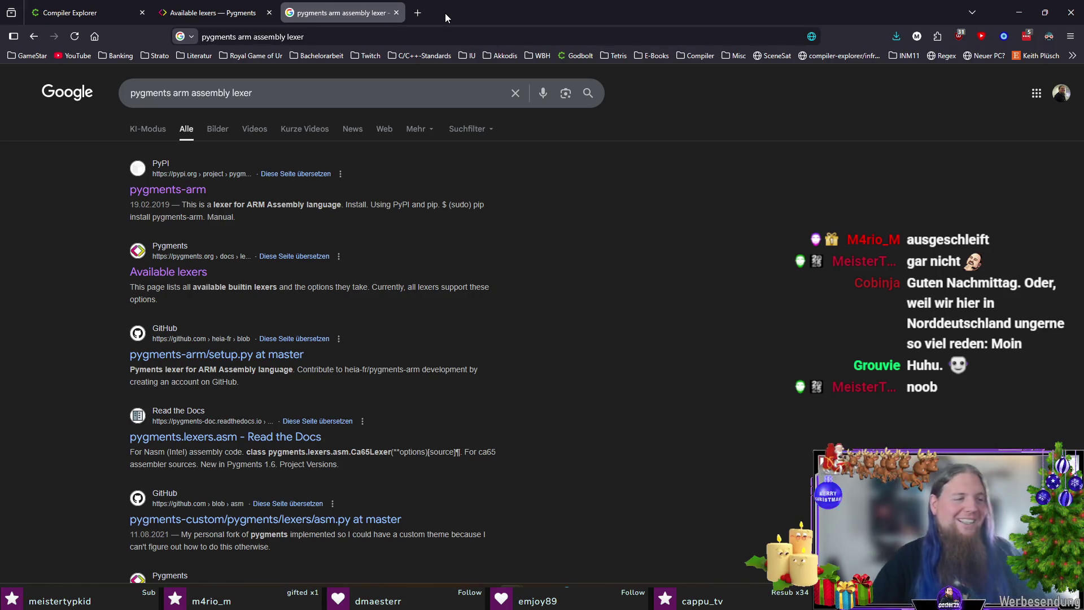
{"action": "key", "text": "alt+Tab"}
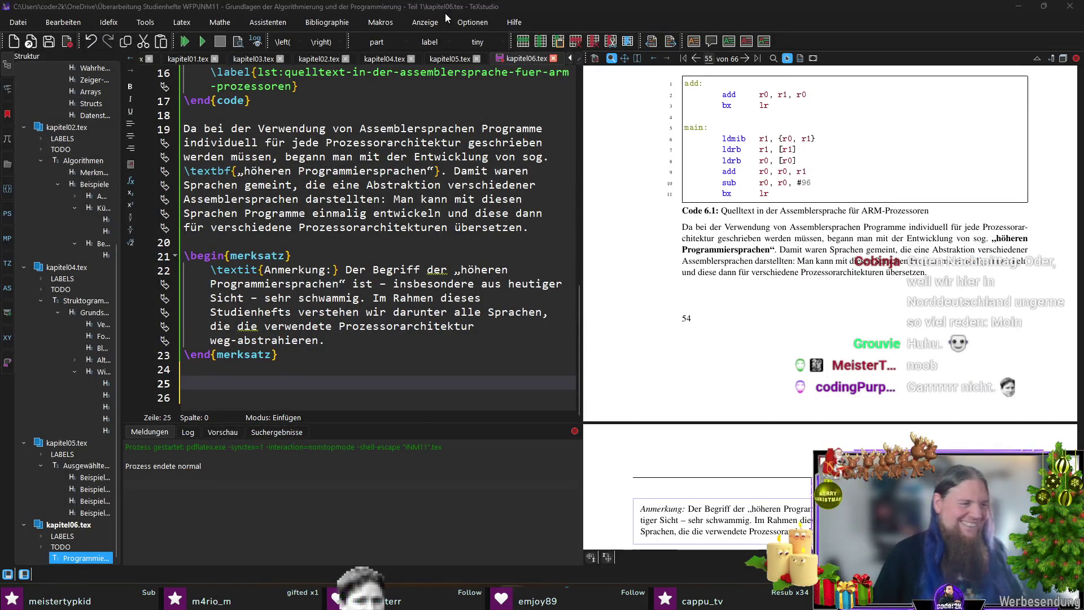
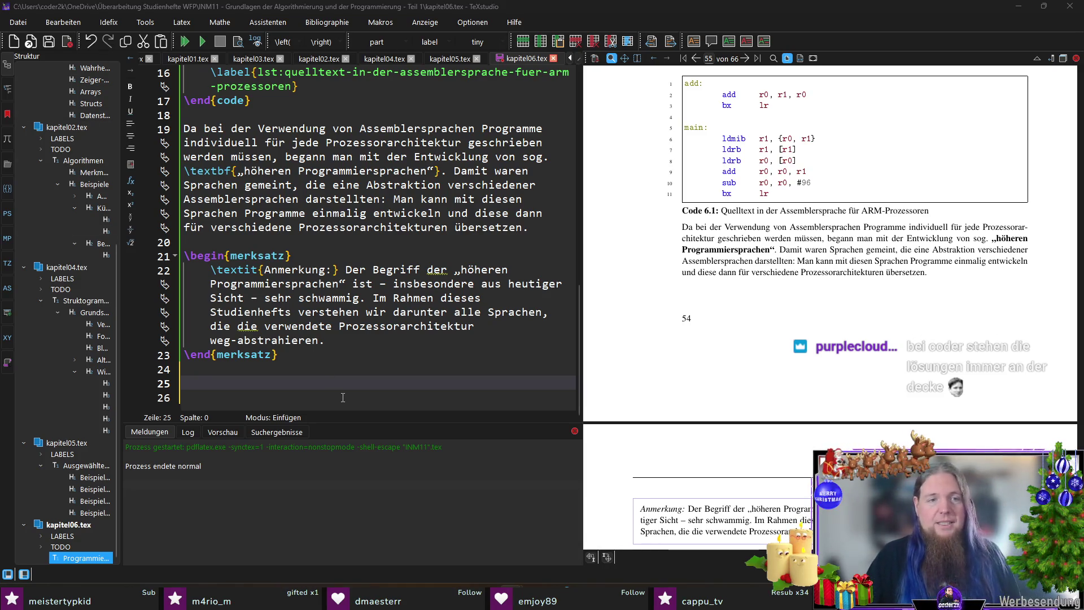
Delete the hyphen so the merksatz note reads 'wegabstrahieren', then recompile the PDF preview.
{"action": "scroll", "coordinate": [790, 390], "scroll_direction": "down", "scroll_amount": 5}
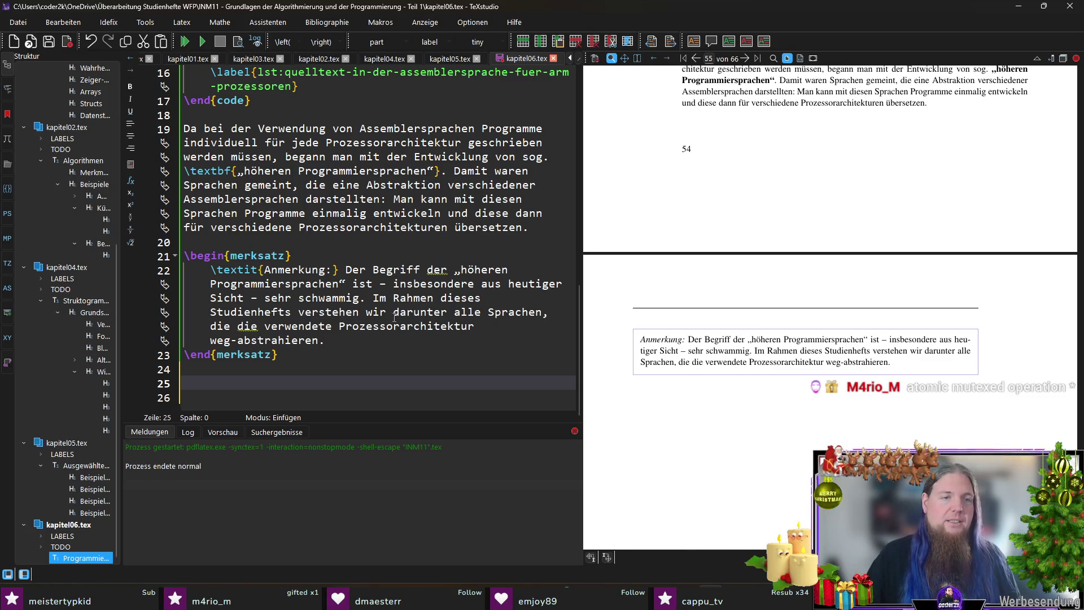
{"action": "left_click", "coordinate": [237, 339]}
{"action": "key", "text": "BackSpace"}
{"action": "key", "text": "F5"}
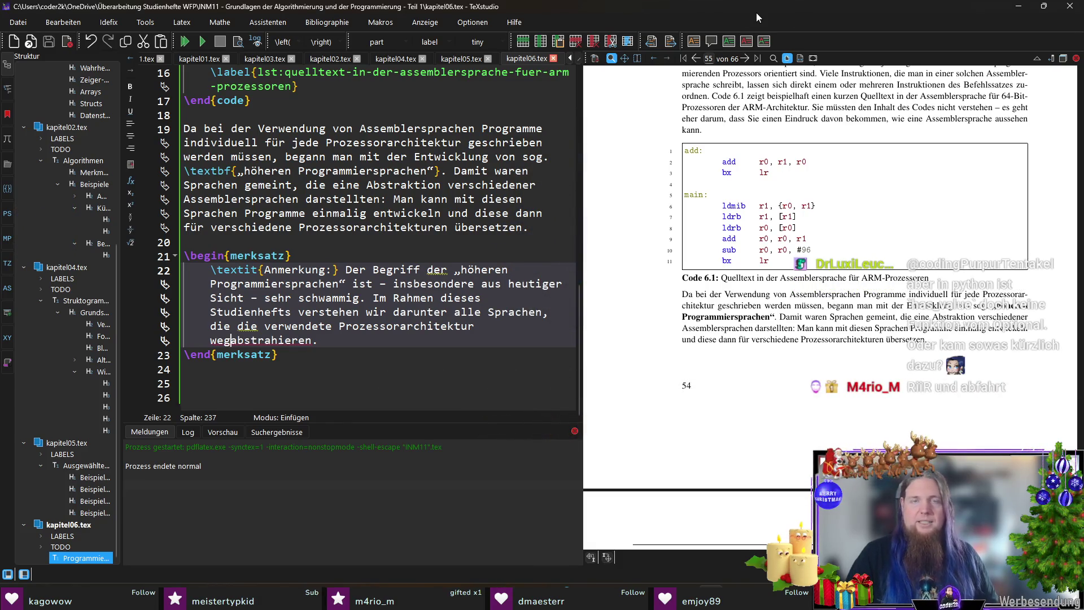
Below the merksatz, write that 'Diese höheren Programmiersprachen sind eher fokussiert auf die Probleme…'.
{"action": "left_click", "coordinate": [304, 378]}
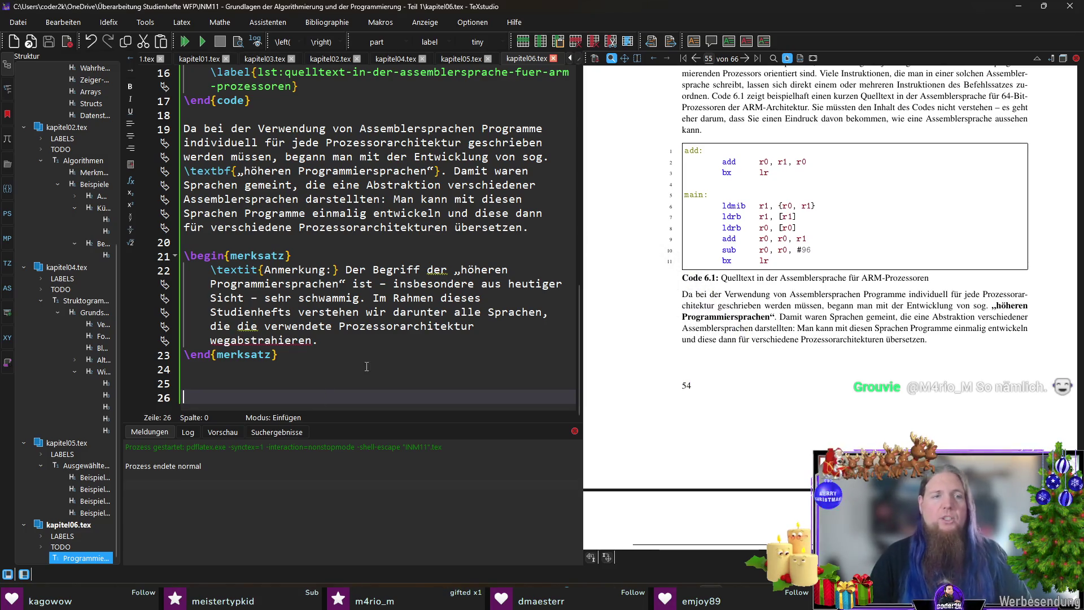
{"action": "type", "text": "Diese"}
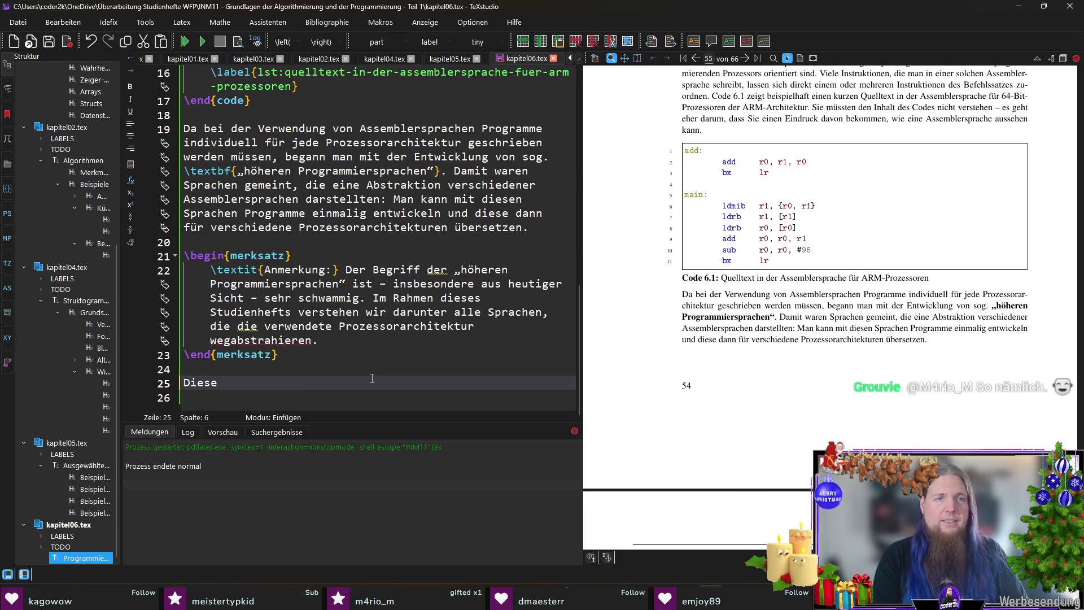
{"action": "type", "text": " höheren Programmiersprachen fi"}
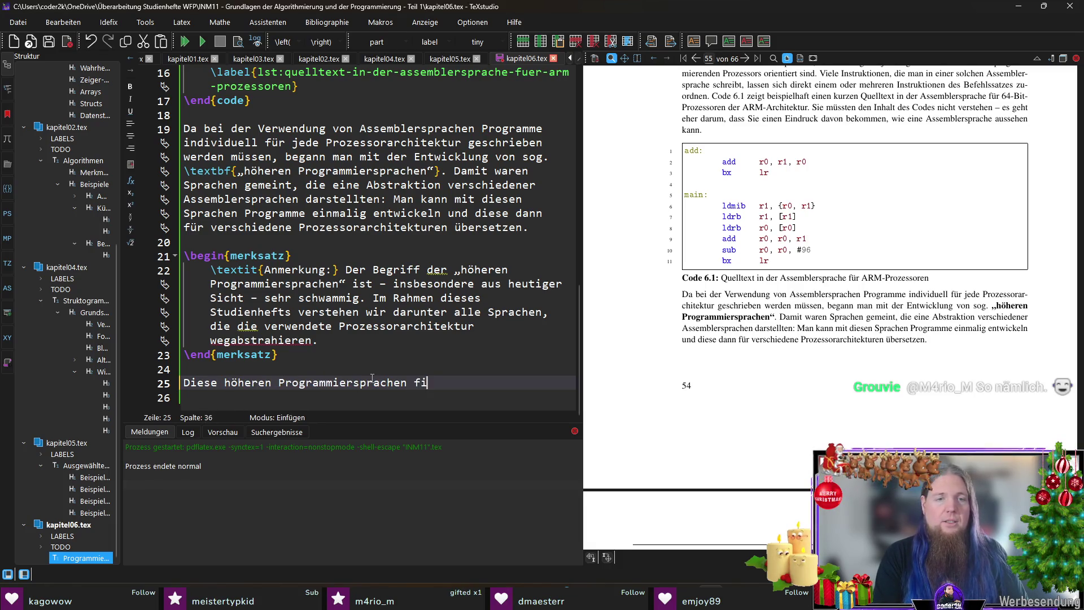
{"action": "key", "text": "BackSpace"}
{"action": "type", "text": "sind eher fokussiert auf die Probleme, die mit ihnen gelöst werden sollen, und weniger auf die technischen Details der Plattform, auf der die Programme später ausgeführt werden sollen."}
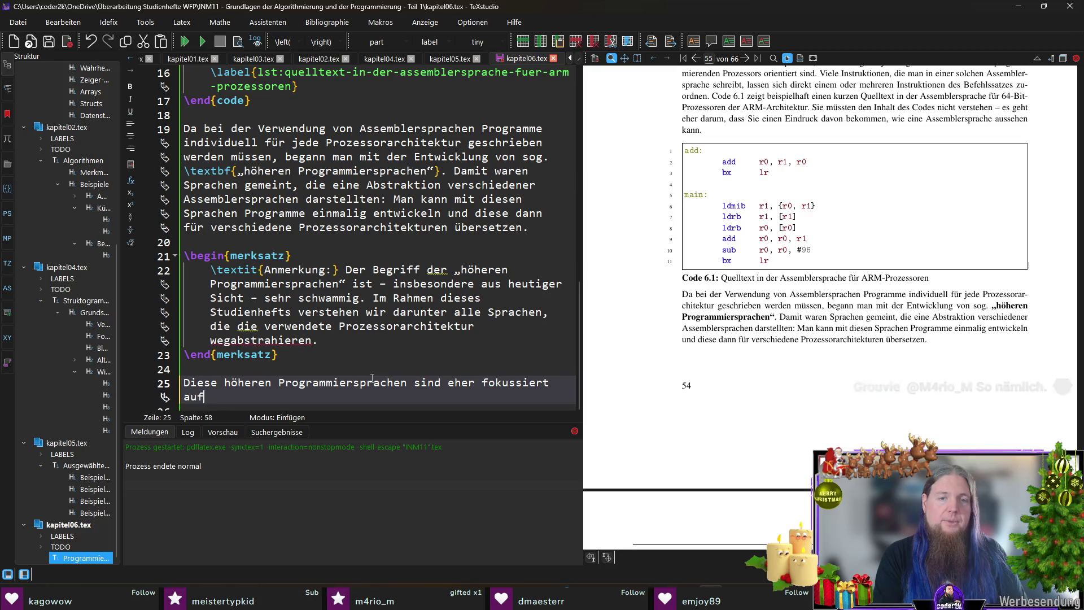
{"action": "key", "text": "Return"}
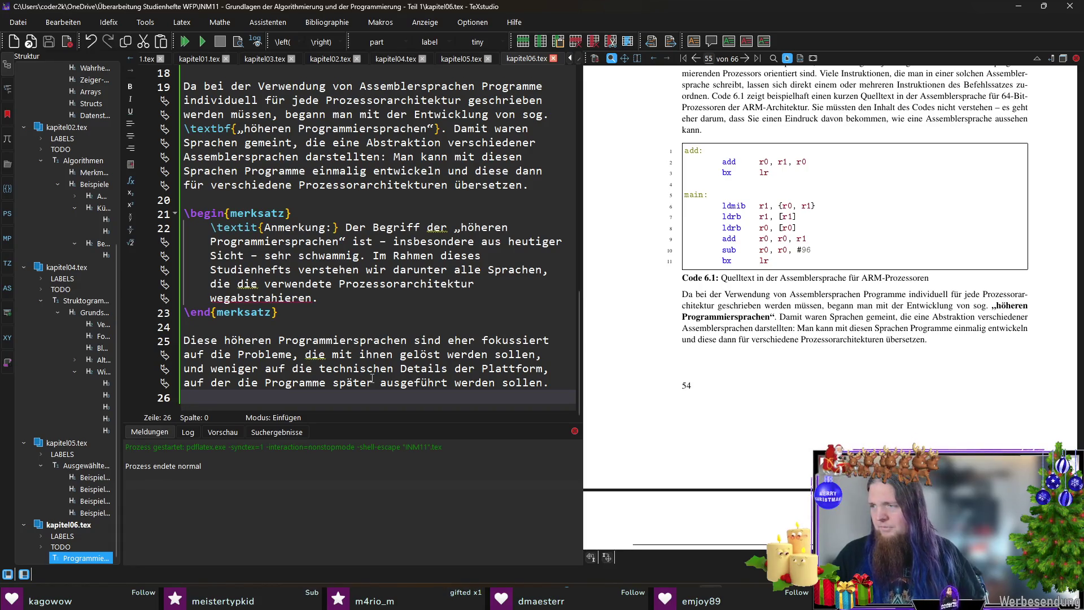
Add that many languages lean on mathematical notations, fix the word order, and save kapitel06.tex.
{"action": "key", "text": "Left"}
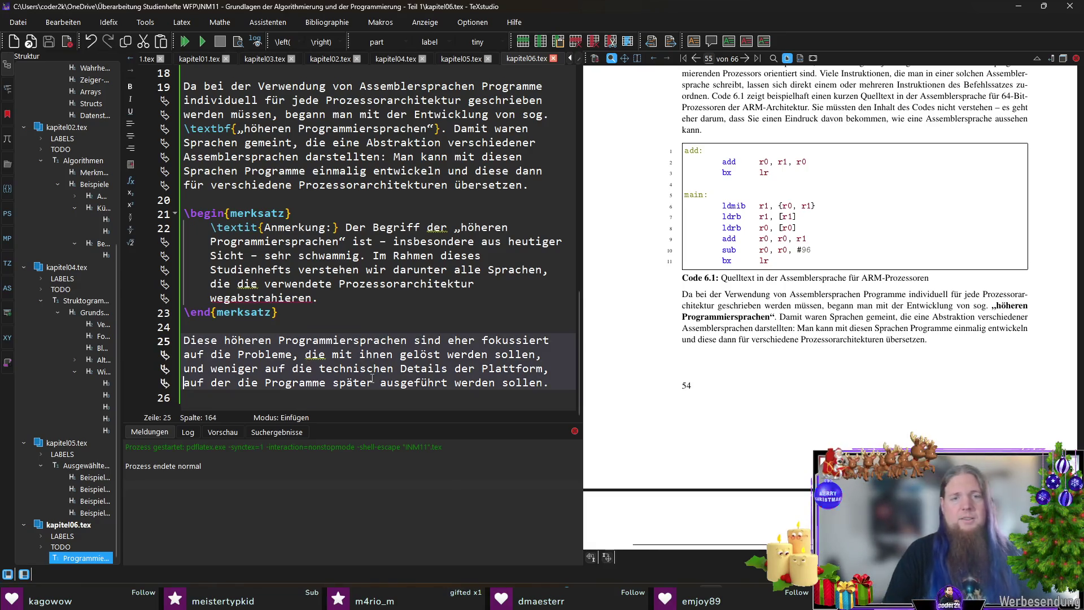
{"action": "type", "text": "Viele"}
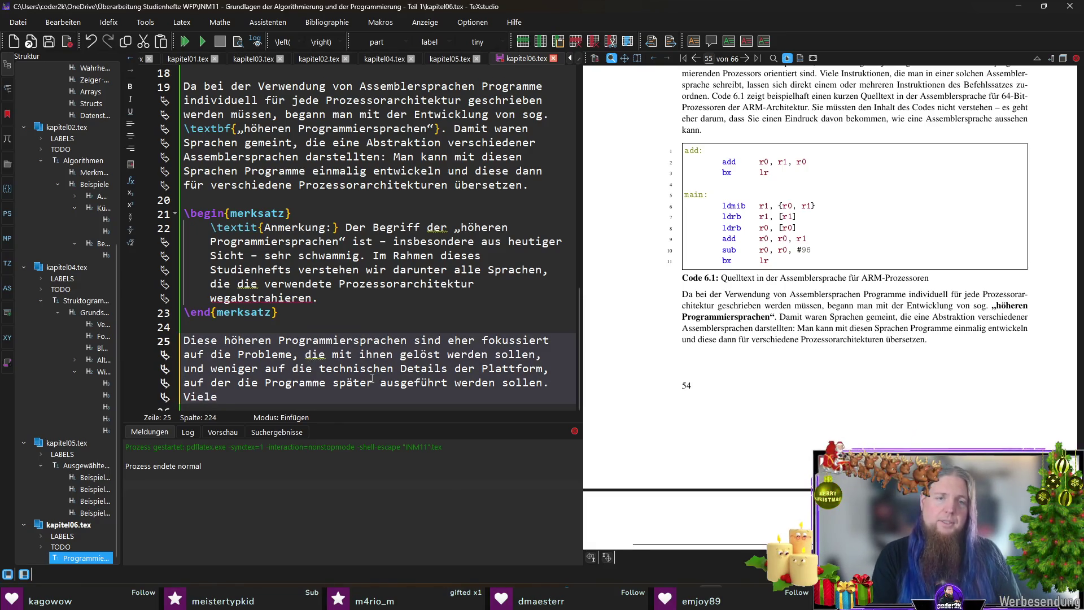
{"action": "type", "text": " Programmiersprachen"}
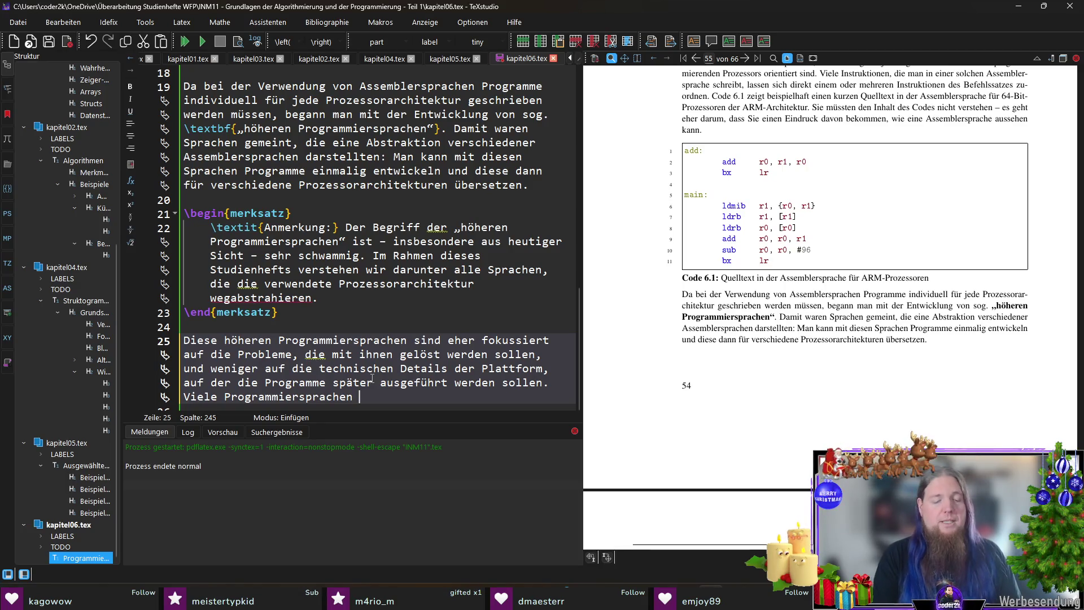
{"action": "type", "text": "sind dahe"}
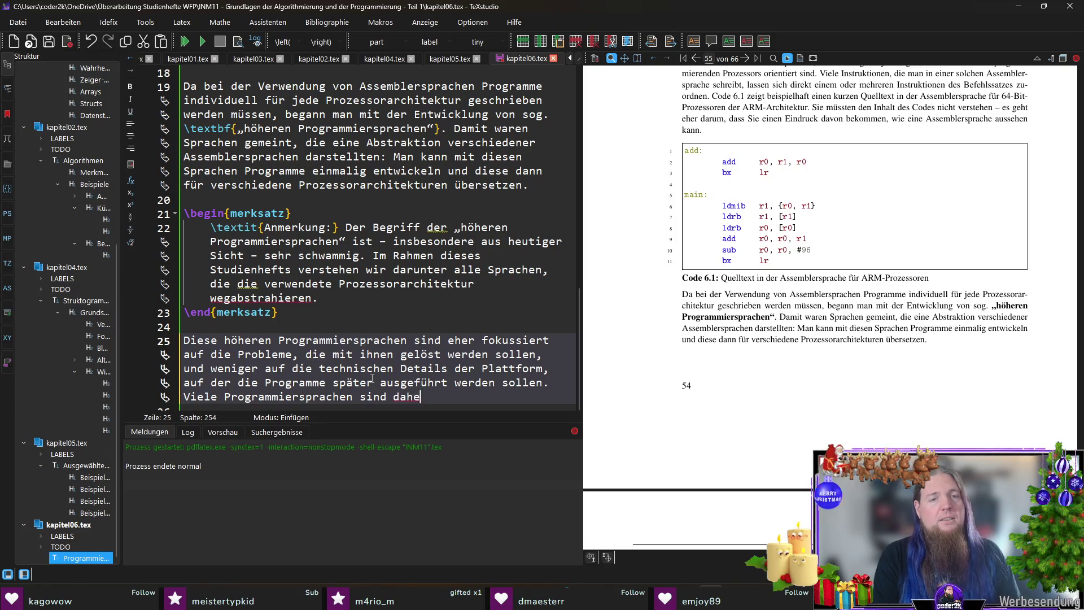
{"action": "type", "text": "r auch an "}
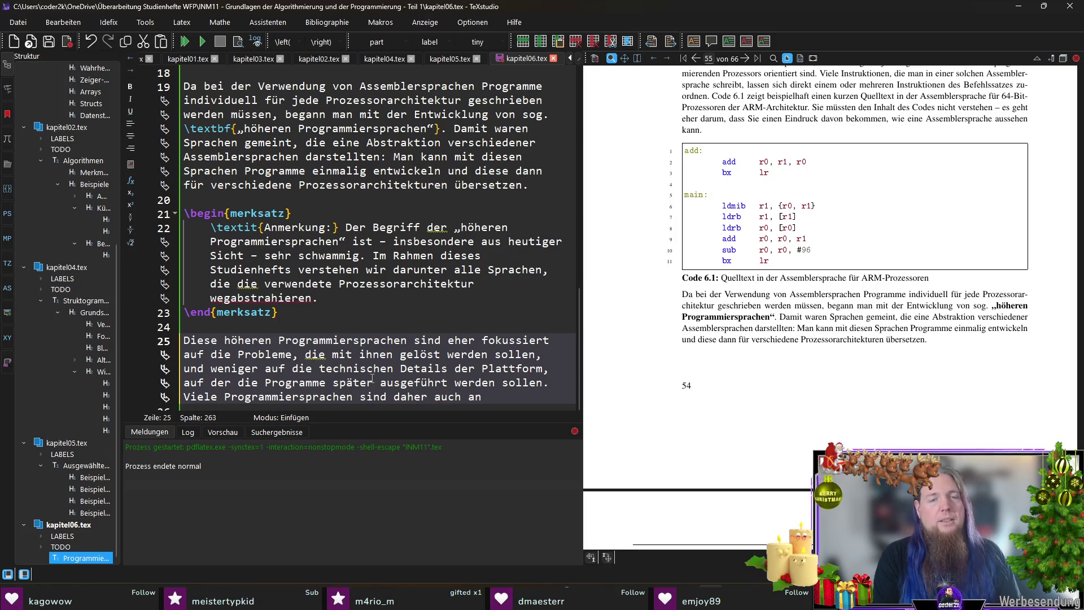
{"action": "type", "text": "Notationen"}
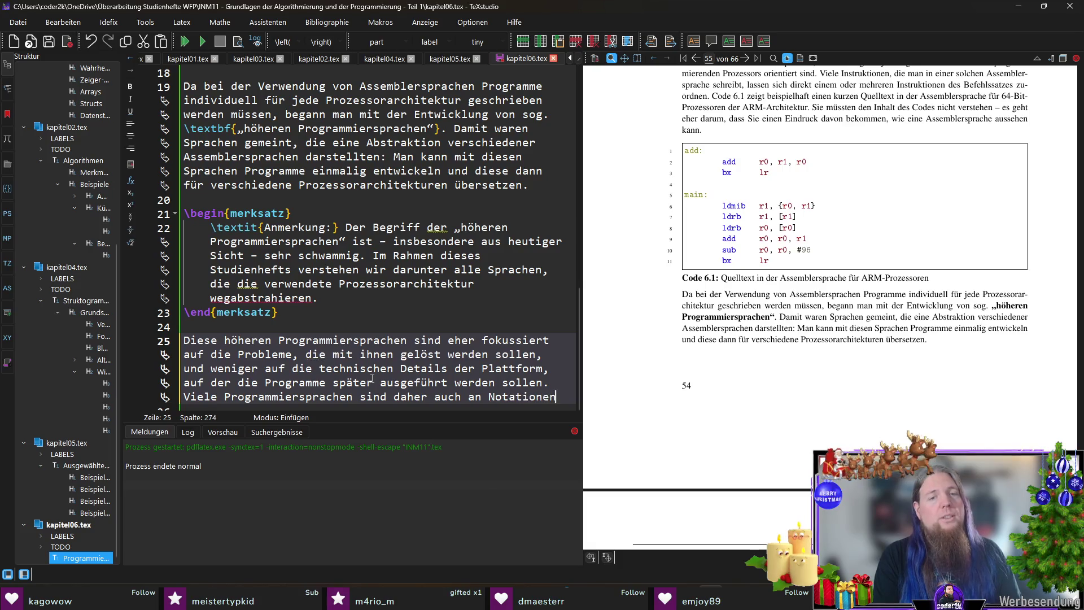
{"action": "type", "text": ", wie sie in d"}
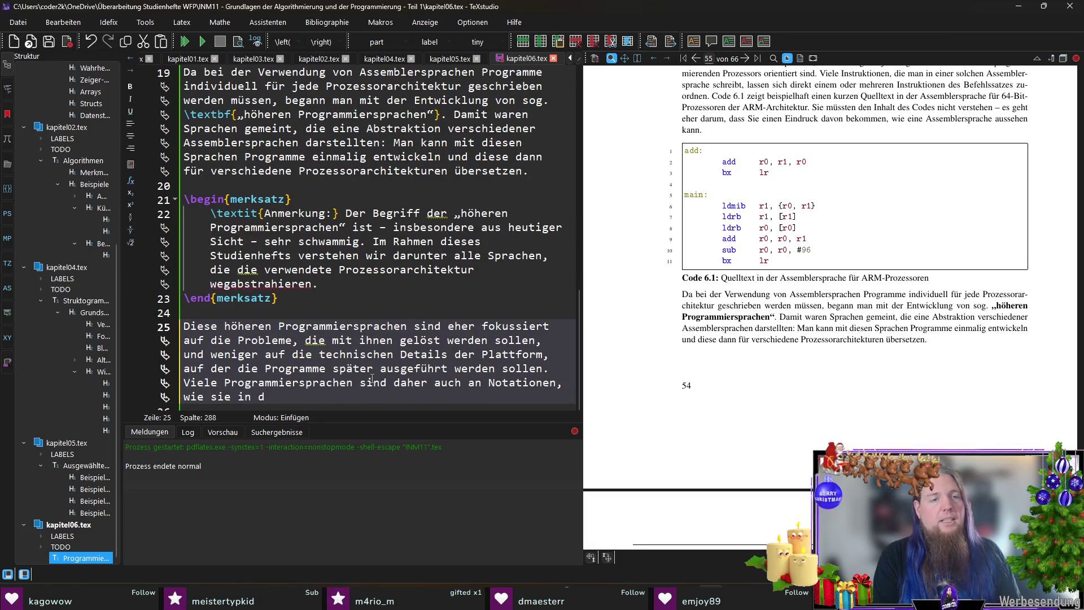
{"action": "type", "text": "er Mathematik verwendet"}
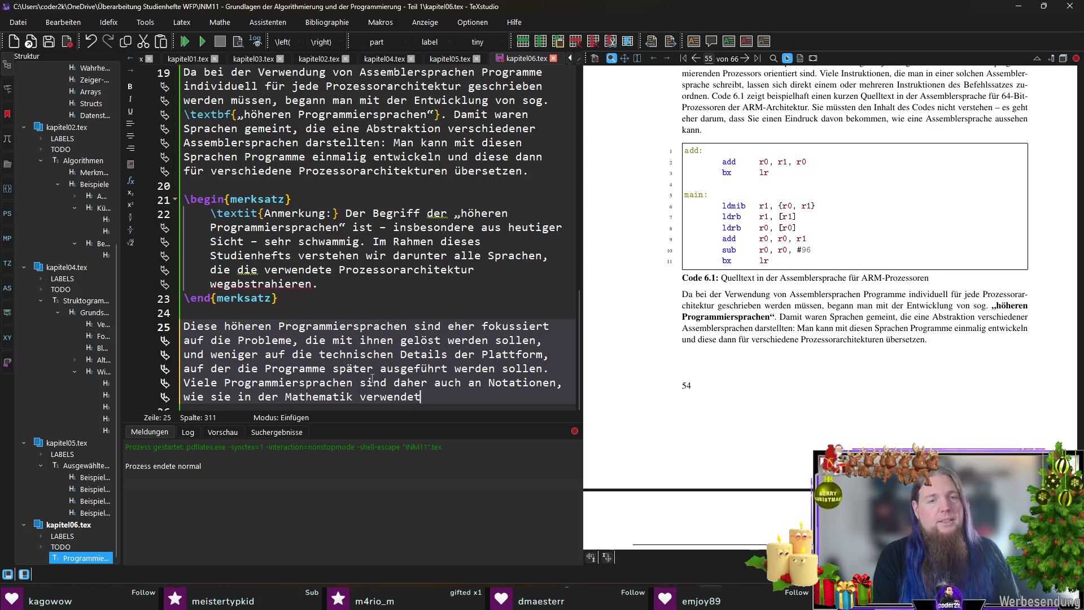
{"action": "type", "text": " werden, angelehnt."}
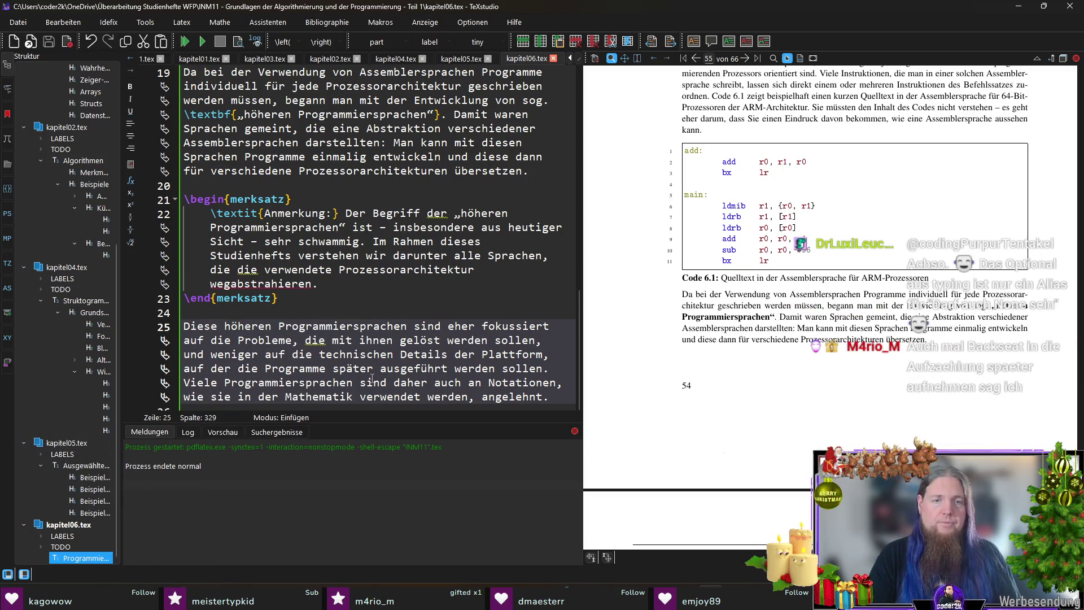
{"action": "key", "text": "BackSpace"}
{"action": "key", "text": "BackSpace"}
{"action": "key", "text": "BackSpace"}
{"action": "key", "text": "BackSpace"}
{"action": "key", "text": "BackSpace"}
{"action": "key", "text": "Up"}
{"action": "key", "text": "End"}
{"action": "key", "text": "Left"}
{"action": "type", "text": "angelehnt"}
{"action": "key", "text": "End"}
{"action": "key", "text": "ctrl+s"}
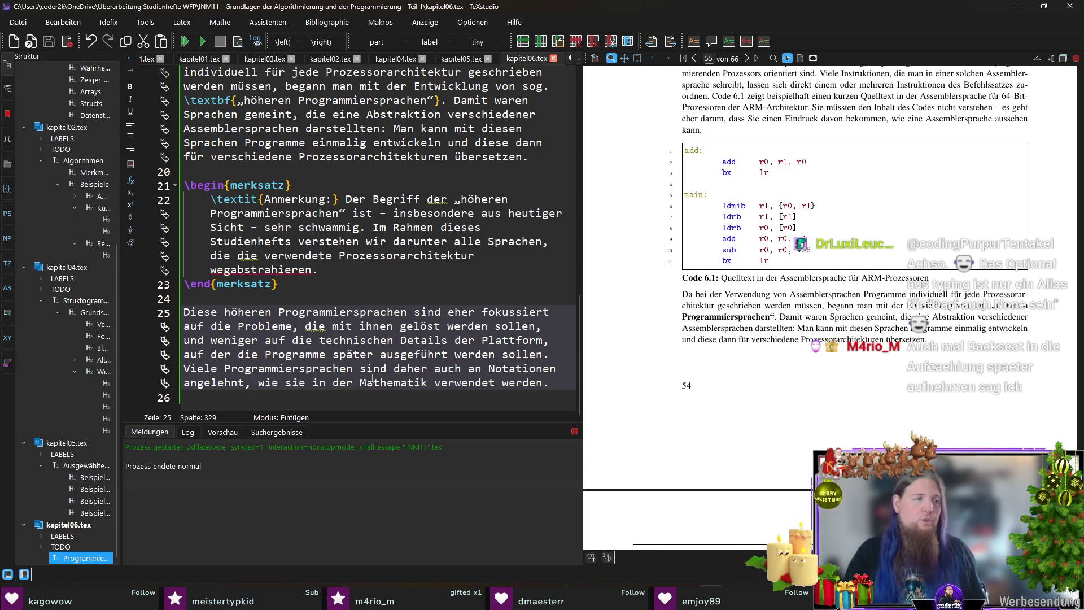
{"action": "key", "text": "Down"}
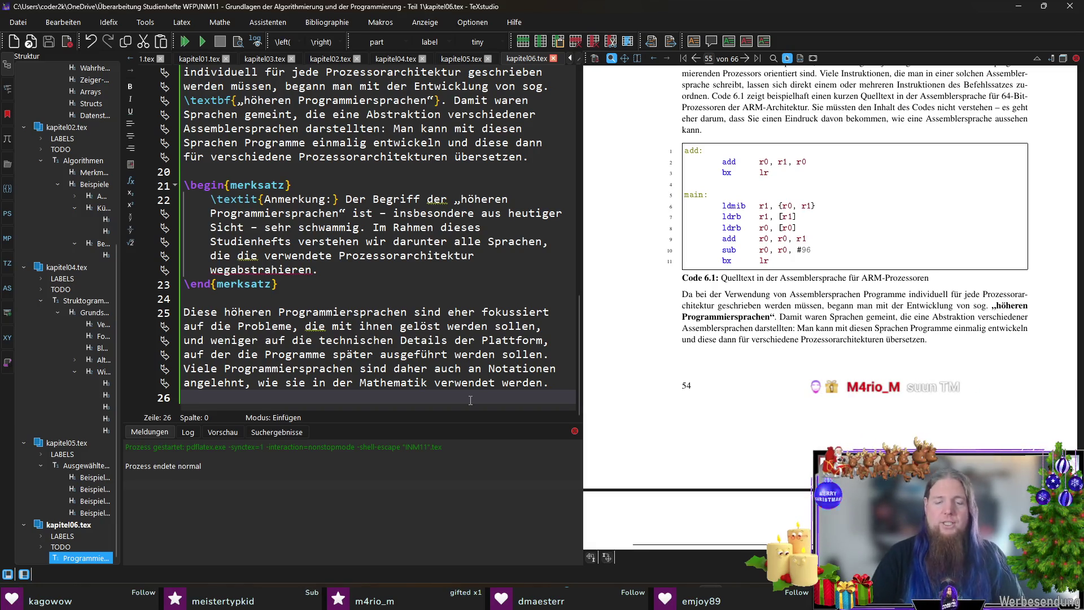
Add the paragraph 'Durch zahlreiche und vielfältige Problemstellungen sowie unterschiedliche Anwendungsgebiete…' on the many higher languages.
{"action": "key", "text": "Return"}
{"action": "type", "text": "Durch z"}
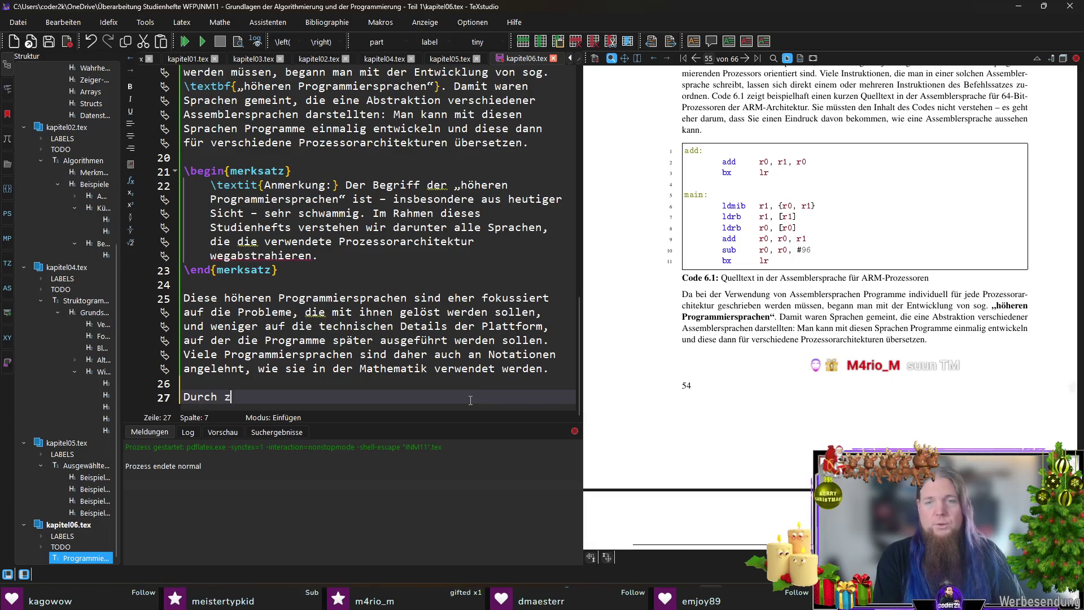
{"action": "type", "text": "ahlreiche und vielfältig"}
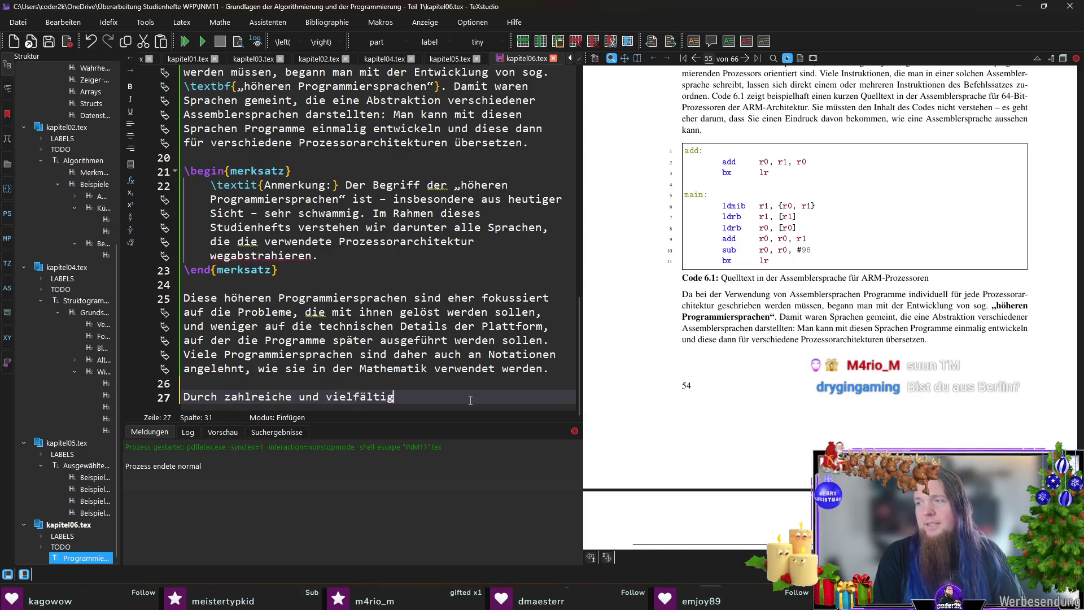
{"action": "type", "text": "e Problemstellungen sowie unterschiedliche Anwendungsgebiete entwickelt"}
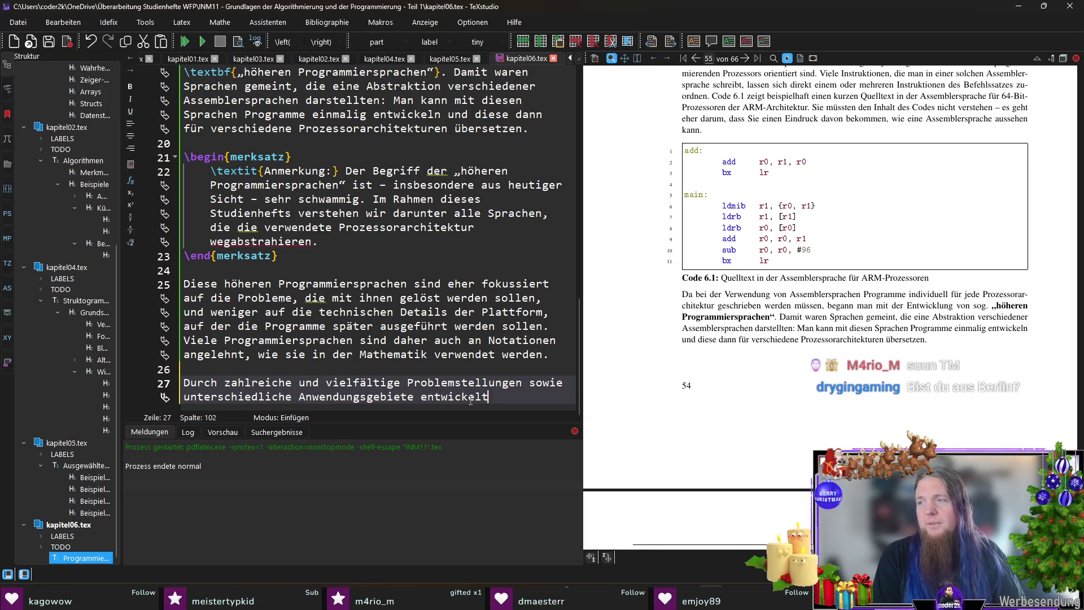
{"action": "type", "text": "e sich eine Vielzahl verschiedener höhe"}
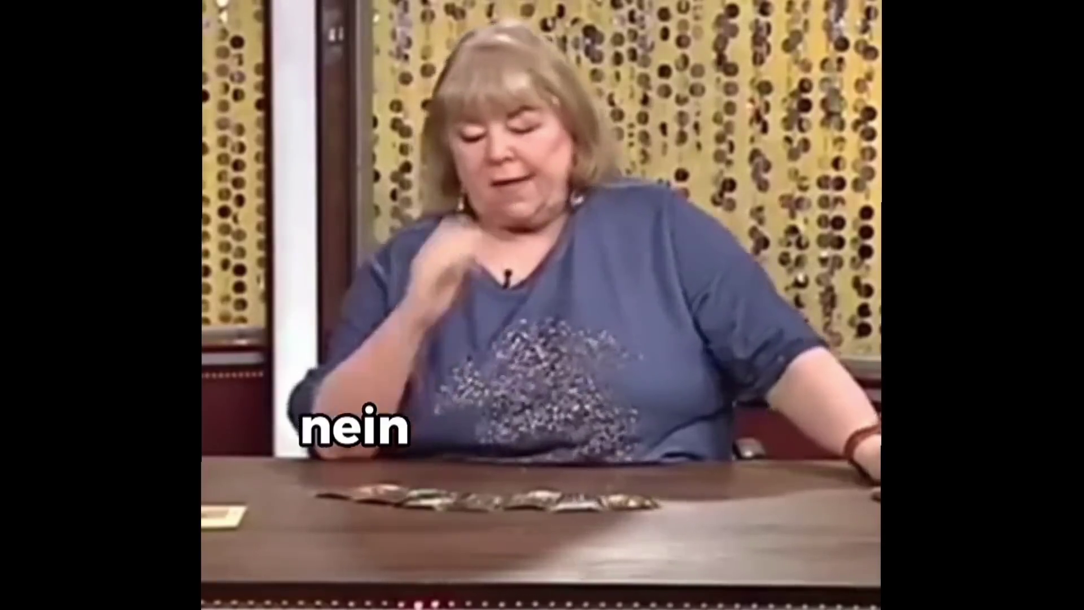
{"action": "type", "text": "rer Programmiersprachen."}
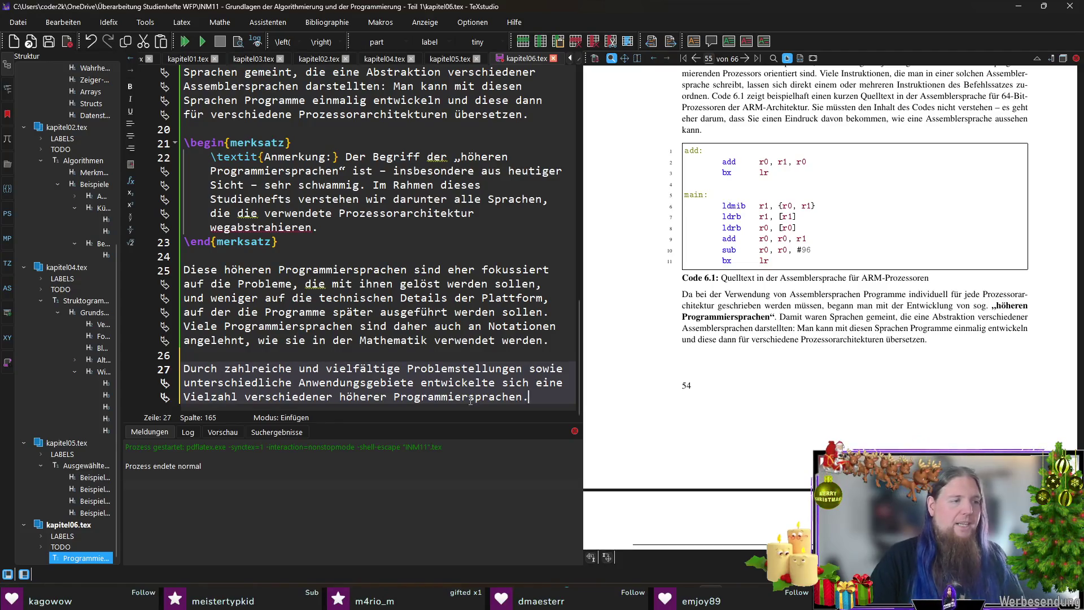
{"action": "key", "text": "Return"}
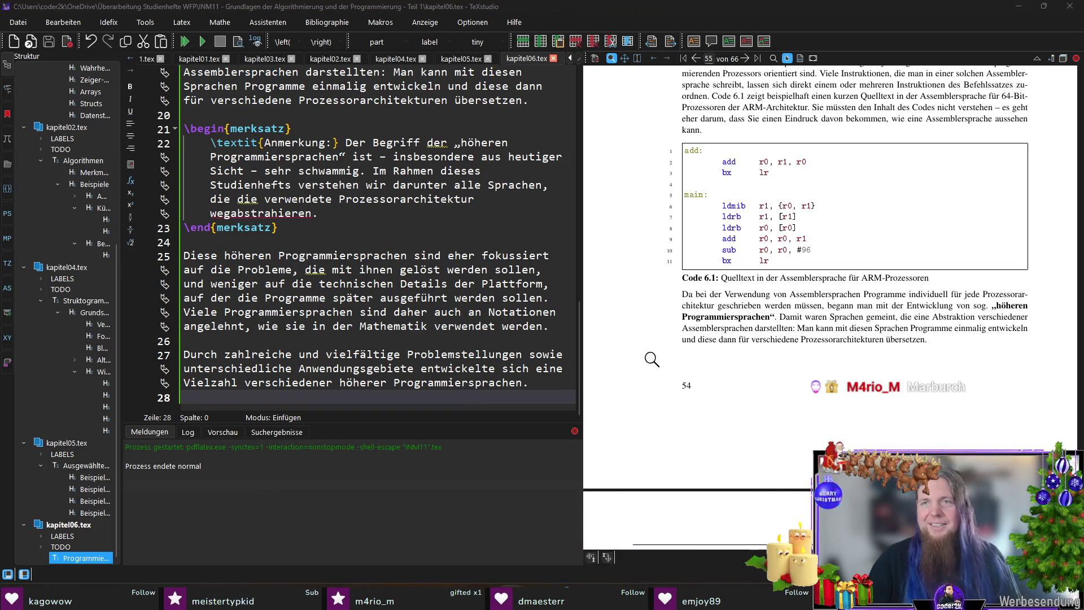
{"action": "key", "text": "alt+Tab"}
Search Google in a new tab for 'entwicklung von programmiersprachen'.
{"action": "key", "text": "ctrl+t"}
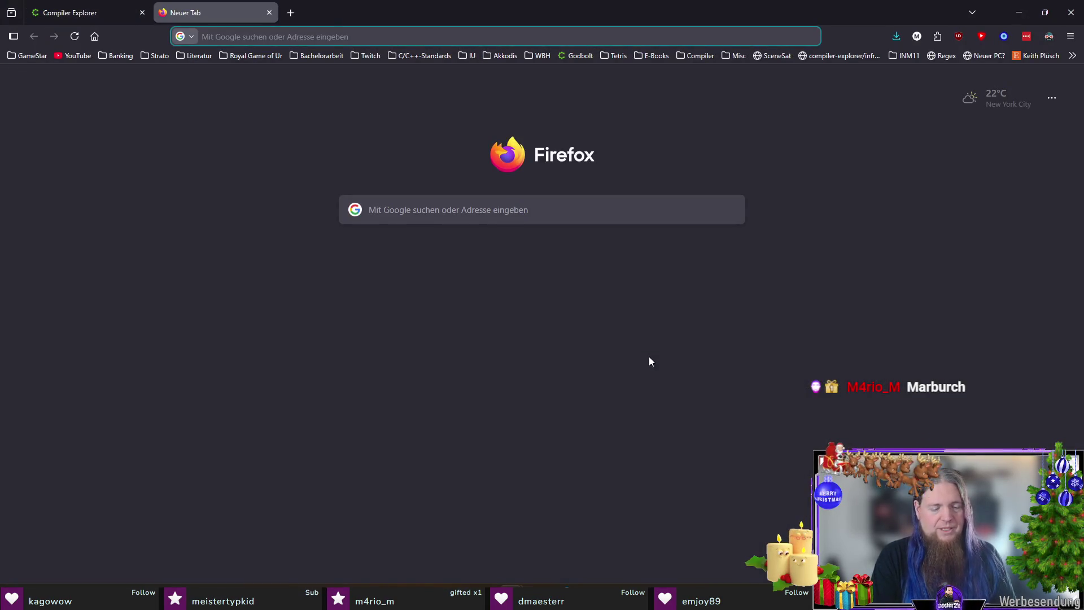
{"action": "type", "text": "diagramm zu"}
{"action": "type", "text": "samm"}
{"action": "key", "text": "BackSpace"}
{"action": "key", "text": "BackSpace"}
{"action": "key", "text": "BackSpace"}
{"action": "type", "text": "entwickl"}
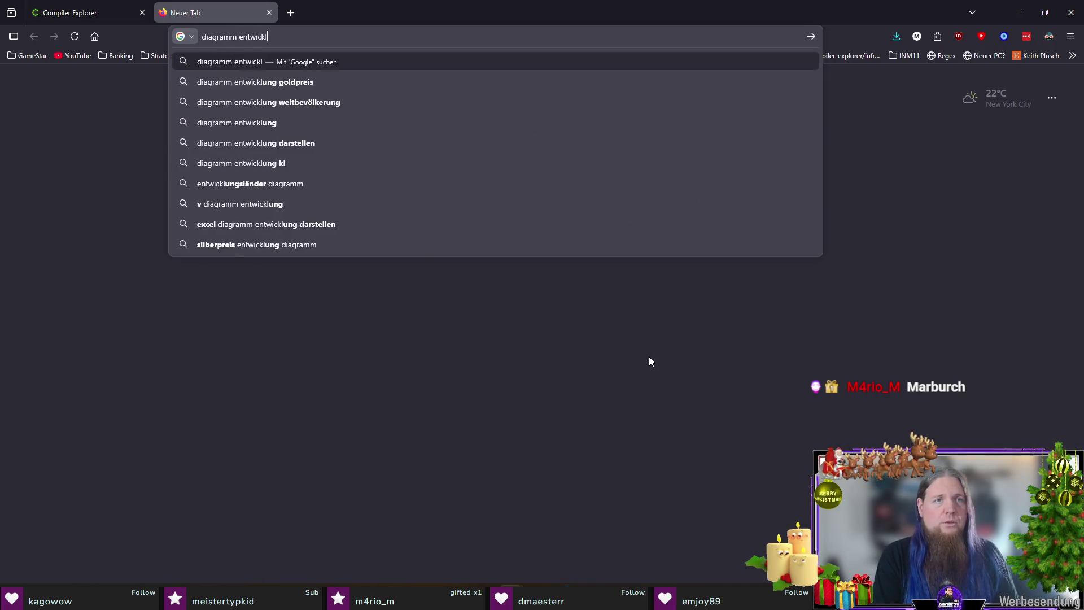
{"action": "type", "text": "ung vo"}
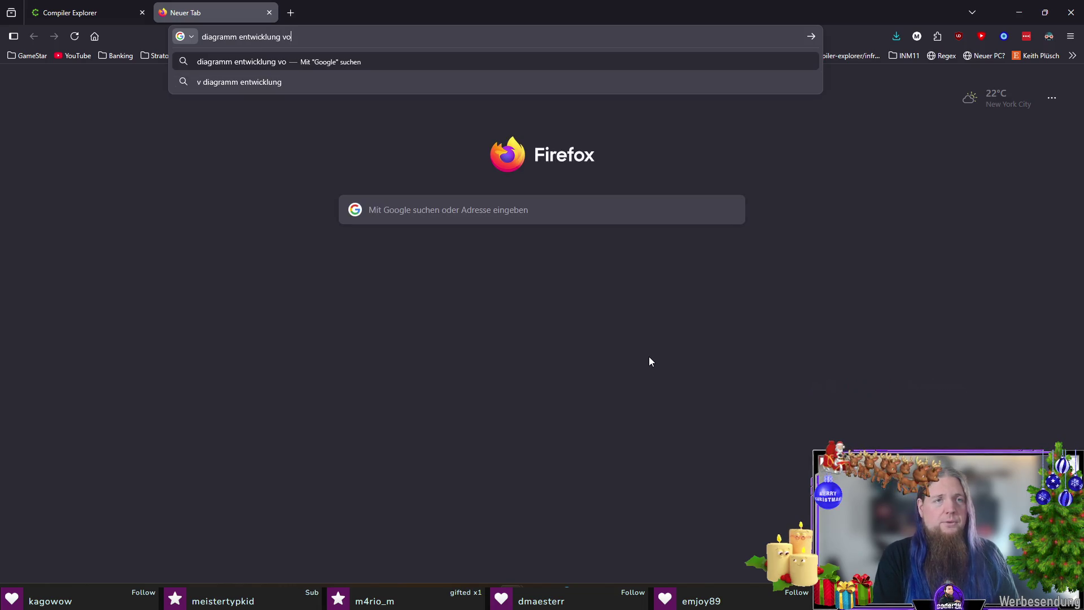
{"action": "type", "text": "n programmiersprachen"}
{"action": "key", "text": "Return"}
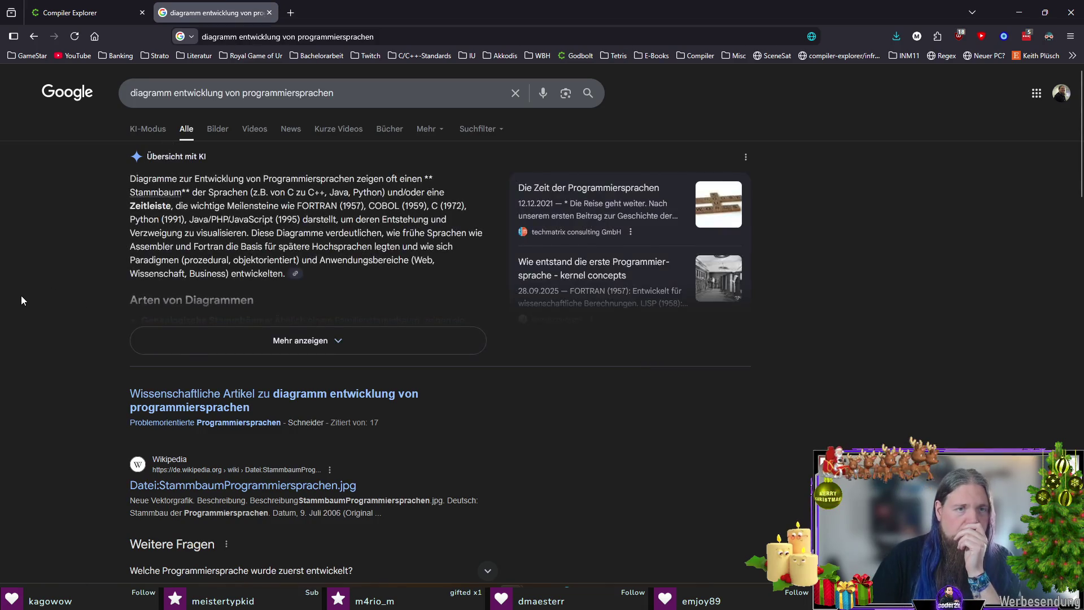
Open the Wikipedia programming-language family-tree diagram from the results and view it enlarged.
{"action": "scroll", "coordinate": [22, 294], "scroll_direction": "down", "scroll_amount": 2}
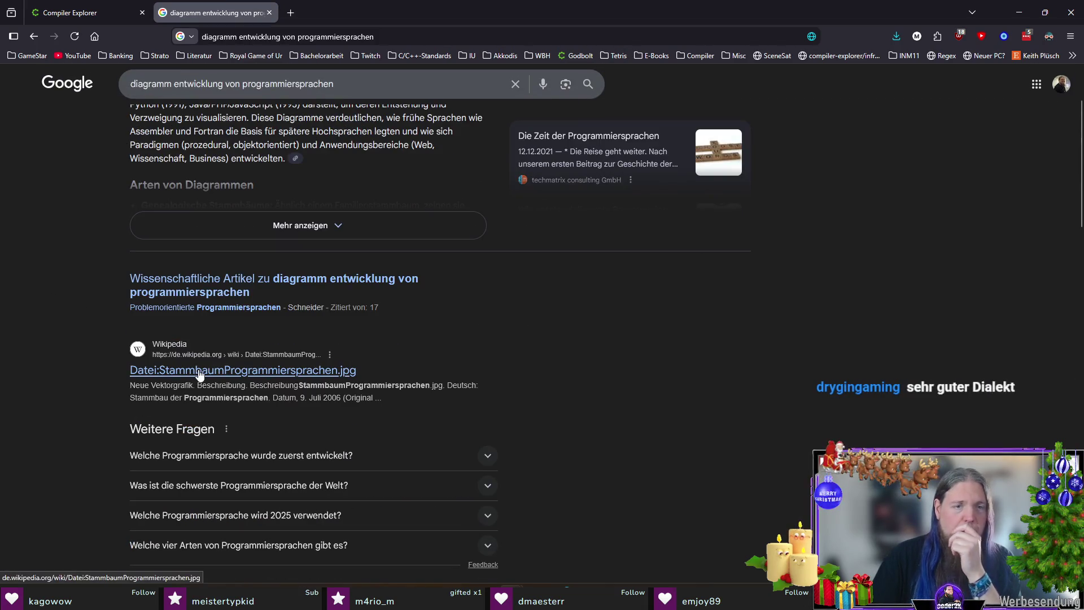
{"action": "left_click", "coordinate": [200, 374]}
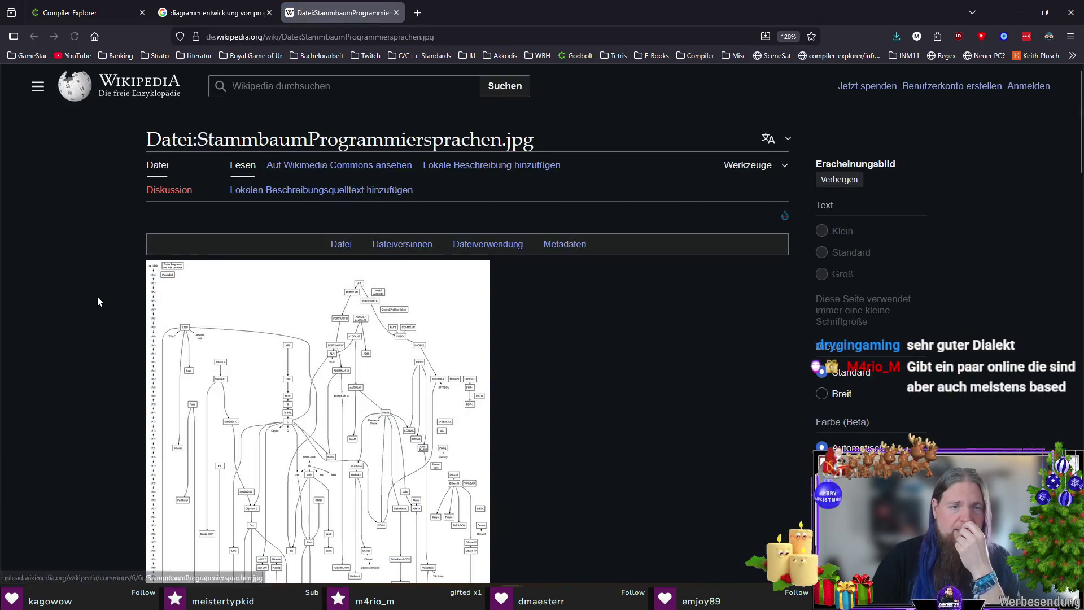
{"action": "scroll", "coordinate": [97, 297], "scroll_direction": "down", "scroll_amount": 2}
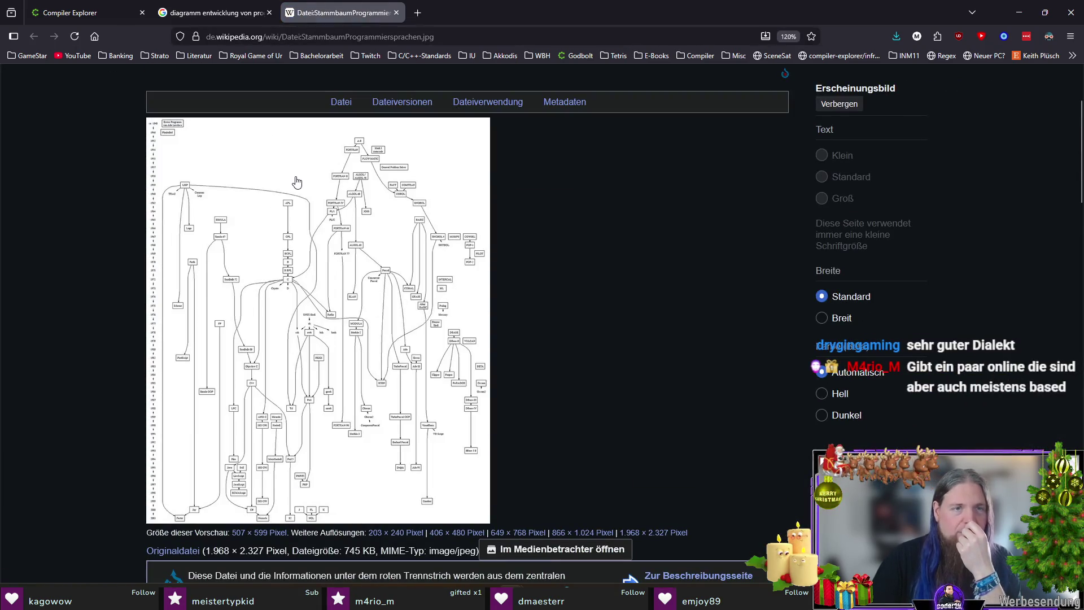
{"action": "left_click", "coordinate": [304, 178]}
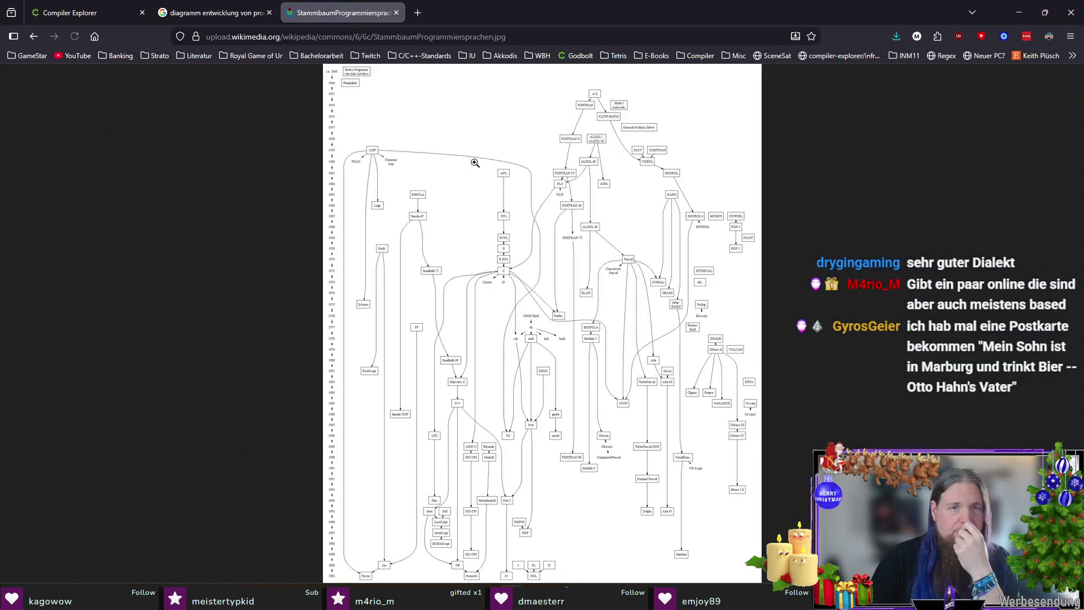
{"action": "left_click", "coordinate": [533, 151]}
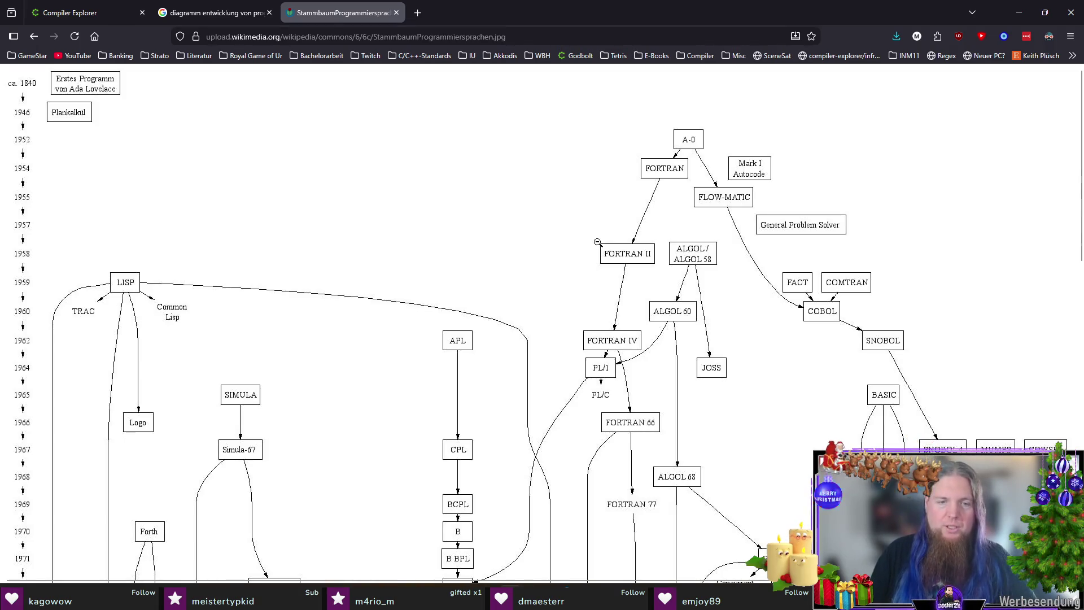
Scroll and pan through the full-size family tree from 1840 down to 2003.
{"action": "mouse_move", "coordinate": [356, 581]}
{"action": "left_mouse_down"}
{"action": "mouse_move", "coordinate": [587, 579]}
{"action": "mouse_move", "coordinate": [347, 569]}
{"action": "left_mouse_up"}
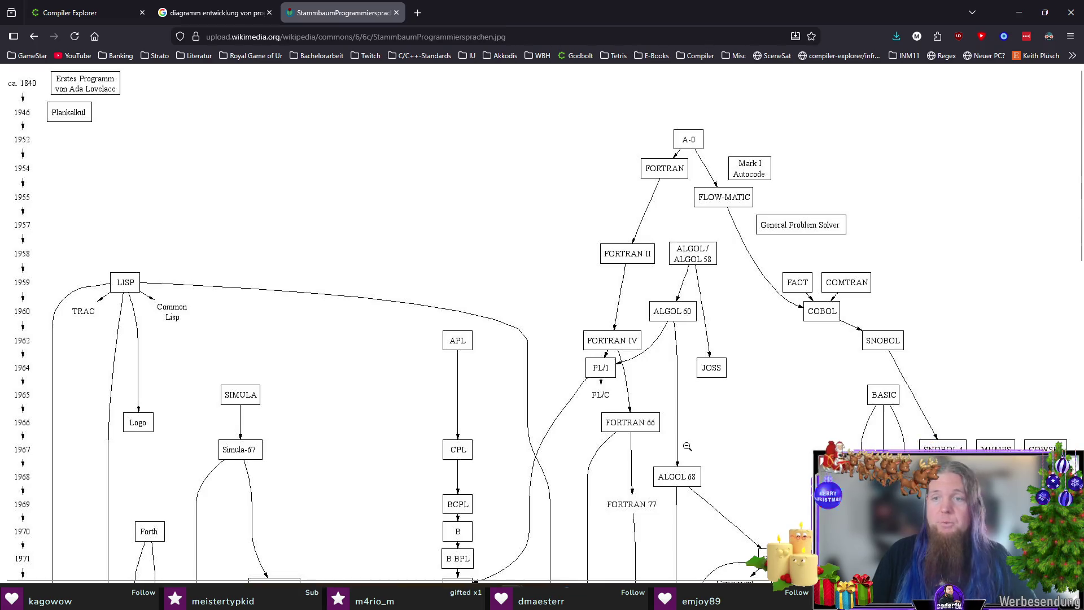
{"action": "scroll", "coordinate": [675, 455], "scroll_direction": "down", "scroll_amount": 6}
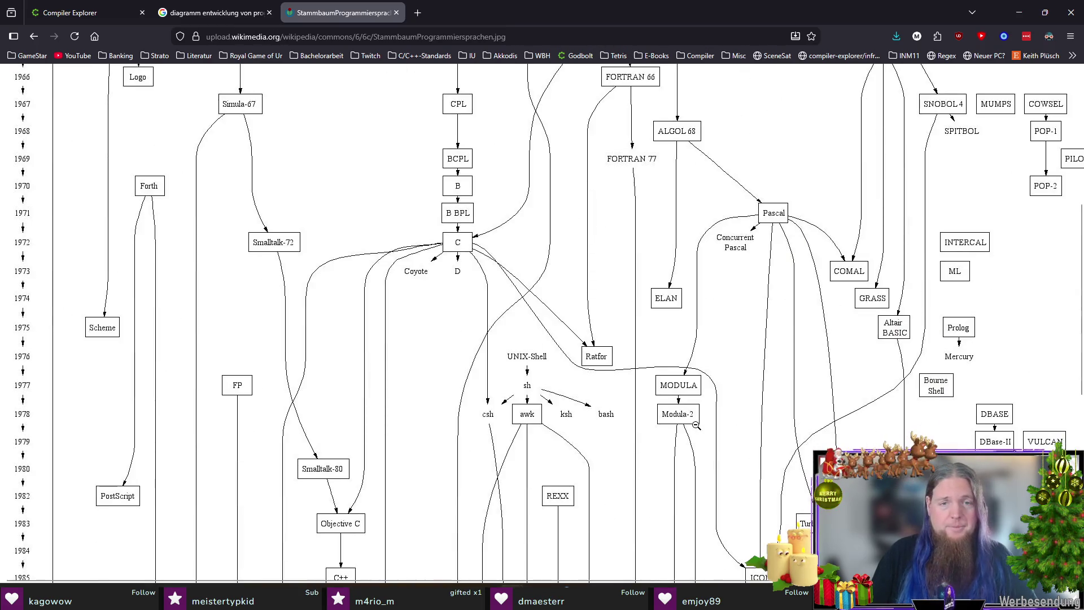
{"action": "scroll", "coordinate": [696, 425], "scroll_direction": "up", "scroll_amount": 5}
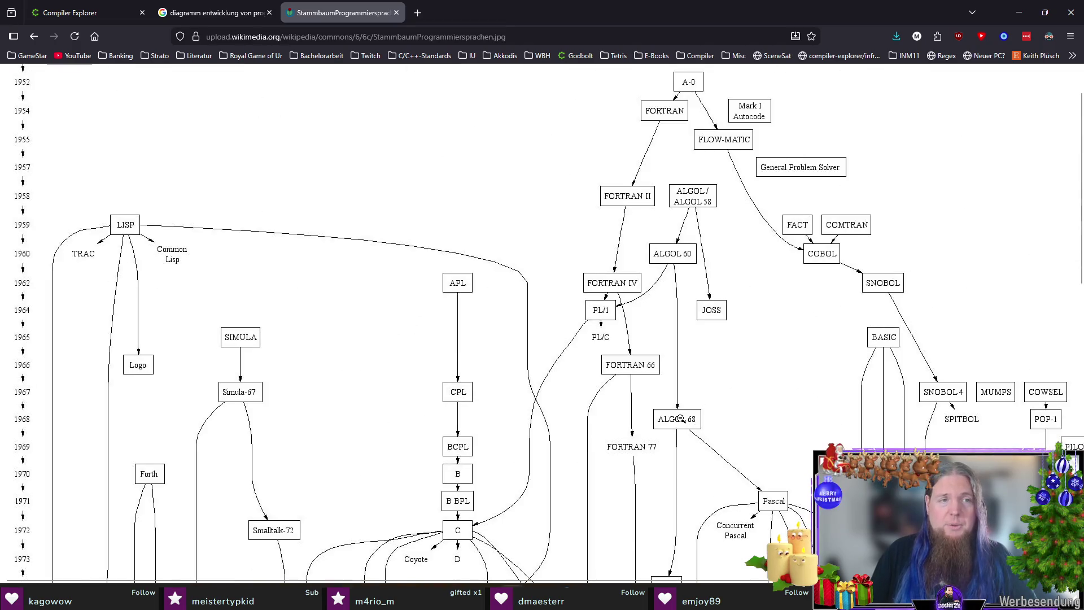
{"action": "scroll", "coordinate": [681, 418], "scroll_direction": "up", "scroll_amount": 1}
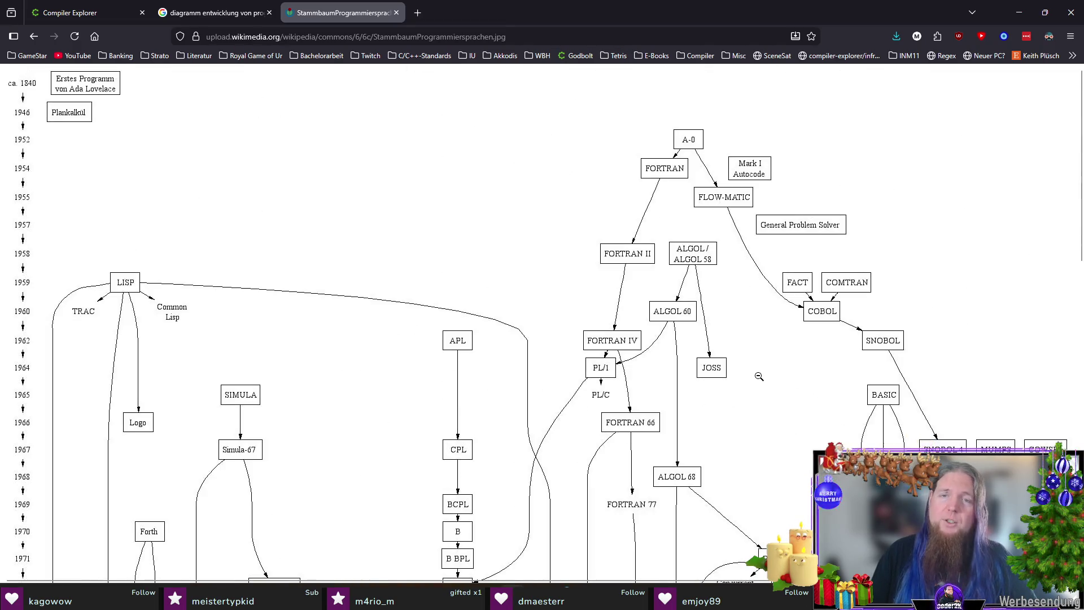
{"action": "scroll", "coordinate": [741, 361], "scroll_direction": "down", "scroll_amount": 14}
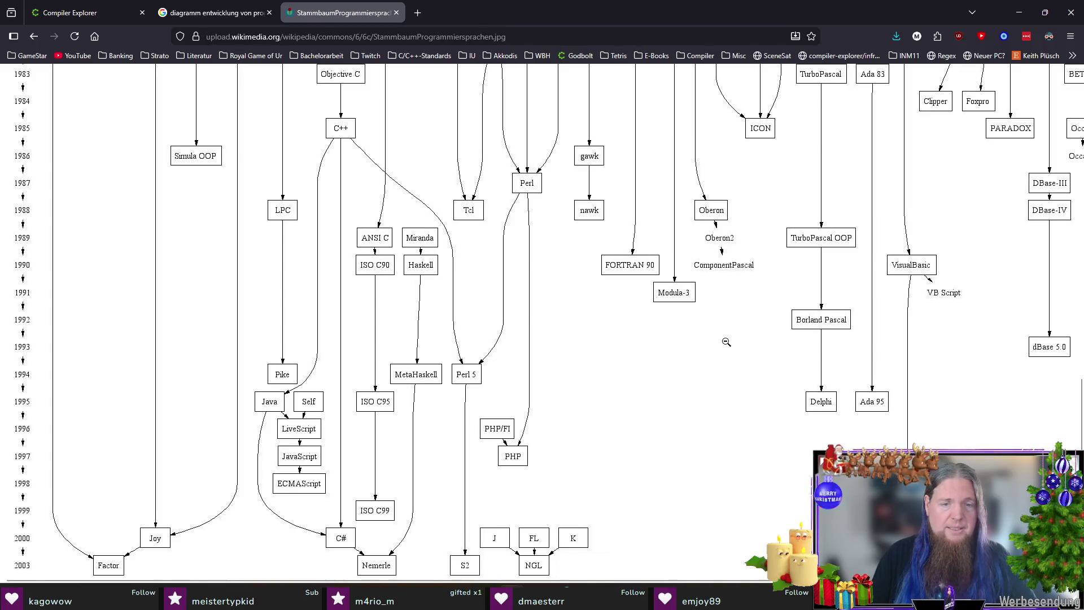
{"action": "scroll", "coordinate": [726, 341], "scroll_direction": "up", "scroll_amount": 7}
{"action": "scroll", "coordinate": [731, 349], "scroll_direction": "up", "scroll_amount": 4}
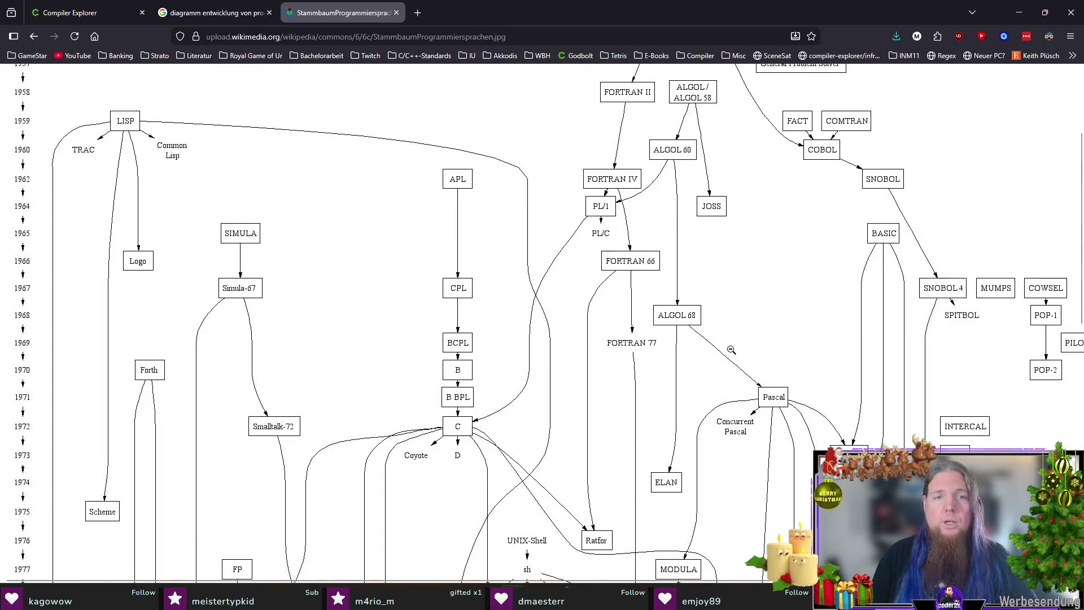
{"action": "scroll", "coordinate": [432, 309], "scroll_direction": "down", "scroll_amount": 2}
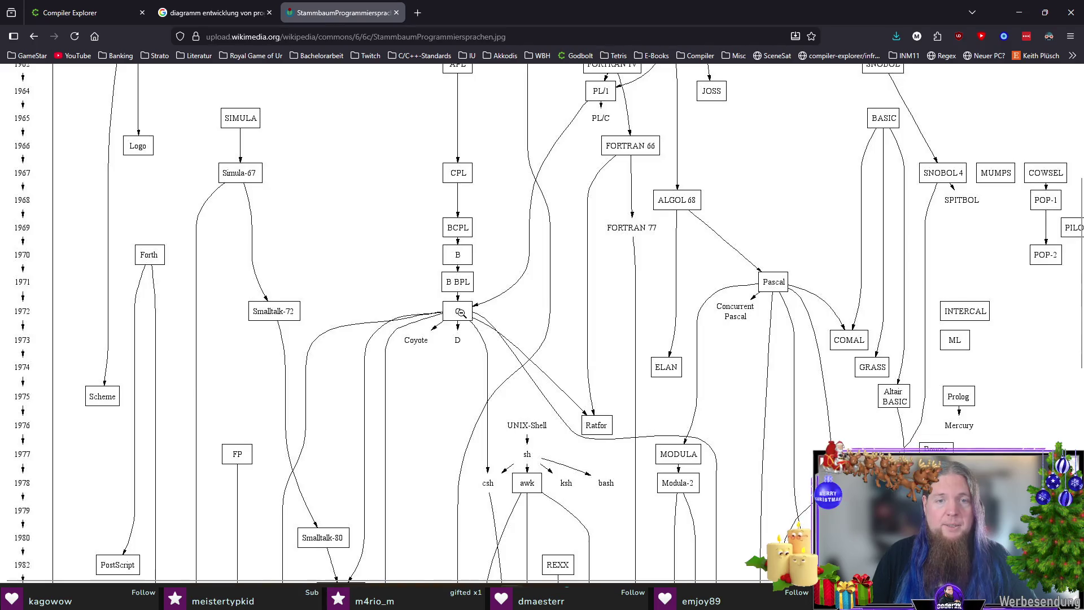
{"action": "scroll", "coordinate": [446, 319], "scroll_direction": "down", "scroll_amount": 1}
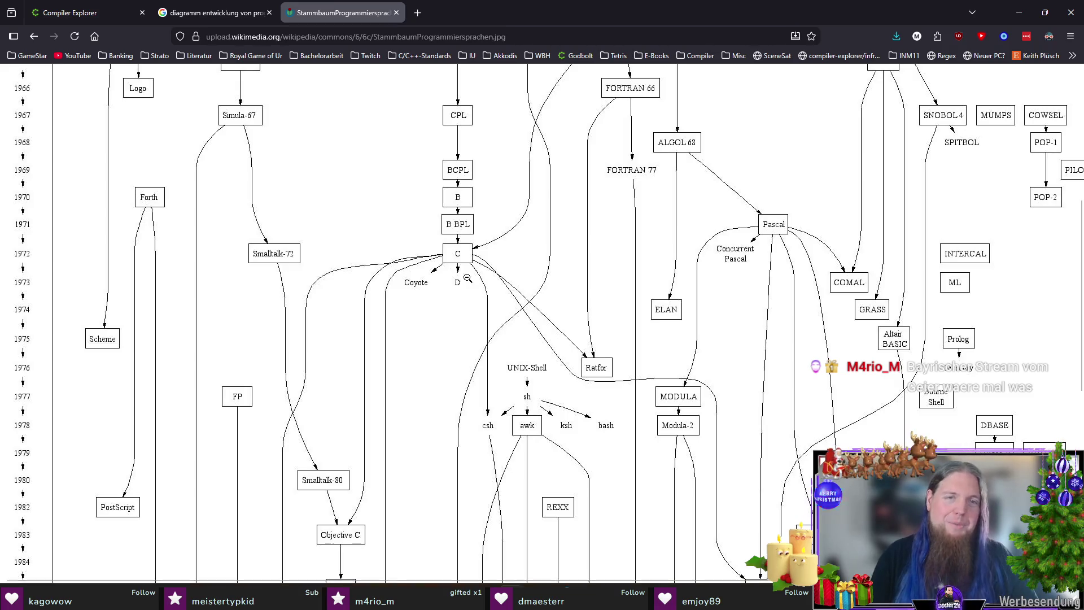
{"action": "scroll", "coordinate": [462, 283], "scroll_direction": "down", "scroll_amount": 2}
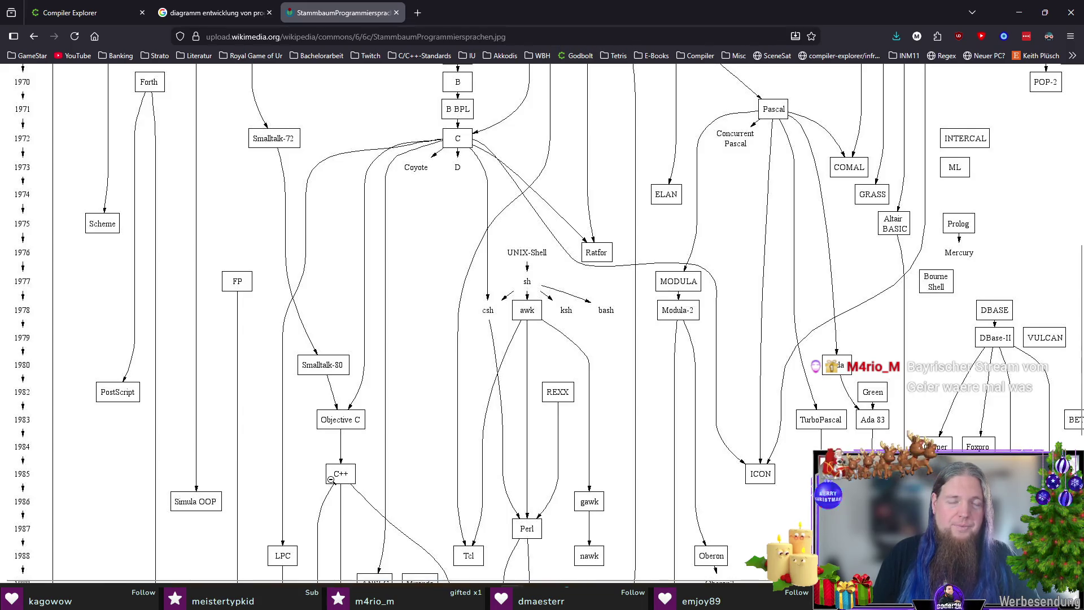
{"action": "scroll", "coordinate": [364, 350], "scroll_direction": "down", "scroll_amount": 3}
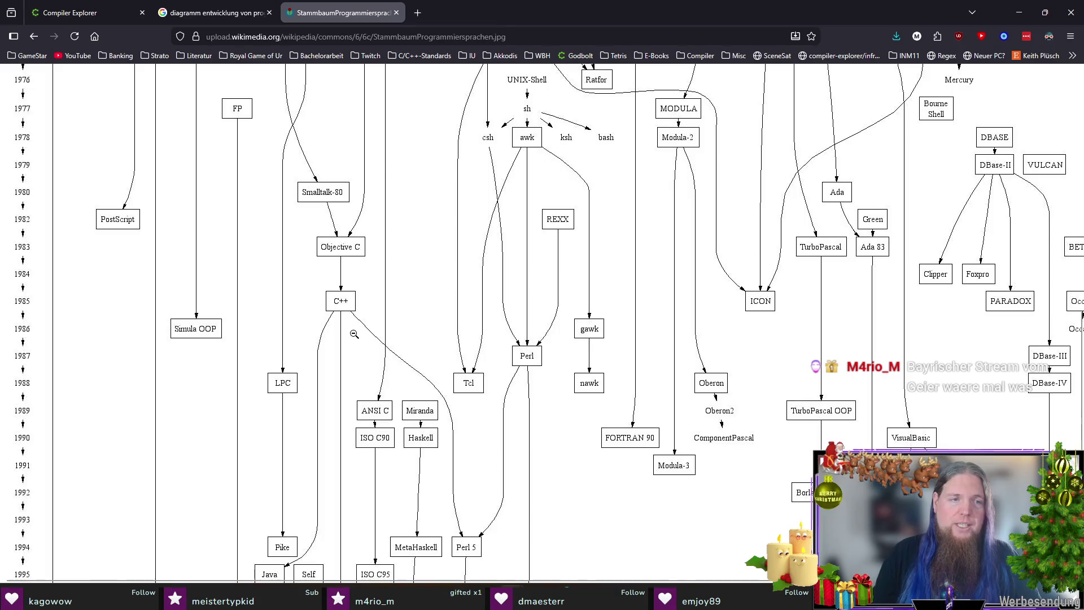
{"action": "scroll", "coordinate": [356, 334], "scroll_direction": "up", "scroll_amount": 3}
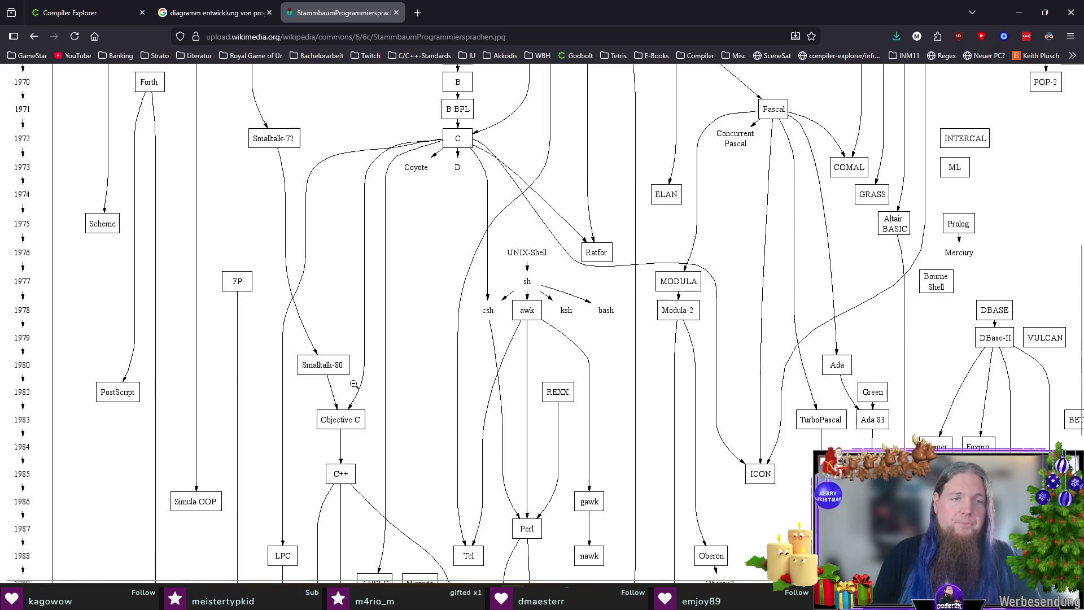
{"action": "scroll", "coordinate": [213, 308], "scroll_direction": "up", "scroll_amount": 3}
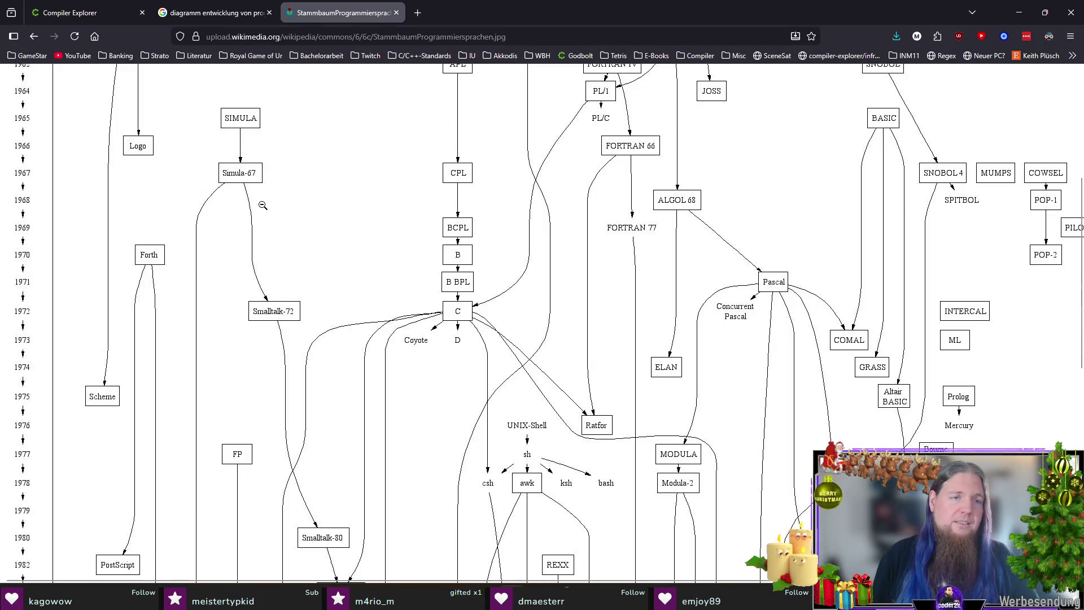
{"action": "scroll", "coordinate": [263, 205], "scroll_direction": "down", "scroll_amount": 2}
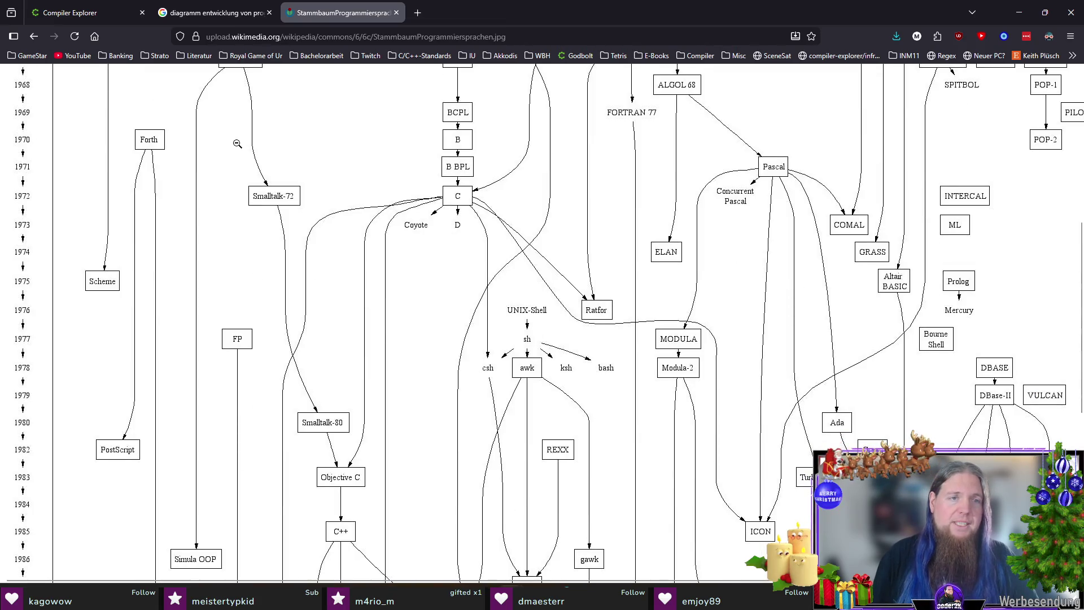
{"action": "scroll", "coordinate": [277, 260], "scroll_direction": "down", "scroll_amount": 3}
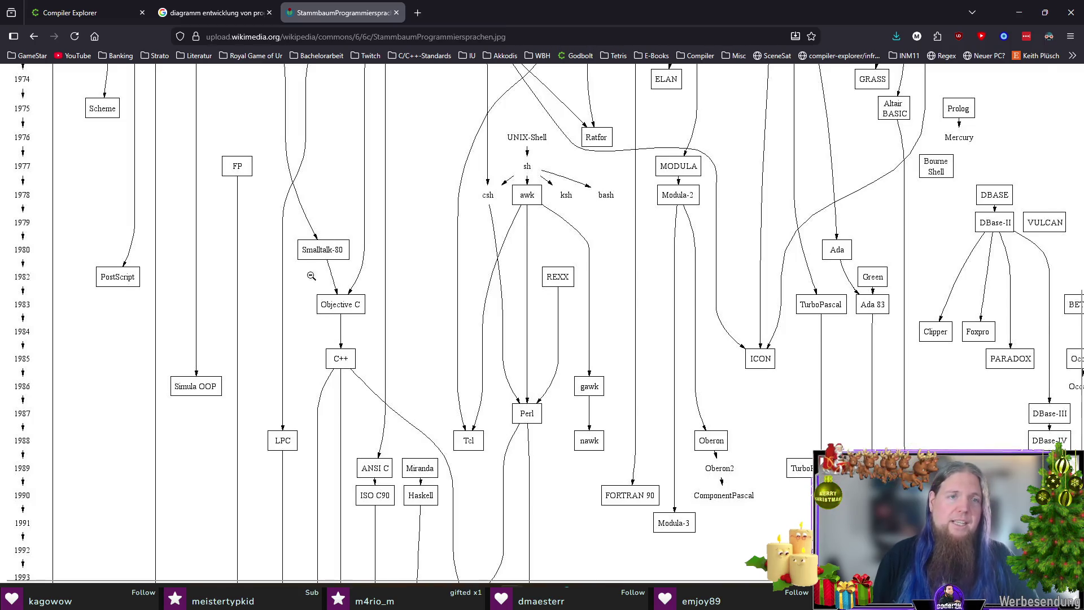
{"action": "scroll", "coordinate": [316, 288], "scroll_direction": "up", "scroll_amount": 6}
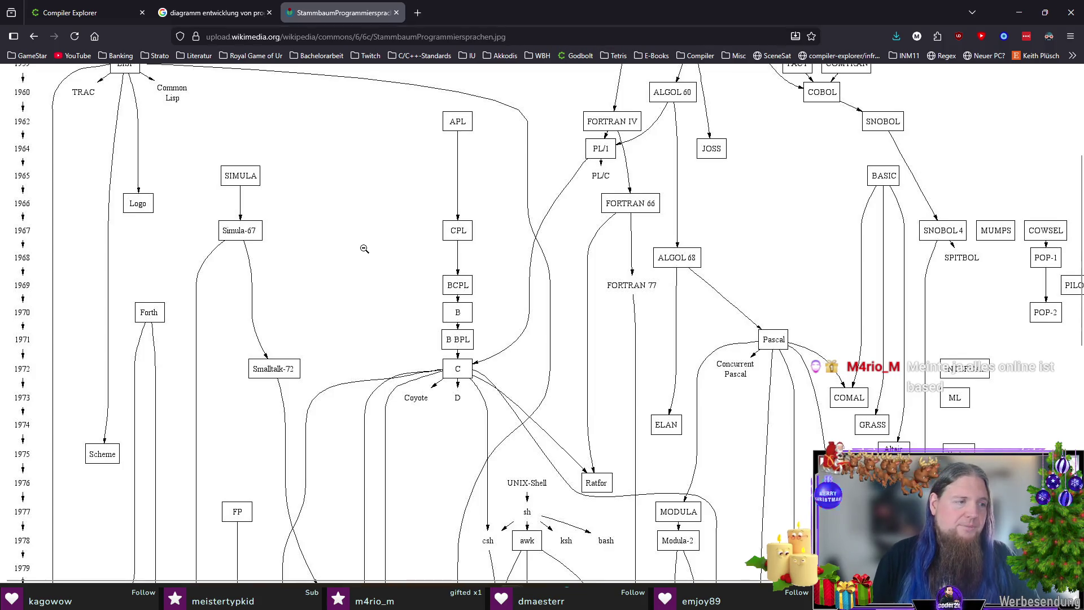
{"action": "scroll", "coordinate": [365, 249], "scroll_direction": "down", "scroll_amount": 4}
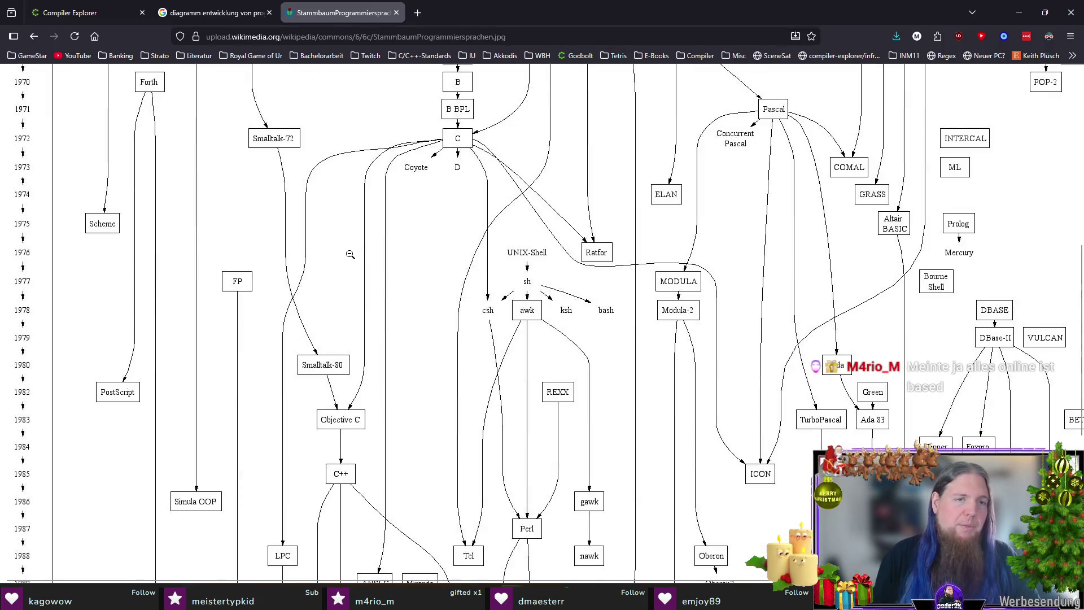
{"action": "scroll", "coordinate": [345, 254], "scroll_direction": "down", "scroll_amount": 2}
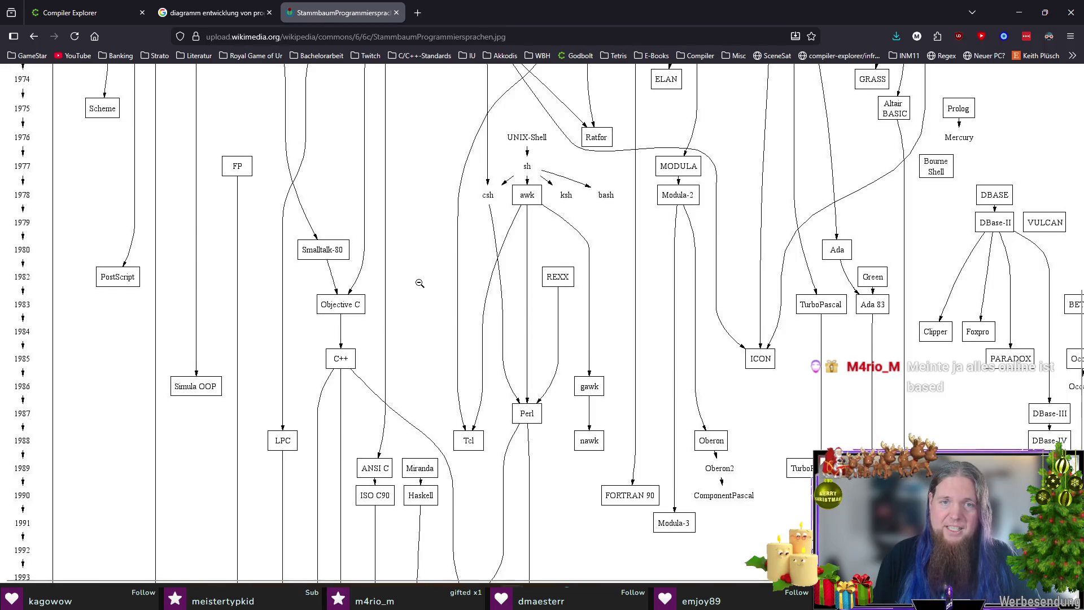
{"action": "scroll", "coordinate": [421, 283], "scroll_direction": "down", "scroll_amount": 4}
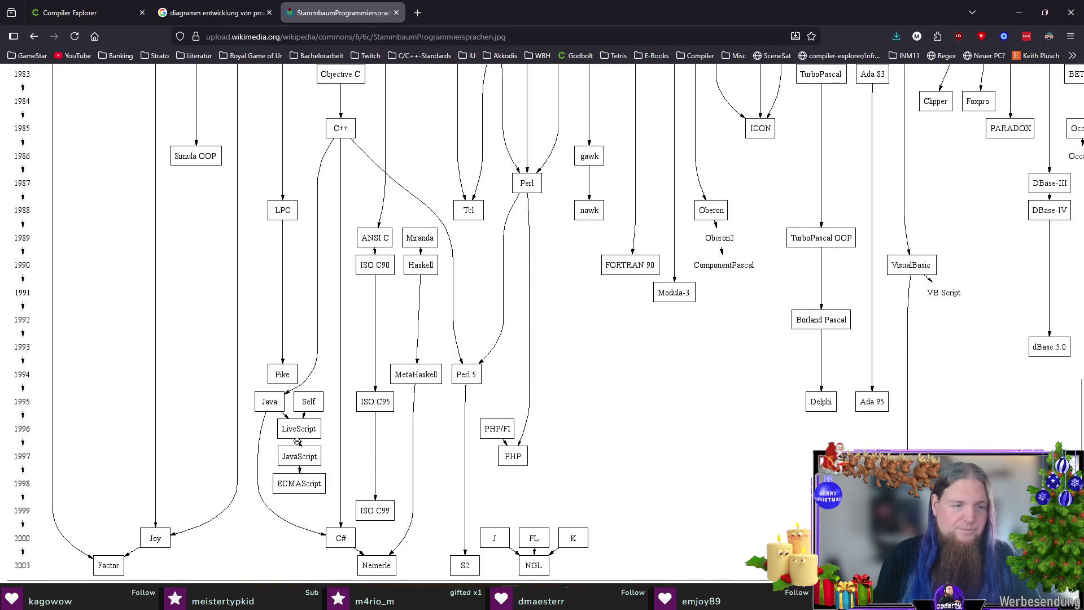
{"action": "scroll", "coordinate": [358, 418], "scroll_direction": "up", "scroll_amount": 10}
{"action": "scroll", "coordinate": [428, 406], "scroll_direction": "up", "scroll_amount": 3}
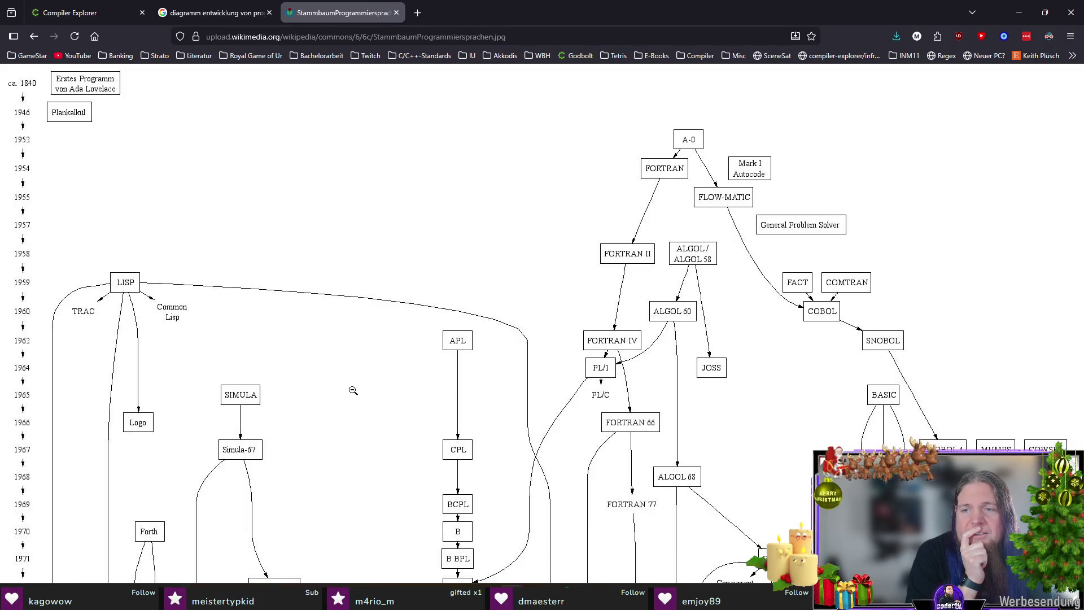
{"action": "scroll", "coordinate": [429, 214], "scroll_direction": "down", "scroll_amount": 4}
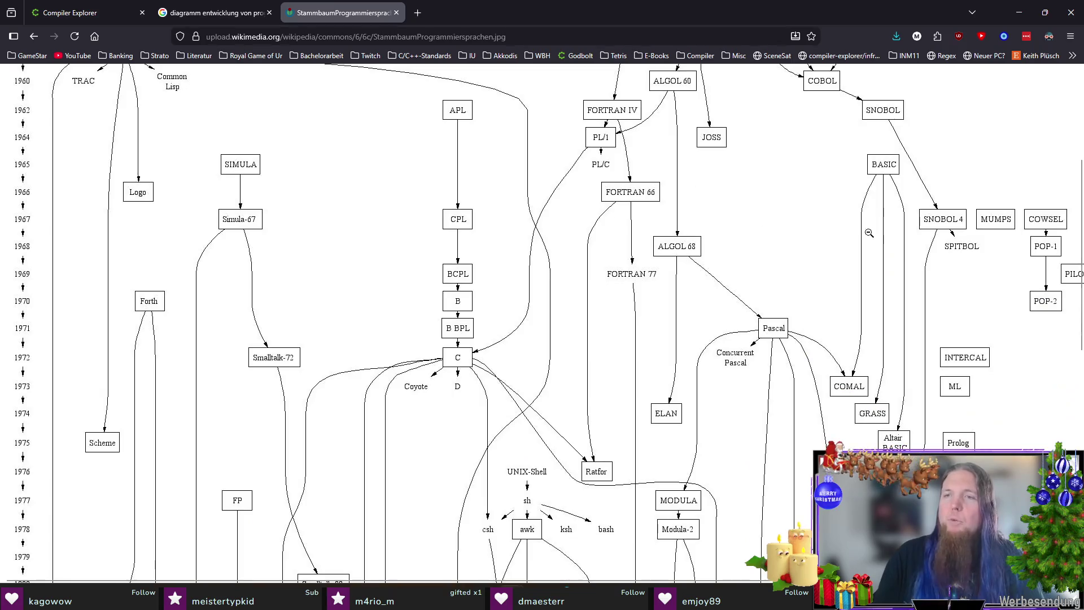
{"action": "scroll", "coordinate": [901, 243], "scroll_direction": "right", "scroll_amount": 1}
{"action": "scroll", "coordinate": [973, 223], "scroll_direction": "down", "scroll_amount": 1}
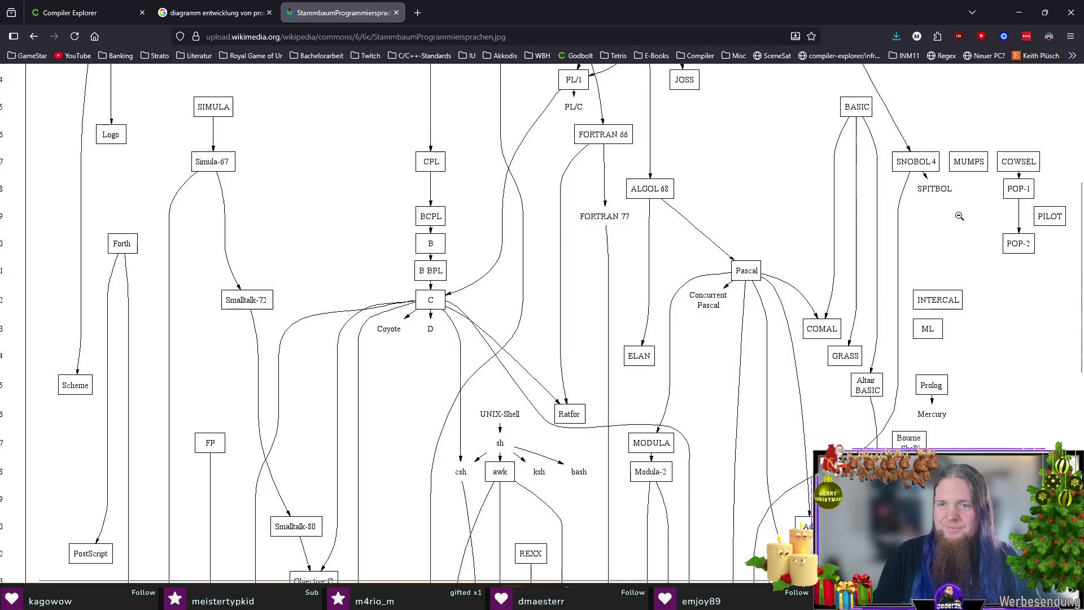
{"action": "scroll", "coordinate": [936, 223], "scroll_direction": "down", "scroll_amount": 1}
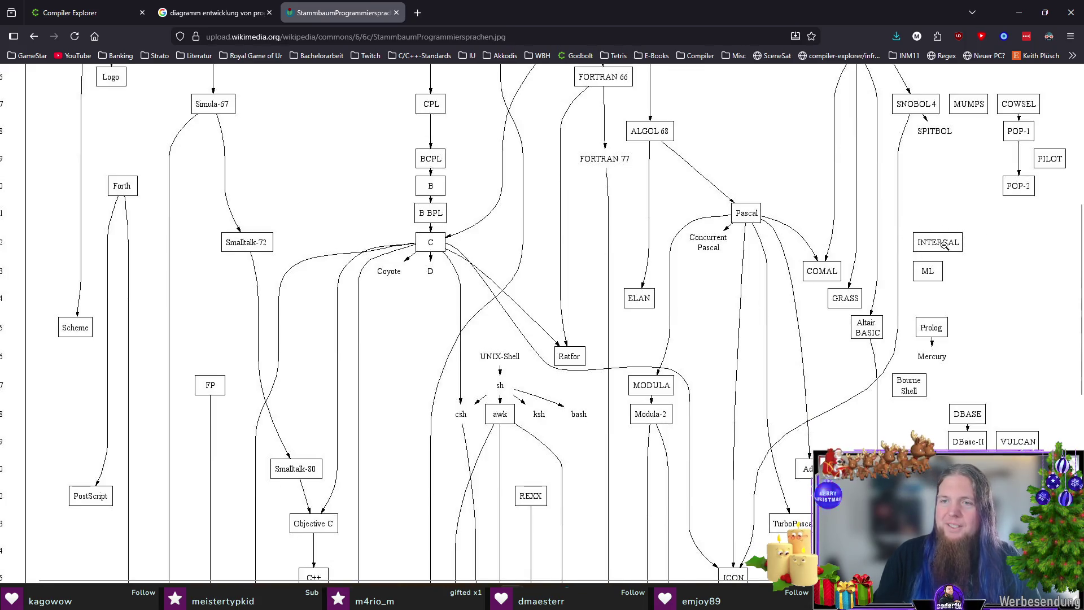
{"action": "scroll", "coordinate": [633, 214], "scroll_direction": "down", "scroll_amount": 8}
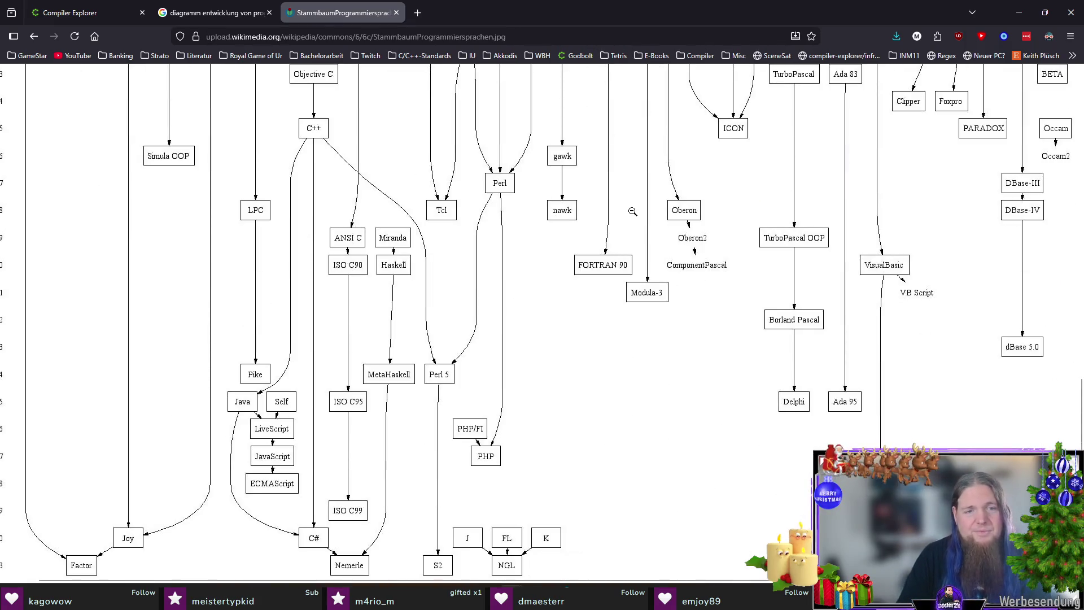
Autoscroll around the C branch (Objective C, C++, awk, Perl), then switch back to TeXstudio.
{"action": "middle_click", "coordinate": [537, 205]}
{"action": "middle_click", "coordinate": [621, 223]}
{"action": "middle_click", "coordinate": [477, 169]}
{"action": "middle_click", "coordinate": [659, 264]}
{"action": "scroll", "coordinate": [660, 264], "scroll_direction": "up", "scroll_amount": 5}
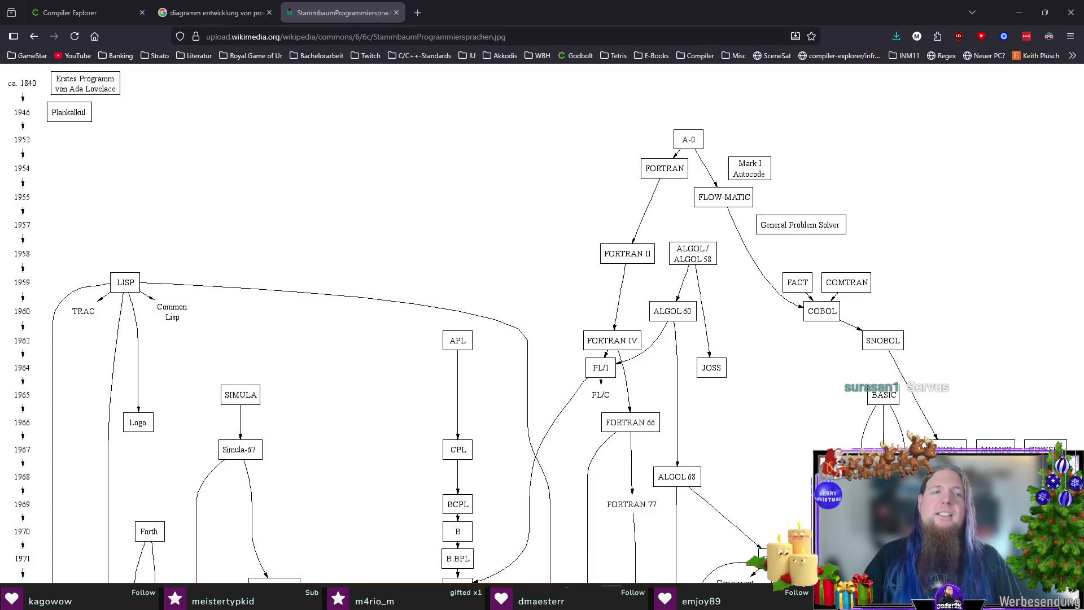
{"action": "scroll", "coordinate": [559, 161], "scroll_direction": "down", "scroll_amount": 4}
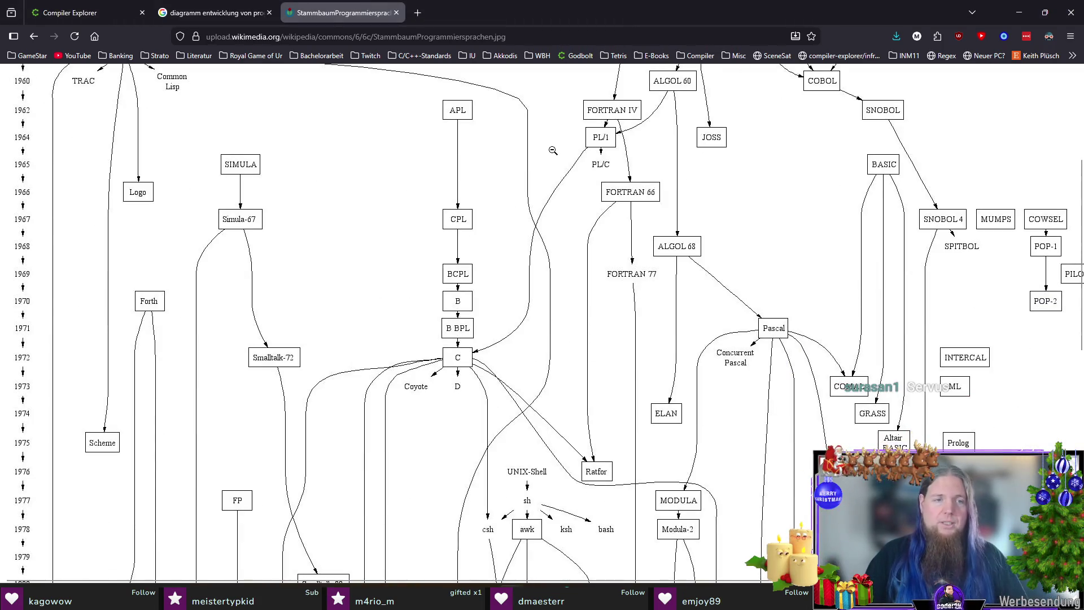
{"action": "scroll", "coordinate": [553, 150], "scroll_direction": "down", "scroll_amount": 4}
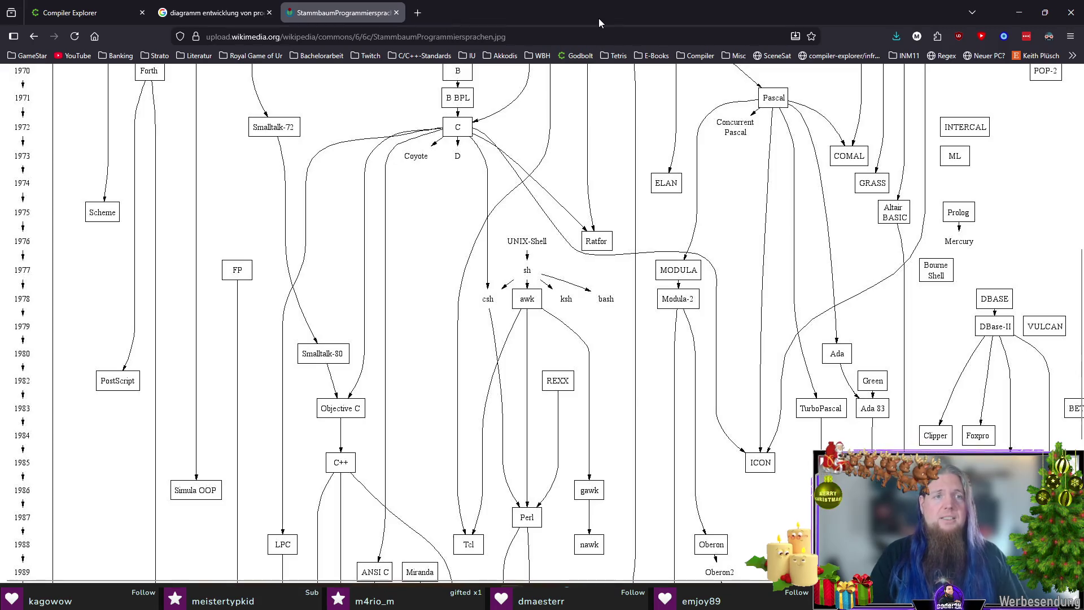
{"action": "key", "text": "alt+Tab"}
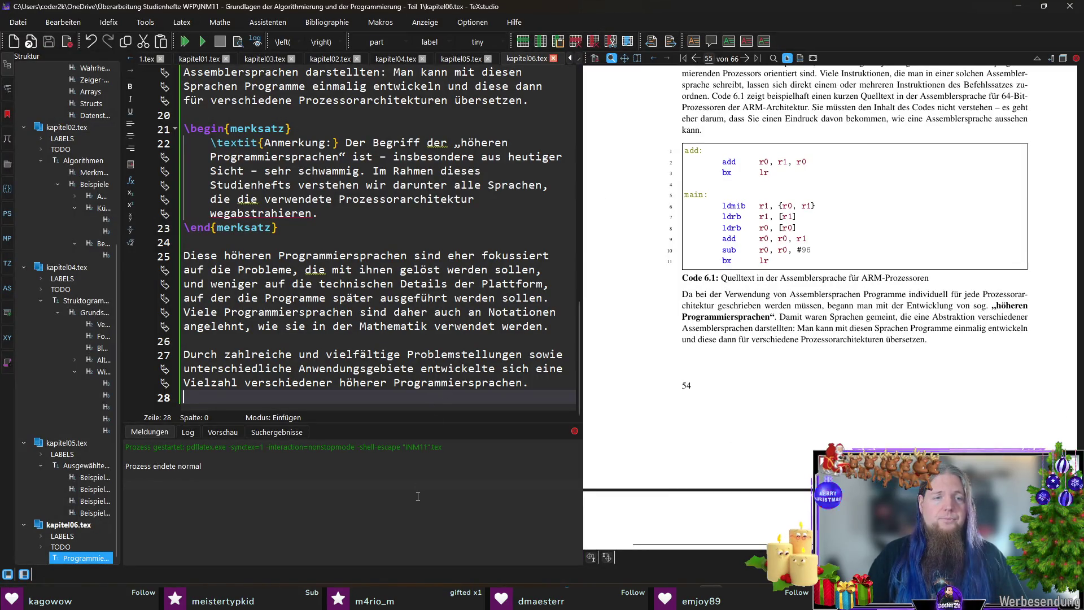
Start a new paragraph: 'Programmiersprachen lassen sich verschiedenen \textbf{Paradigmen} zuordnen.'.
{"action": "key", "text": "Return"}
{"action": "key", "text": "Return"}
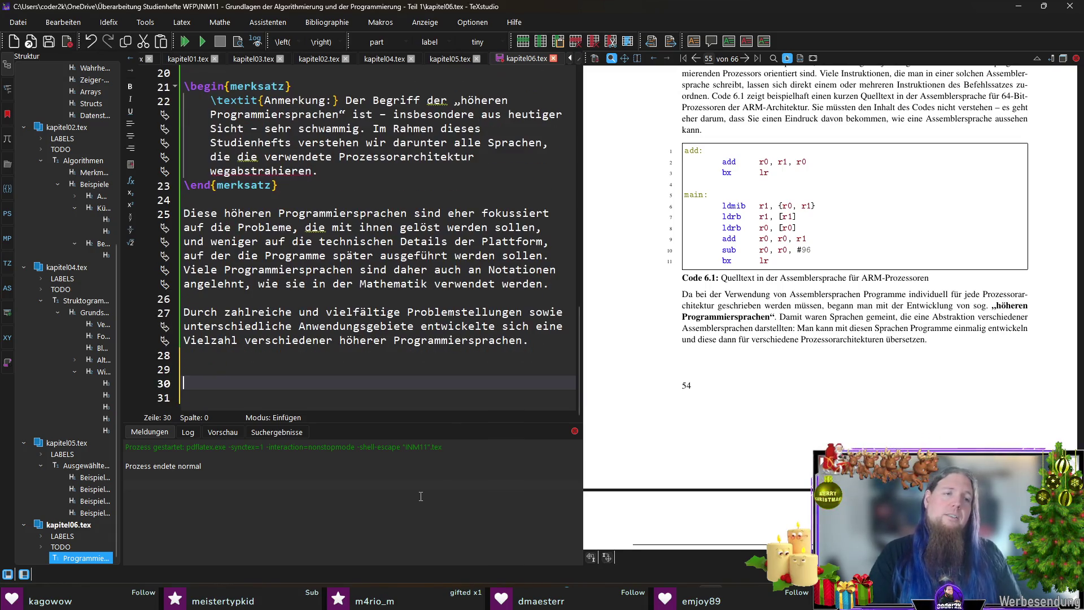
{"action": "type", "text": "P"}
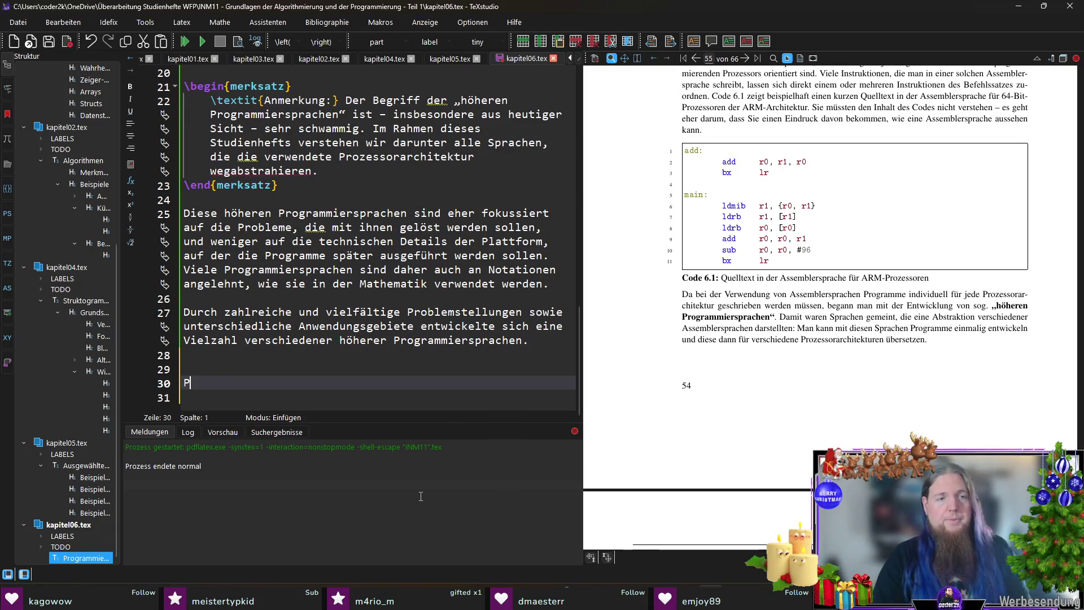
{"action": "type", "text": "rogrammiersprachen"}
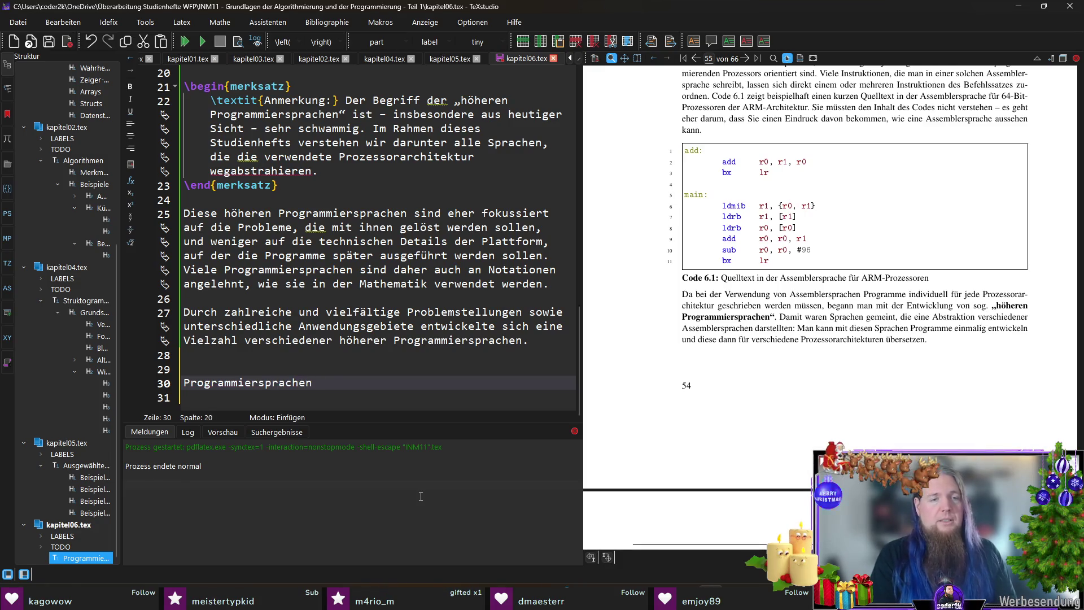
{"action": "type", "text": " lassen sich"}
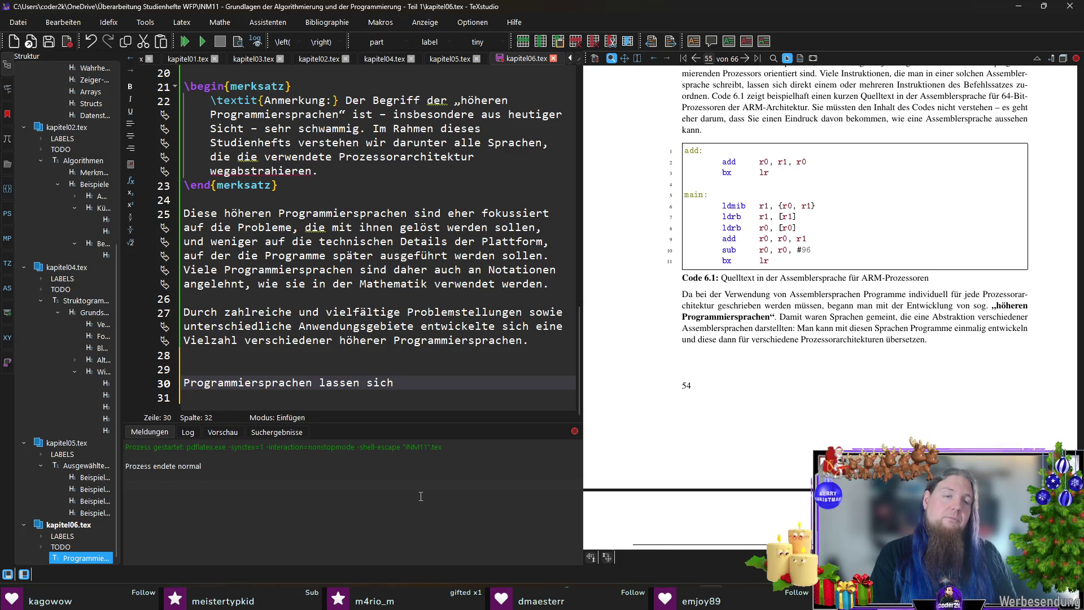
{"action": "type", "text": "verschiedenen"}
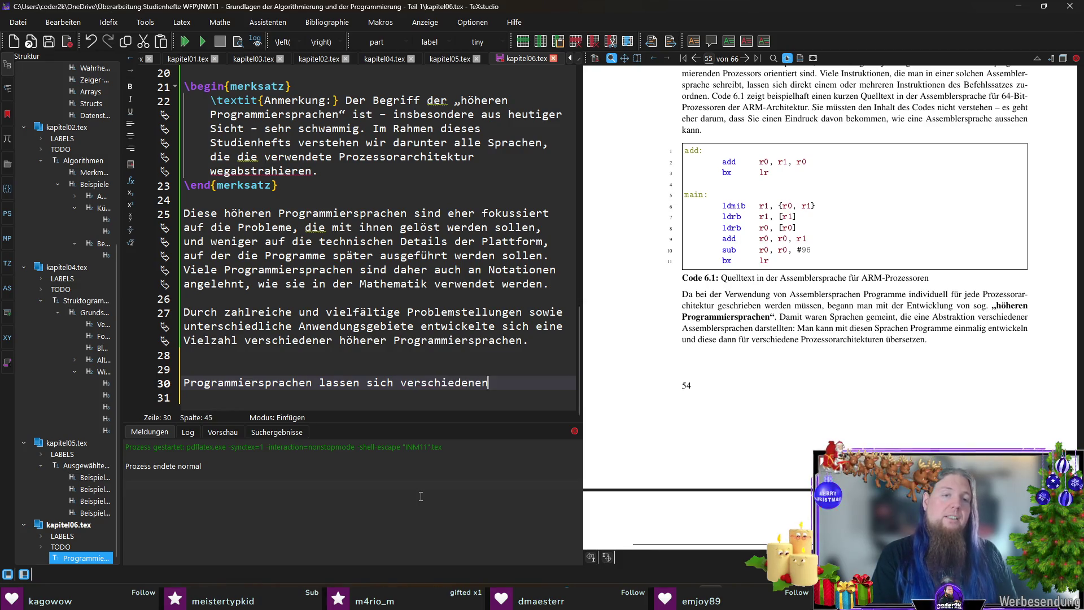
{"action": "type", "text": " Programmierpa"}
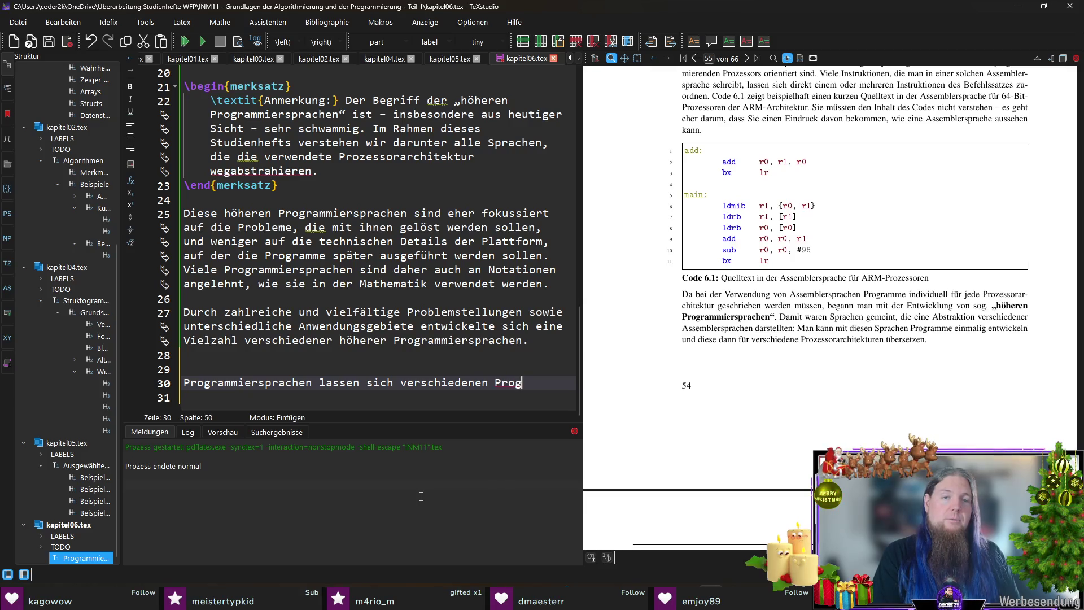
{"action": "type", "text": "radigmen"}
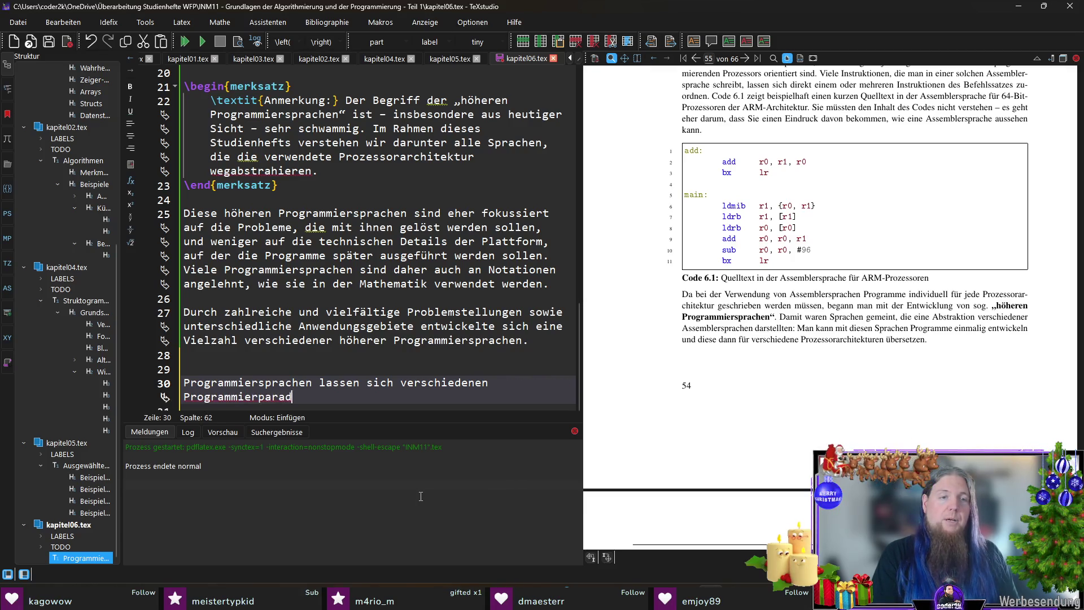
{"action": "key", "text": "ctrl+shift+Left"}
{"action": "key", "text": "BackSpace"}
{"action": "type", "text": "extbf{Paradigmen} zuordnen. Manche Programmiers"}
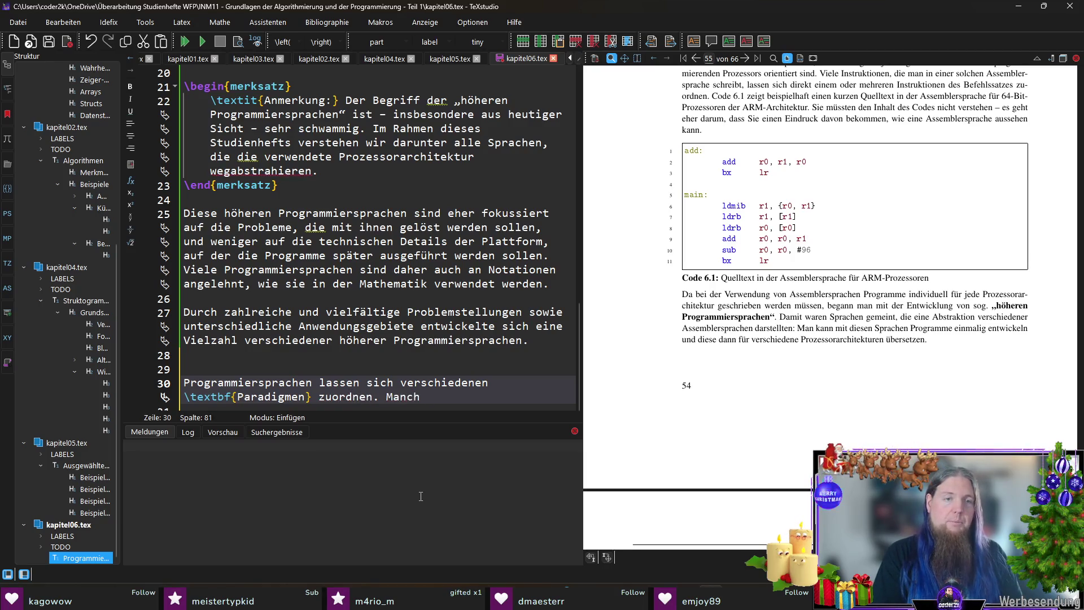
{"action": "type", "text": "pra"}
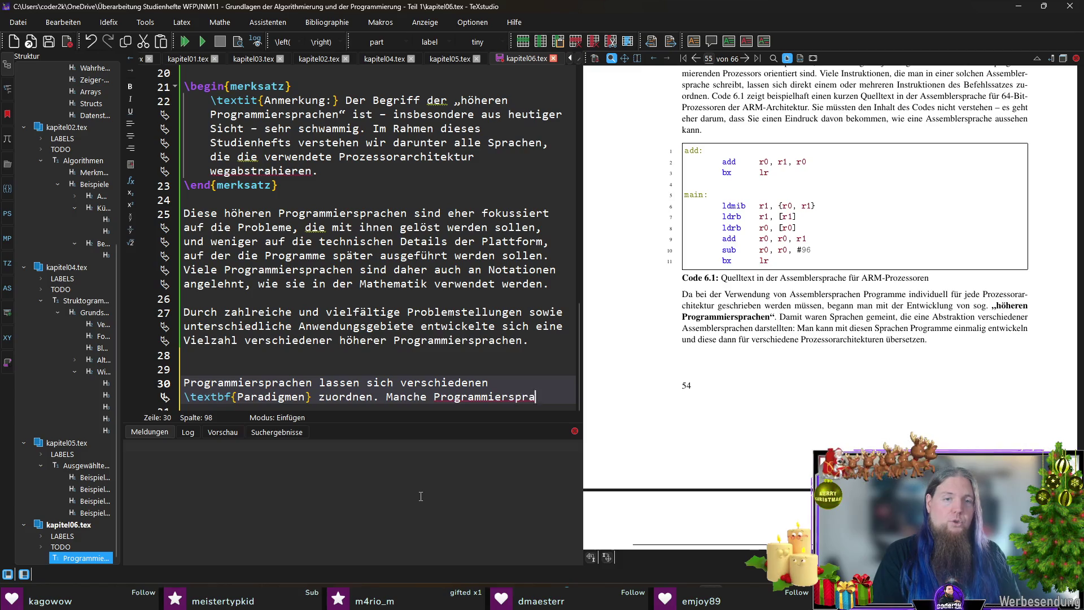
{"action": "type", "text": "chen folgen"}
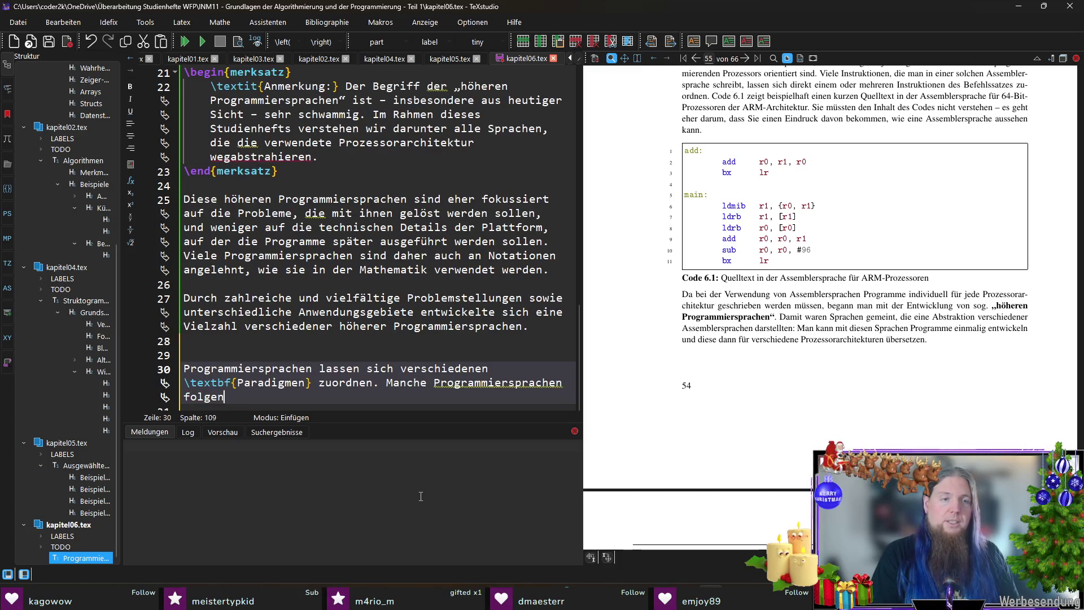
{"action": "type", "text": " ein"}
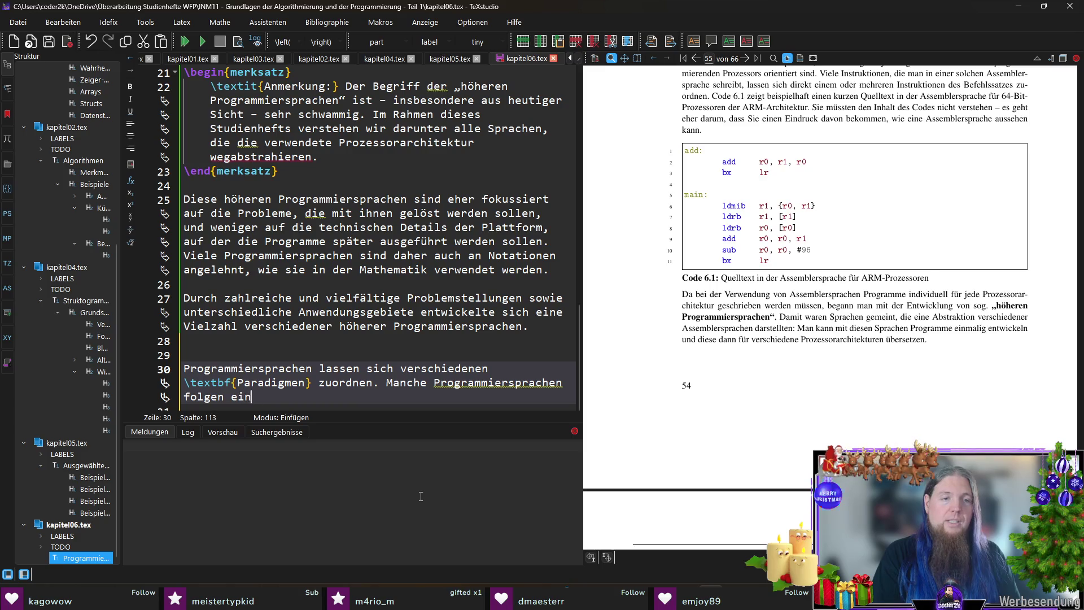
{"action": "type", "text": "em oder zwei Paradigme"}
{"action": "type", "text": "n"}
Add that some languages follow only one paradigm, others are \textbf{„Multi-Paradigmen-Sprachen“}.
{"action": "key", "text": "ctrl+shift+Left"}
{"action": "key", "text": "ctrl+shift+Left"}
{"action": "key", "text": "ctrl+shift+Left"}
{"action": "type", "text": "nur einem Paradigma, "}
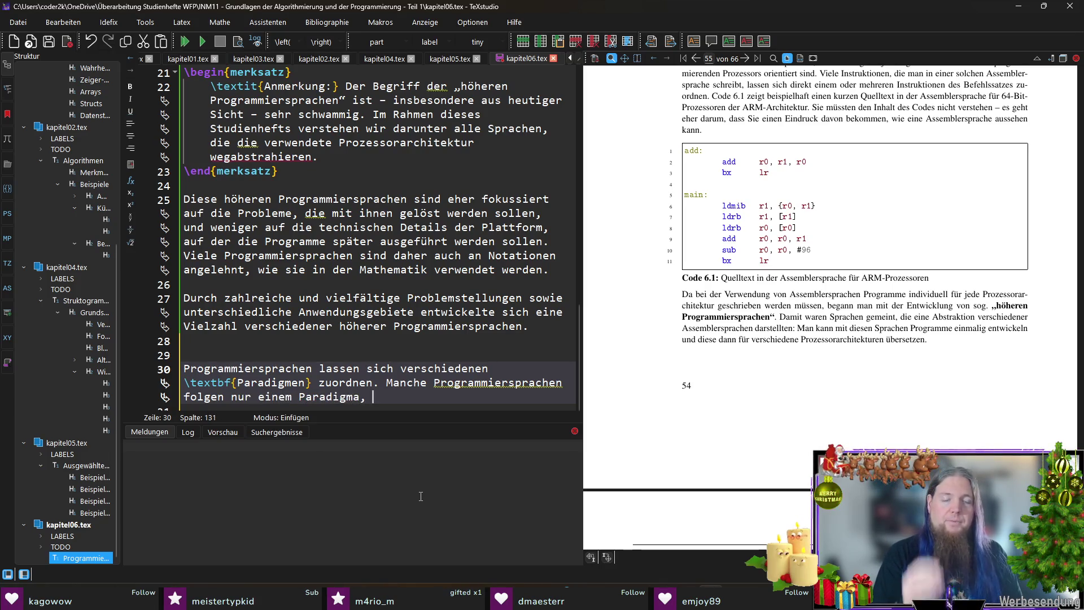
{"action": "type", "text": "andere iw"}
{"action": "key", "text": "BackSpace"}
{"action": "key", "text": "BackSpace"}
{"action": "type", "text": "wiederum "}
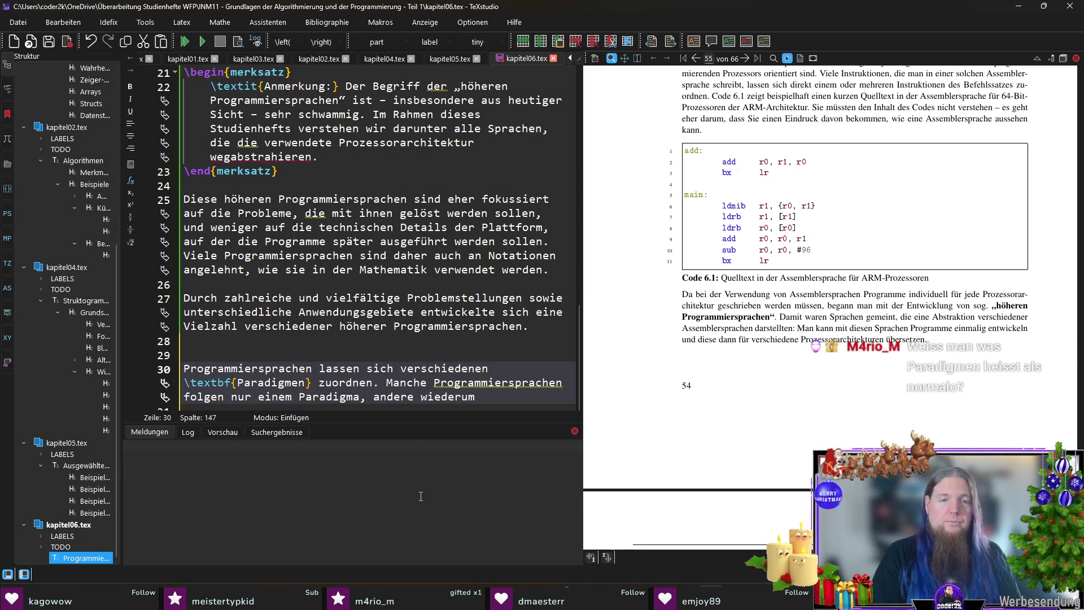
{"action": "type", "text": "sind."}
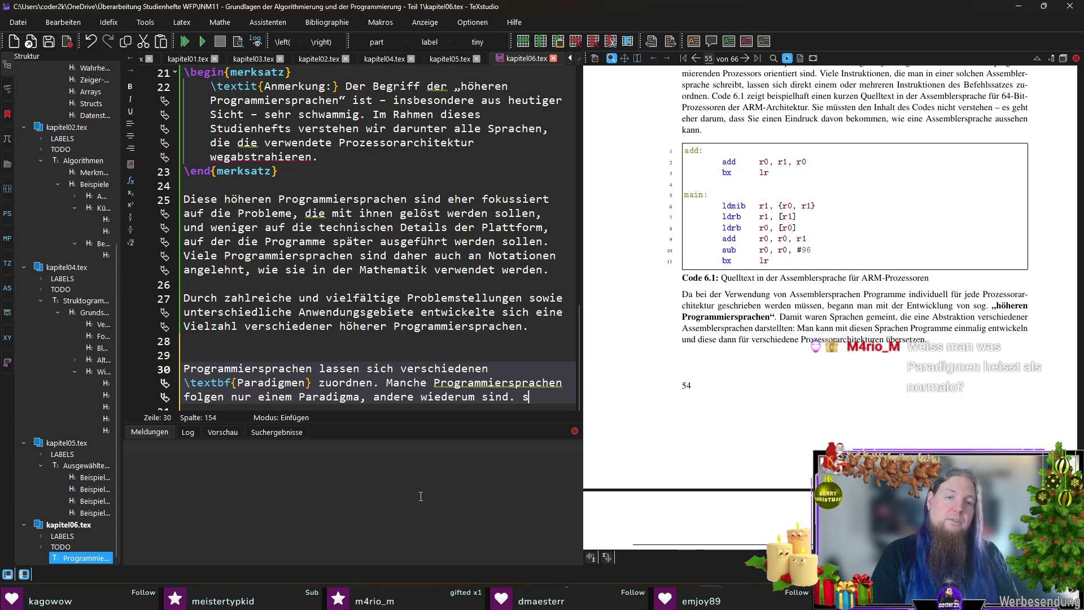
{"action": "key", "text": "BackSpace"}
{"action": "type", "text": "sog. \textbf{"}
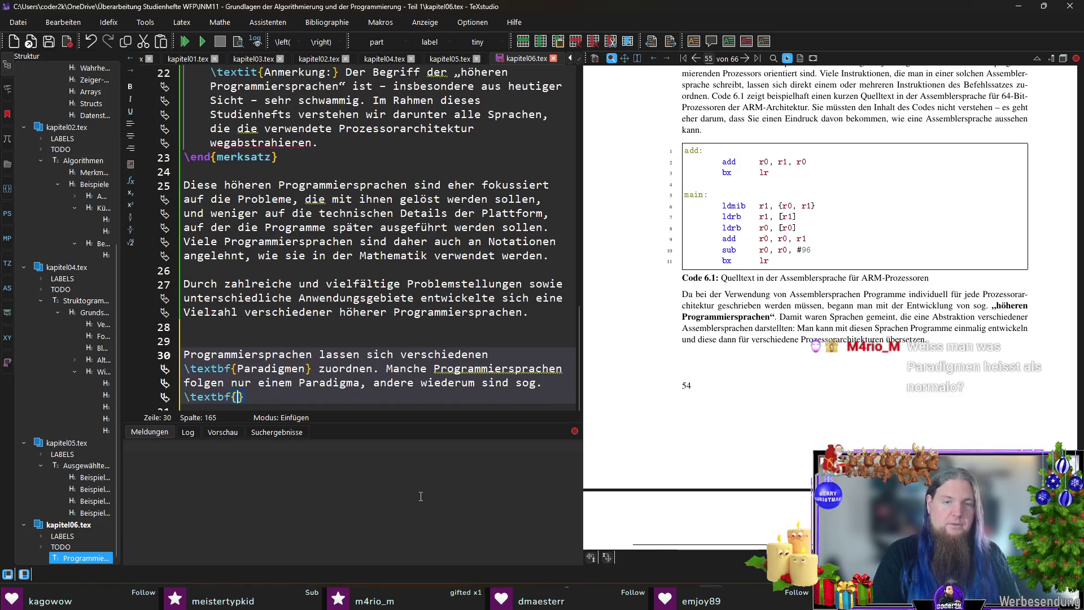
{"action": "type", "text": "„Multi-P"}
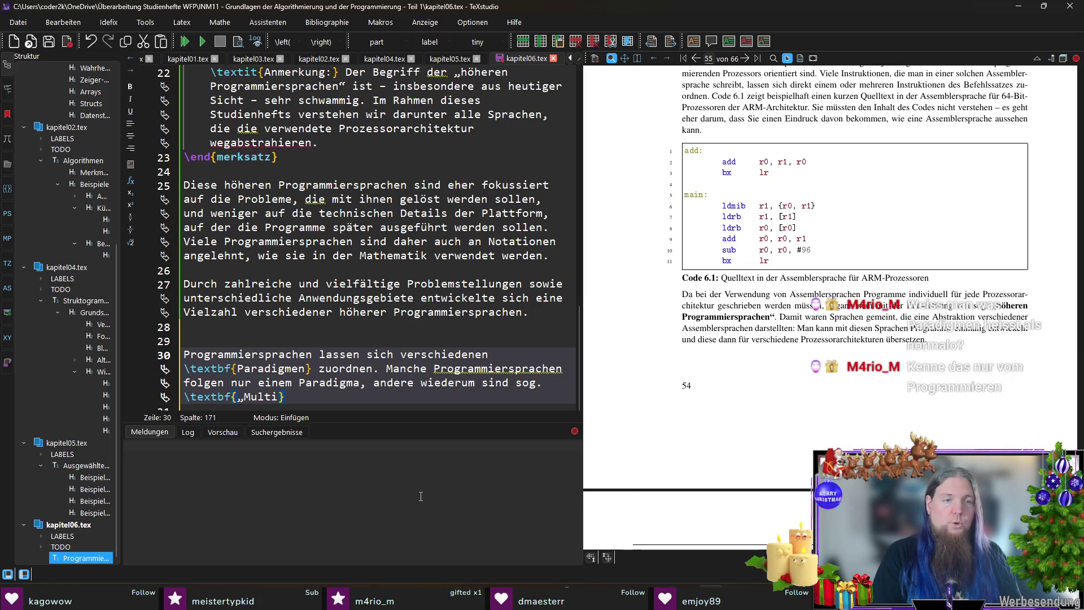
{"action": "type", "text": "aradigmen"}
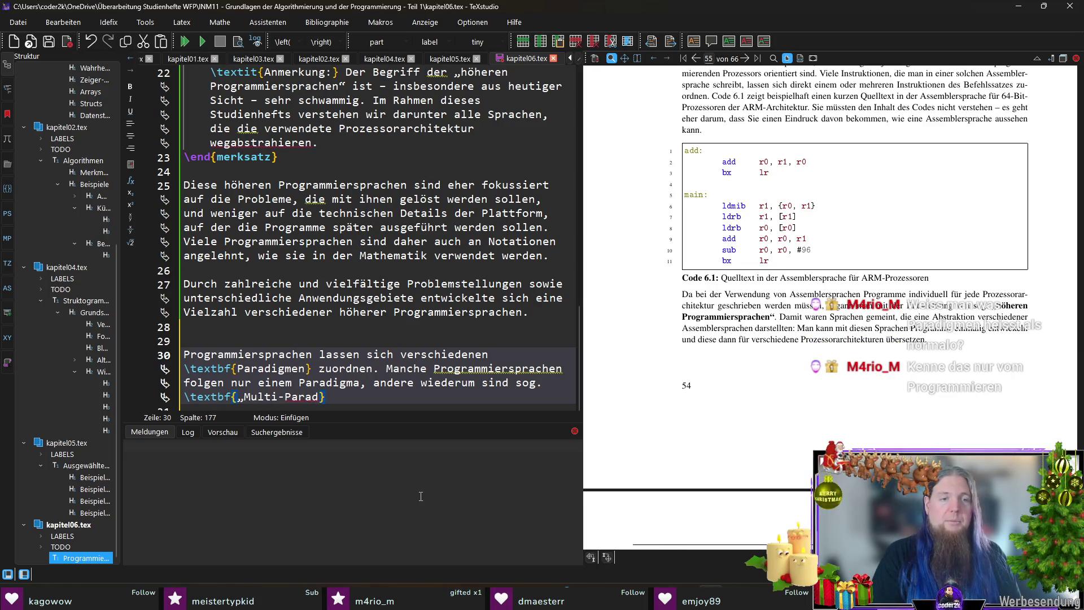
{"action": "type", "text": "-Sprachen"}
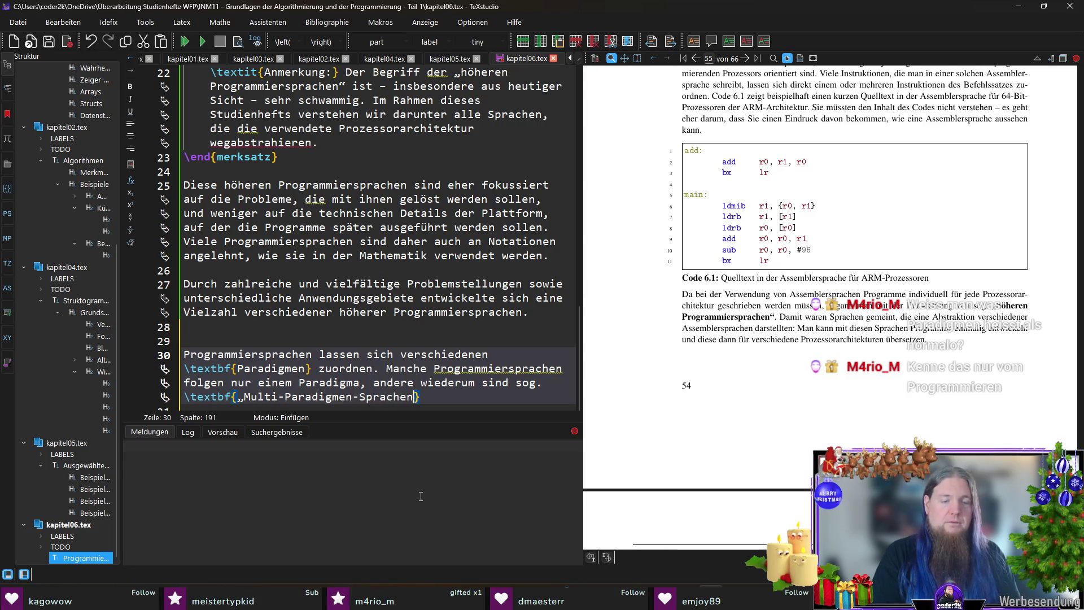
{"action": "type", "text": "“"}
{"action": "key", "text": "Right"}
{"action": "type", "text": "."}
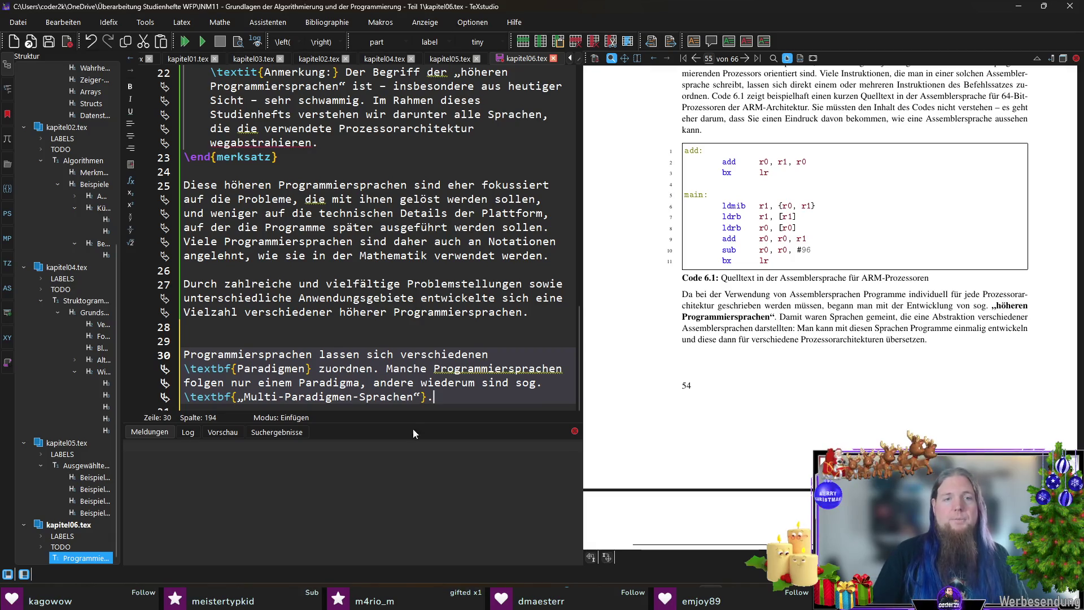
{"action": "scroll", "coordinate": [456, 386], "scroll_direction": "down", "scroll_amount": 1}
{"action": "key", "text": "Return"}
{"action": "key", "text": "Return"}
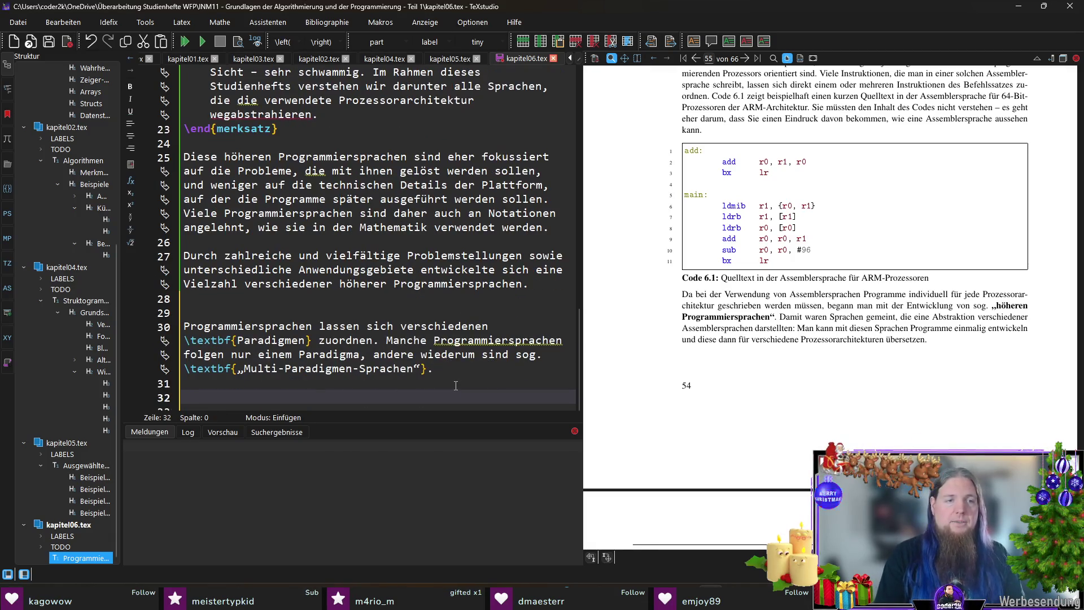
Insert a merksatz box beginning '\textit{Definition:} Unter einem \textbf{Programmierparadigma} versteht man', with an empty line after it.
{"action": "scroll", "coordinate": [456, 386], "scroll_direction": "down", "scroll_amount": 1}
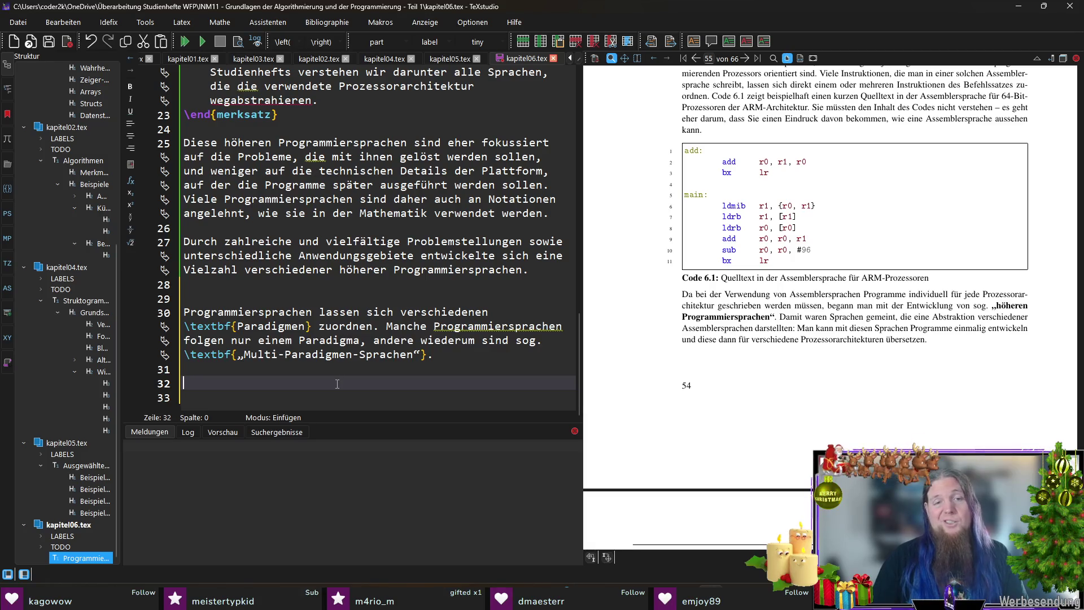
{"action": "type", "text": "\begin{"}
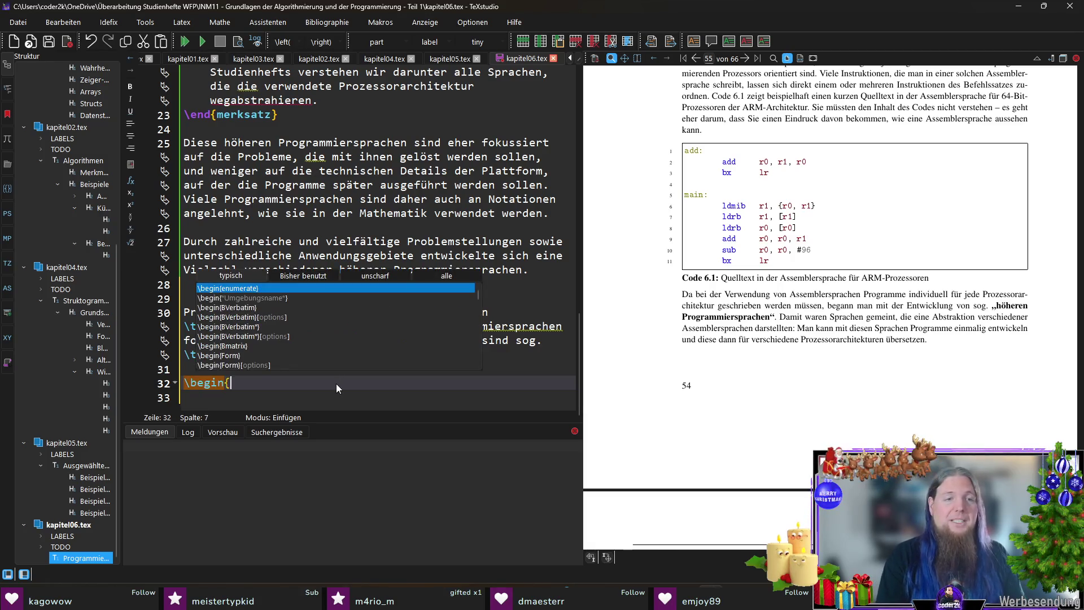
{"action": "type", "text": "merk"}
{"action": "key", "text": "Return"}
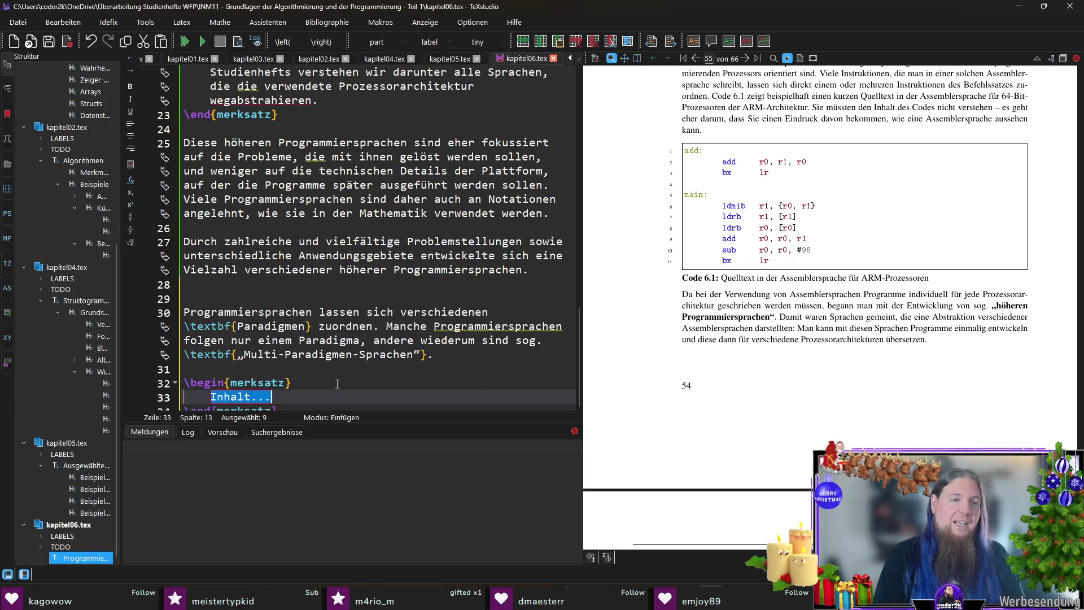
{"action": "key", "text": "BackSpace"}
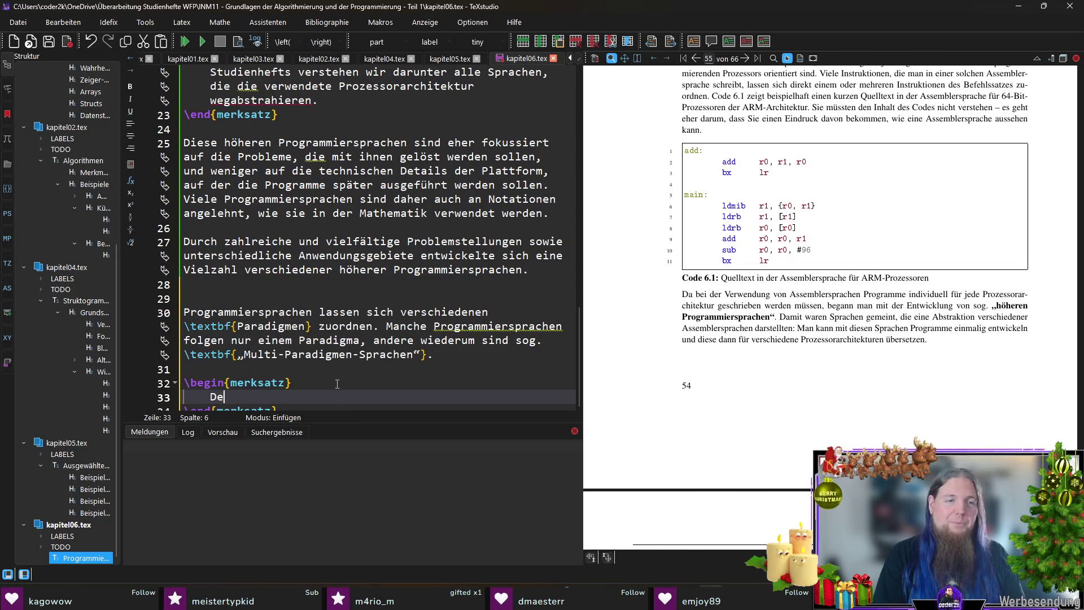
{"action": "type", "text": "extit{Definition:"}
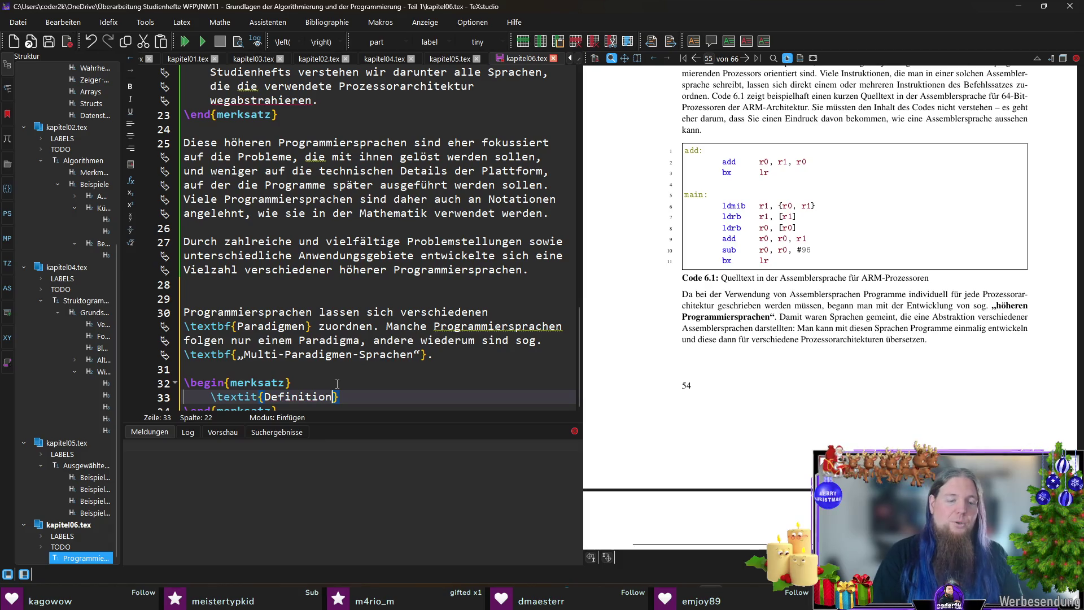
{"action": "type", "text": "} Unter eine"}
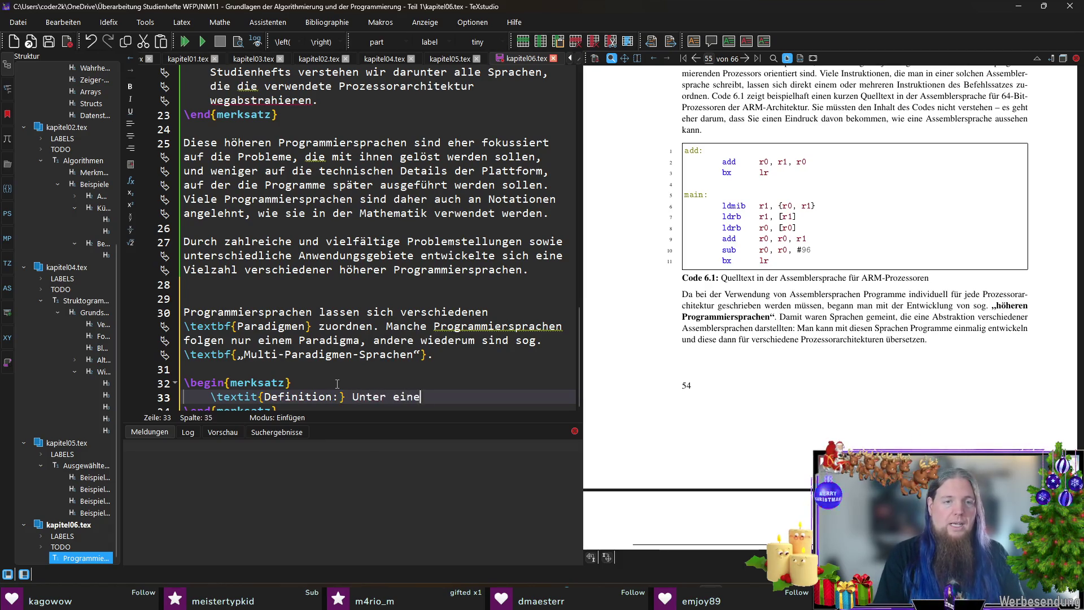
{"action": "type", "text": "m \textbf{Programmiers"}
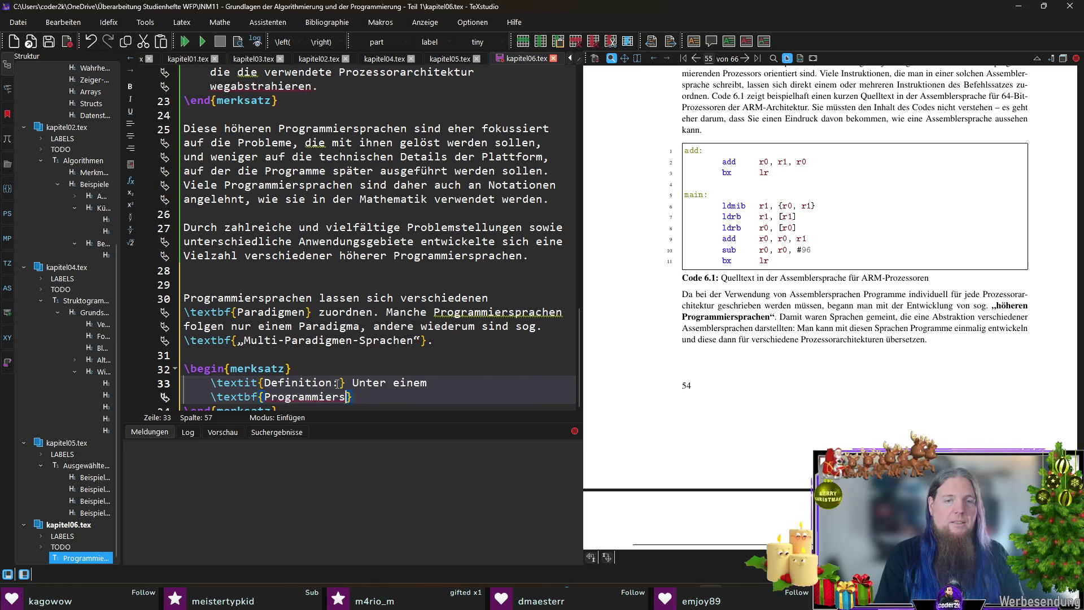
{"action": "type", "text": "paradigma} "}
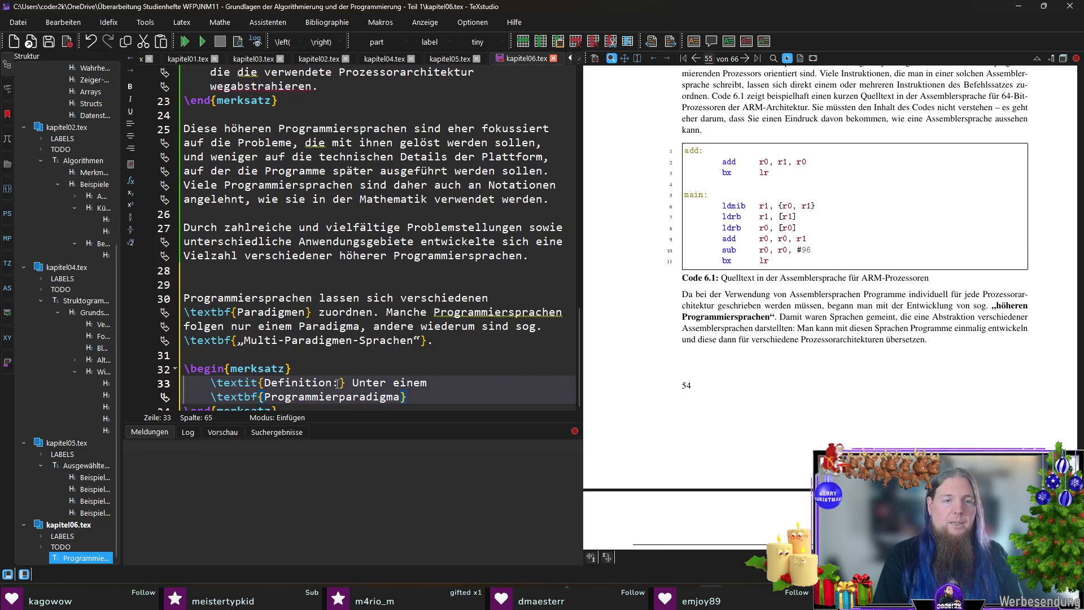
{"action": "type", "text": "versteht man"}
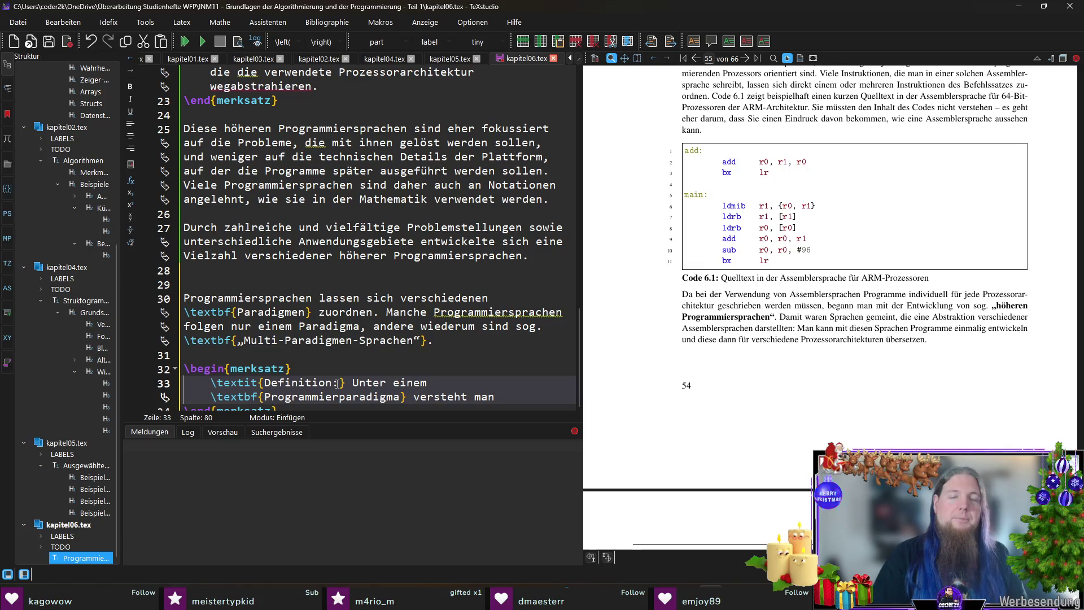
{"action": "scroll", "coordinate": [214, 326], "scroll_direction": "down", "scroll_amount": 1}
{"action": "left_click", "coordinate": [332, 385]}
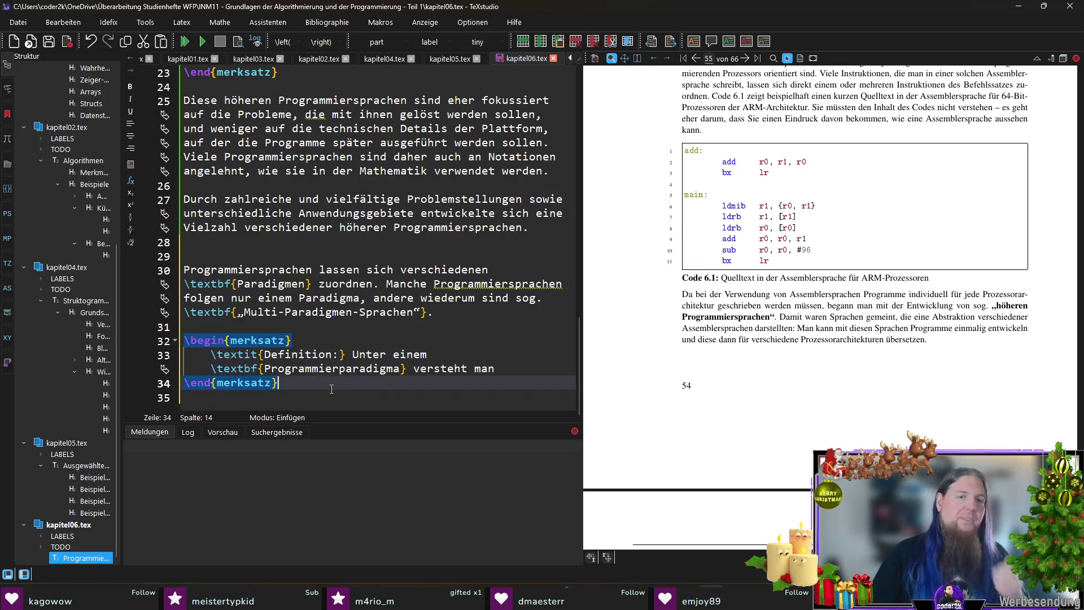
{"action": "key", "text": "Return"}
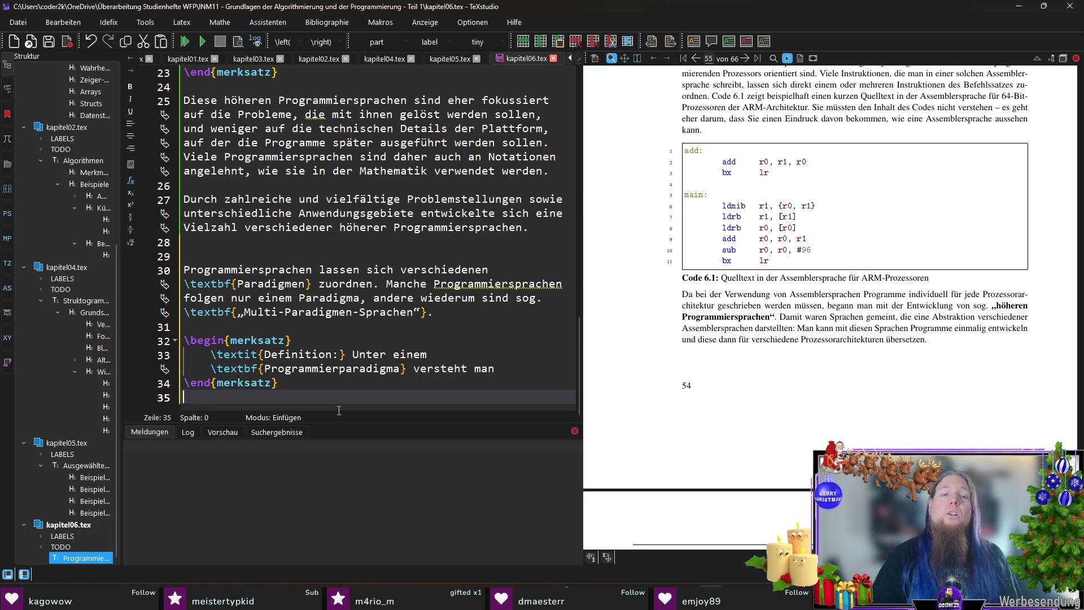
{"action": "left_click", "coordinate": [525, 374]}
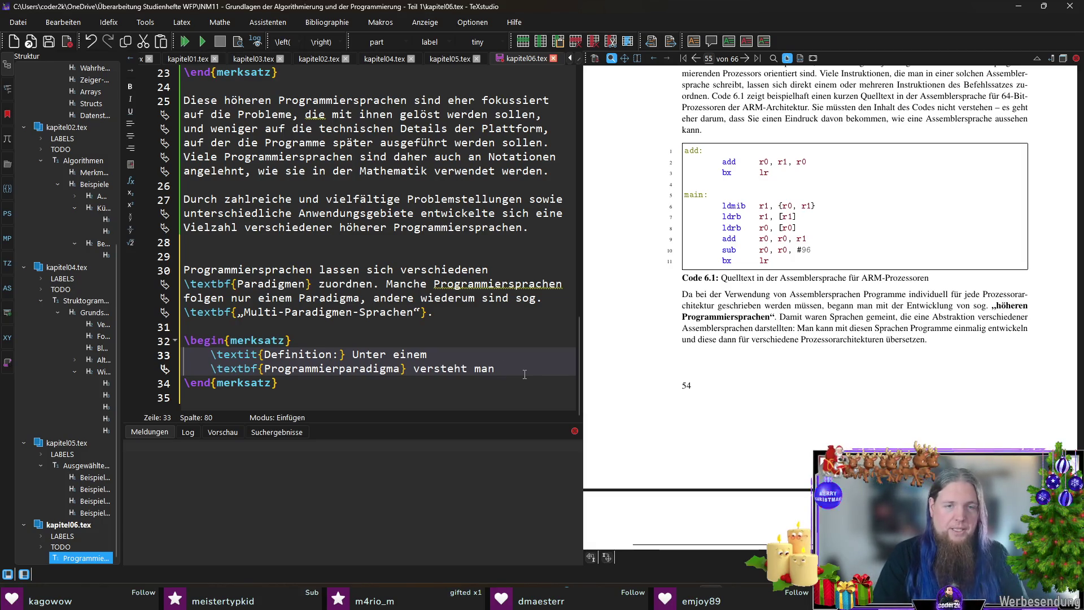
{"action": "type", "text": "einen Satz "}
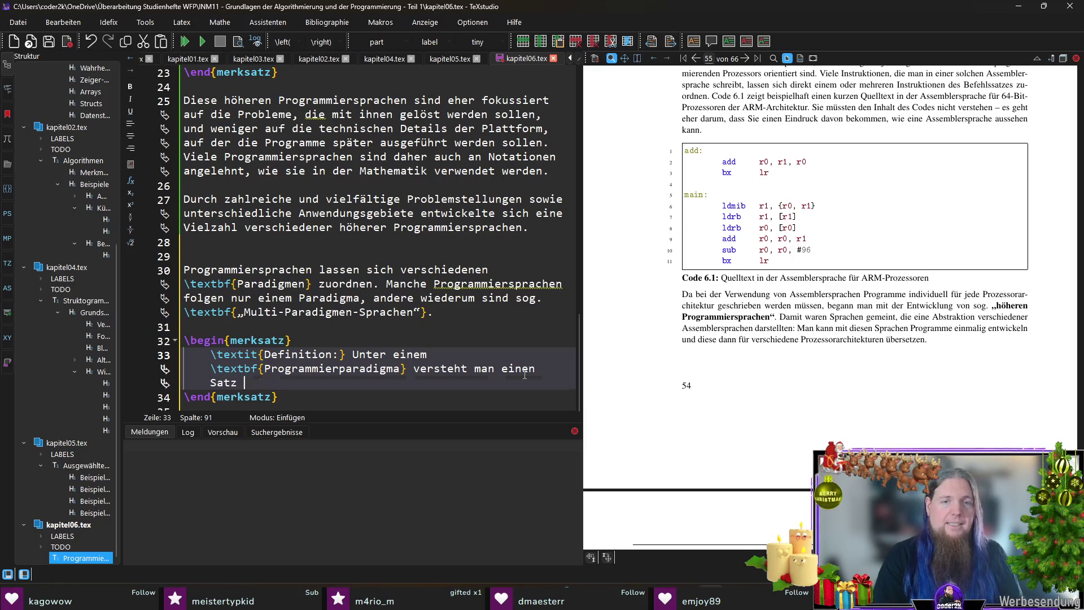
{"action": "type", "text": "von Ideen "}
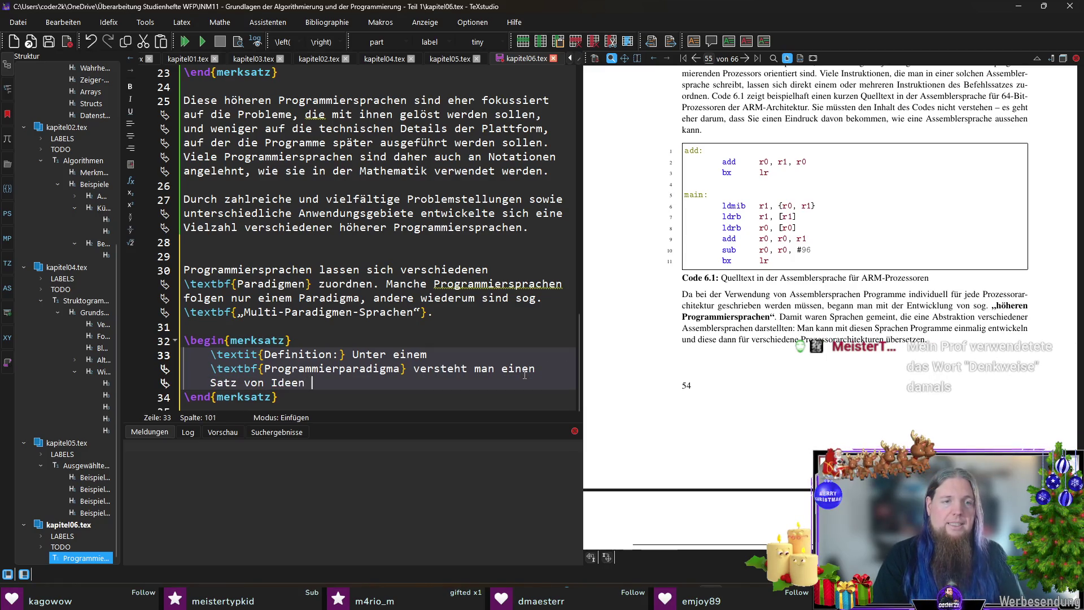
{"action": "type", "text": "und Grundkonzepten, "}
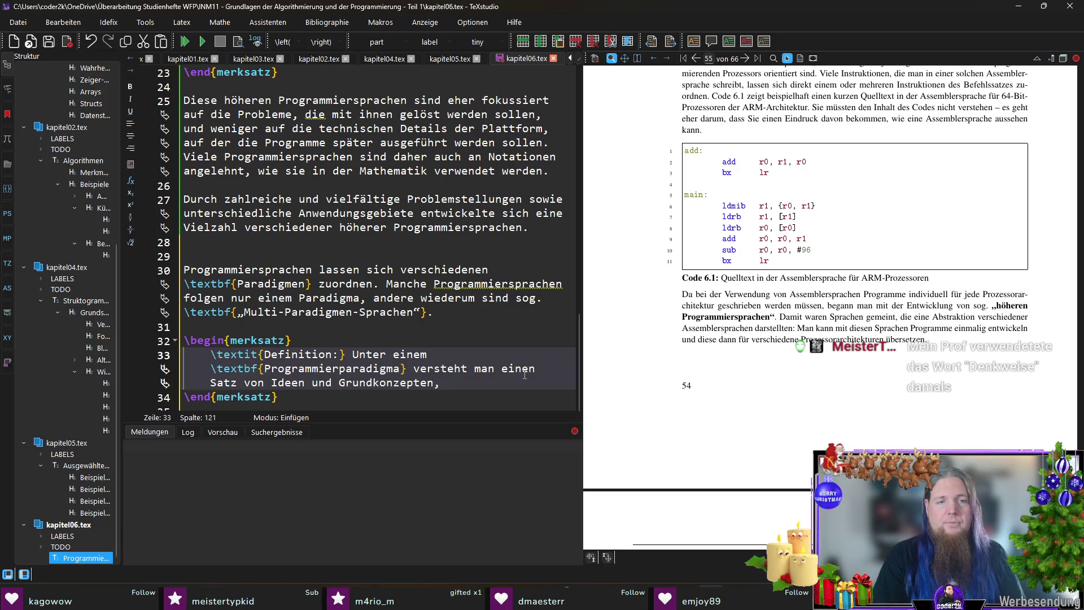
{"action": "type", "text": "die "}
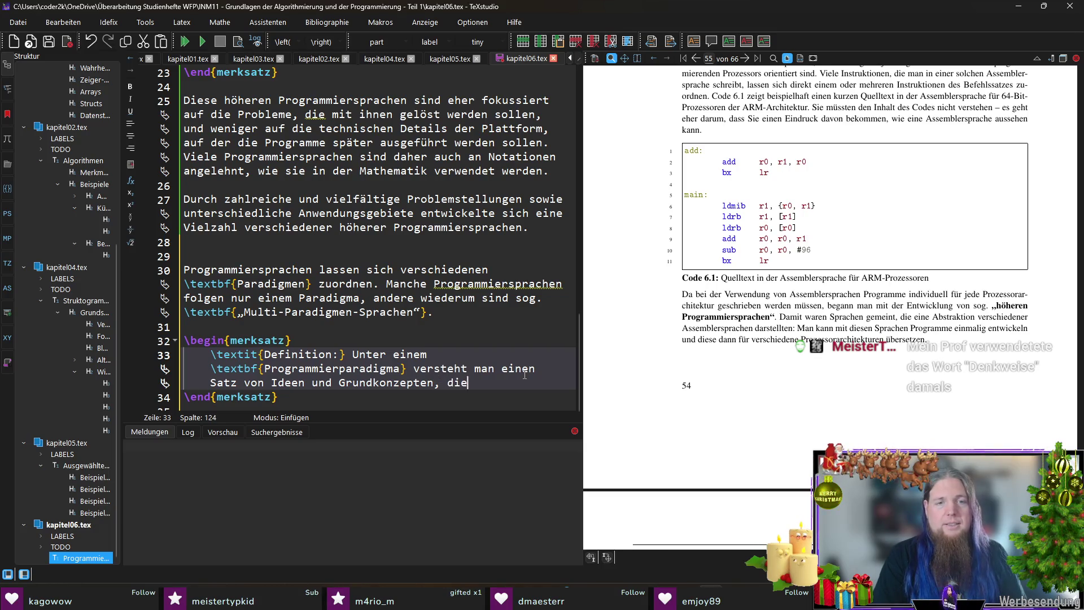
{"action": "type", "text": "bestimm"}
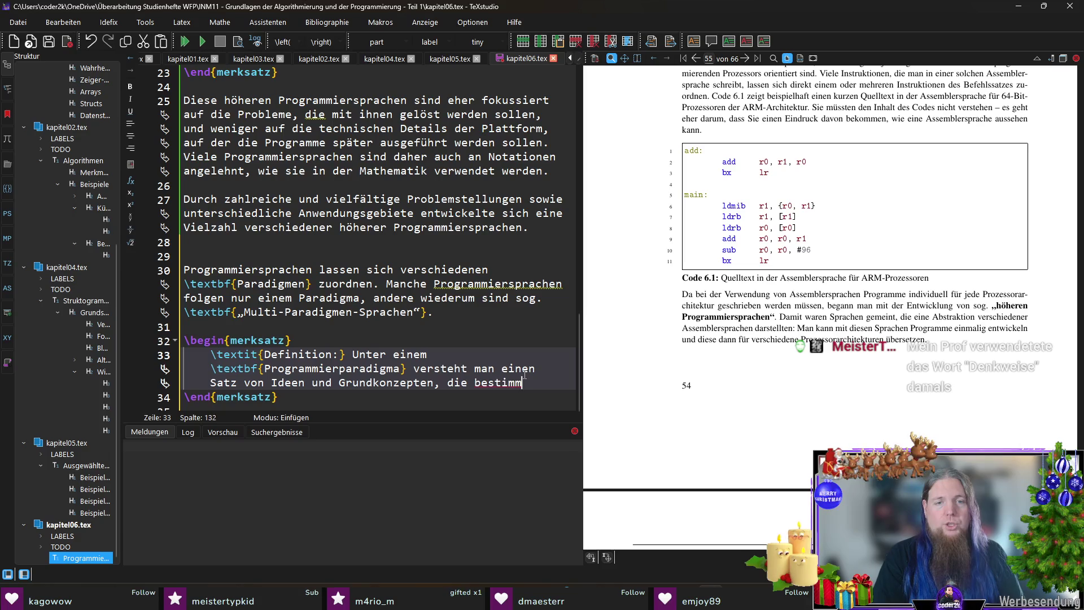
{"action": "type", "text": "en, wie "}
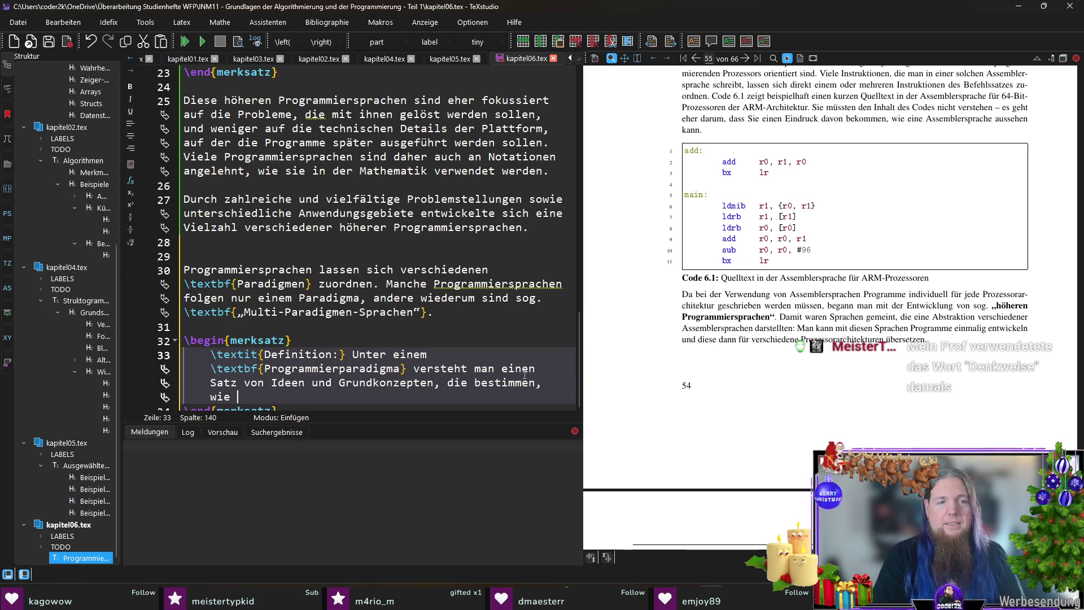
{"action": "type", "text": "Pro"}
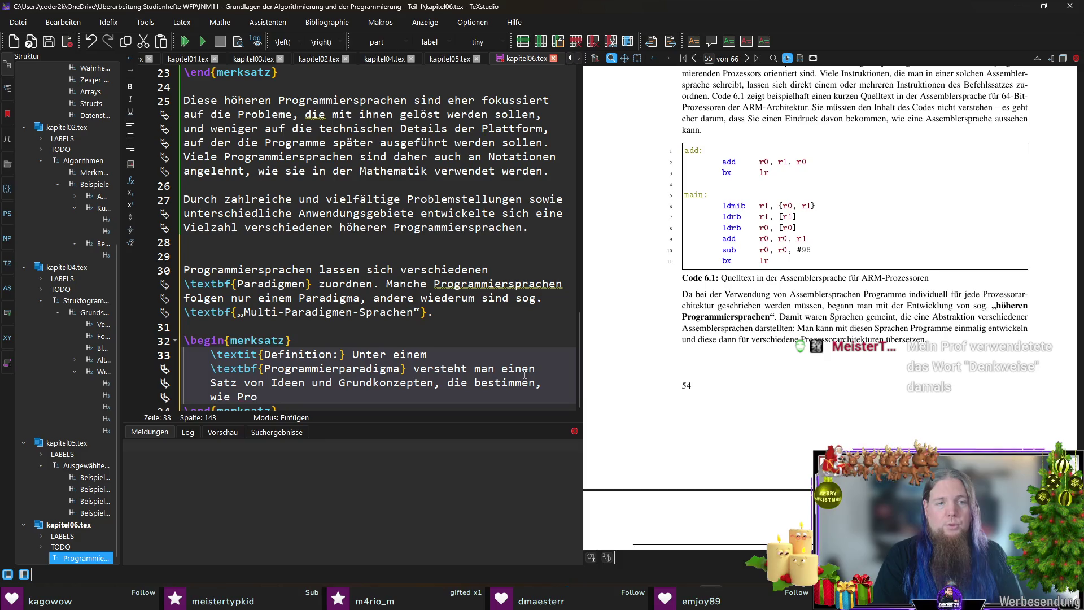
{"action": "type", "text": "blemlösungen ine"}
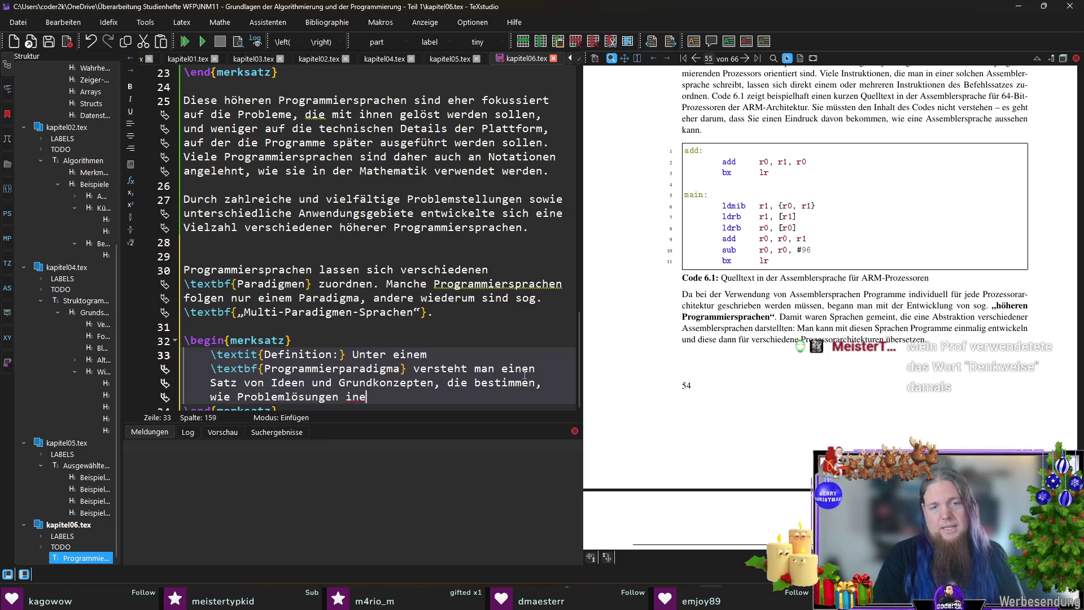
{"action": "key", "text": "BackSpace"}
{"action": "type", "text": " einer Programmiersprac"}
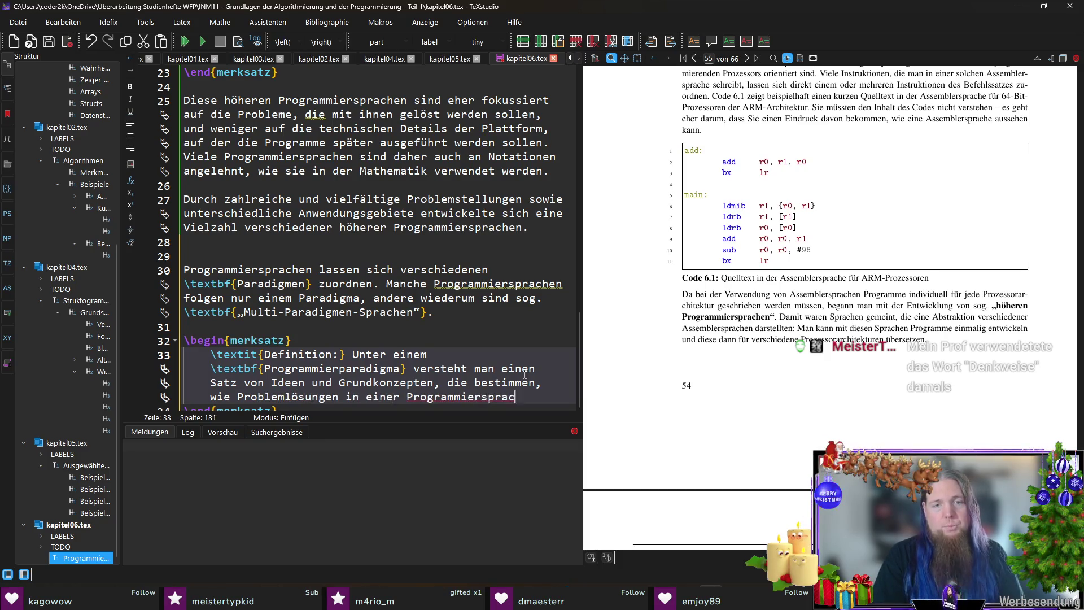
{"action": "type", "text": "he strukturi"}
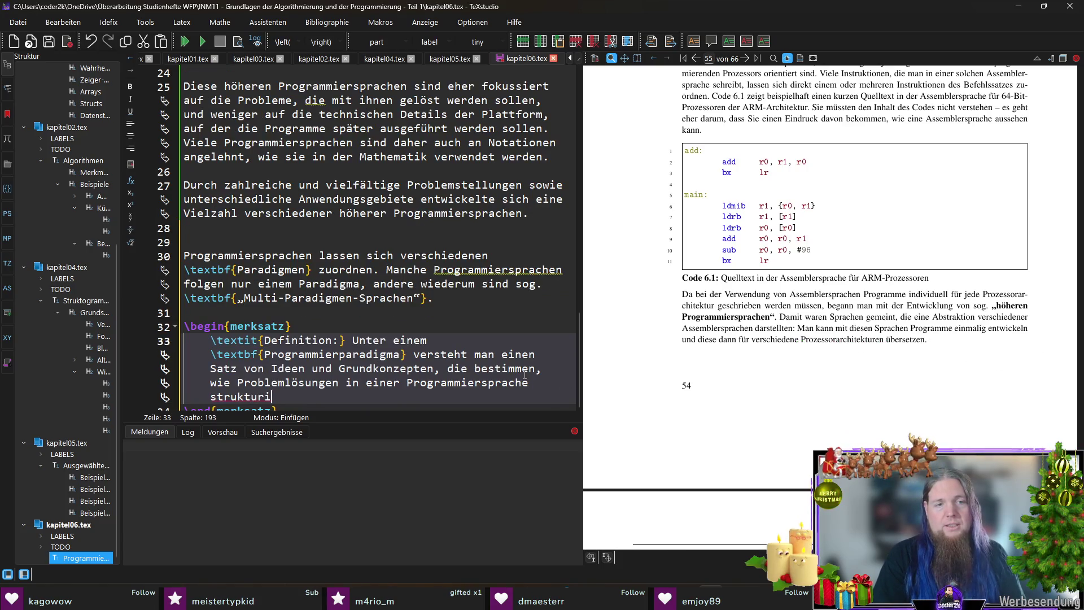
{"action": "type", "text": "ert und modelliert w"}
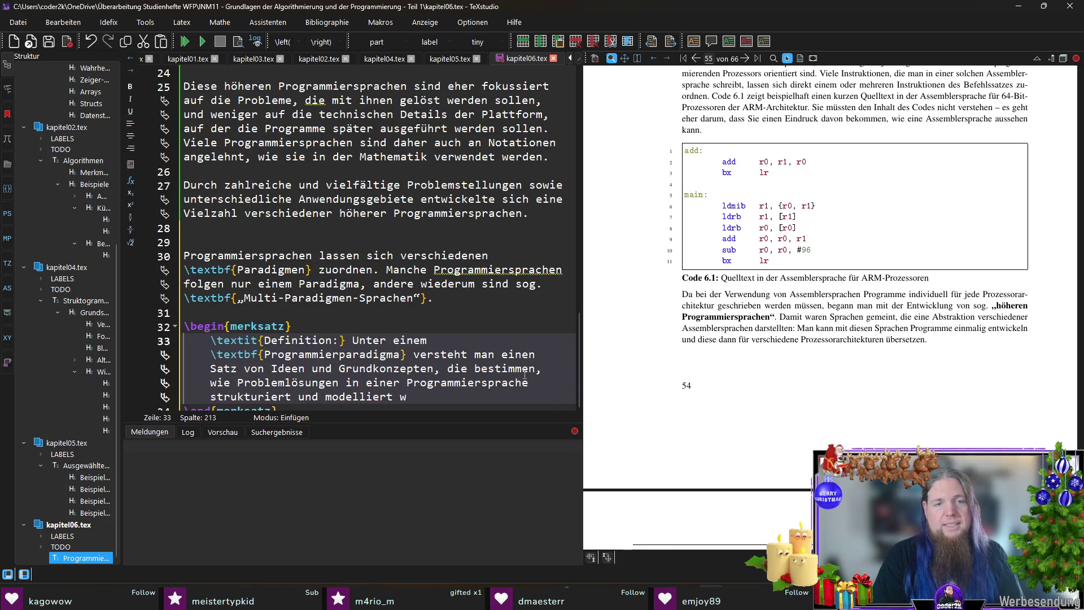
{"action": "type", "text": "erden."}
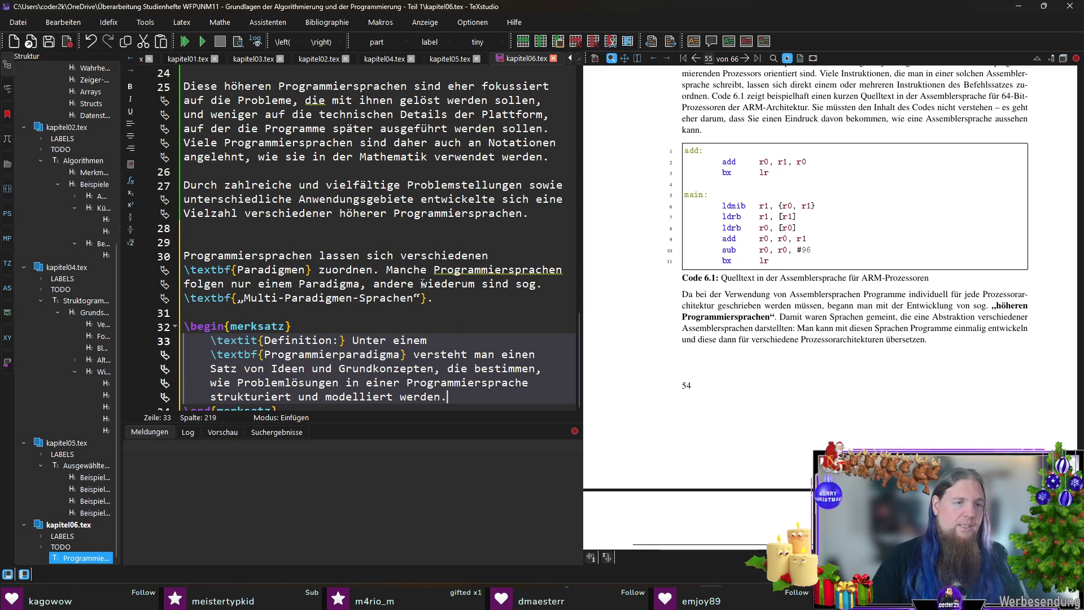
Drop a trial 'bzw. eine Denkweise' after Grundkonzepten and begin 'Man kann ein Programmierparadigma als eine bestimmte \textit{Denkweise} interpretieren'.
{"action": "scroll", "coordinate": [431, 283], "scroll_direction": "down", "scroll_amount": 1}
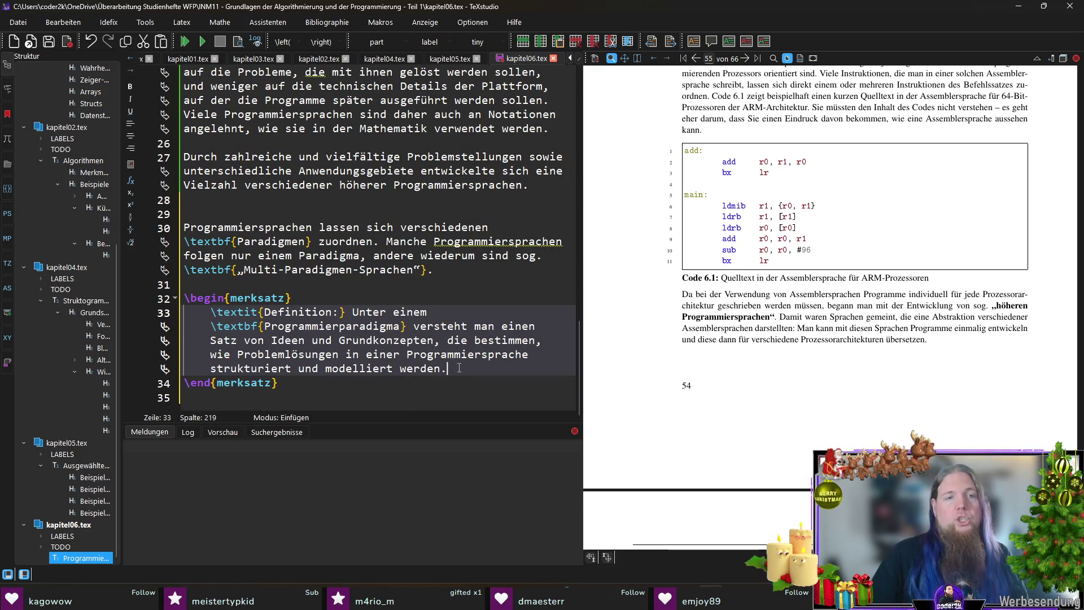
{"action": "left_click", "coordinate": [436, 341]}
{"action": "type", "text": "bzw."}
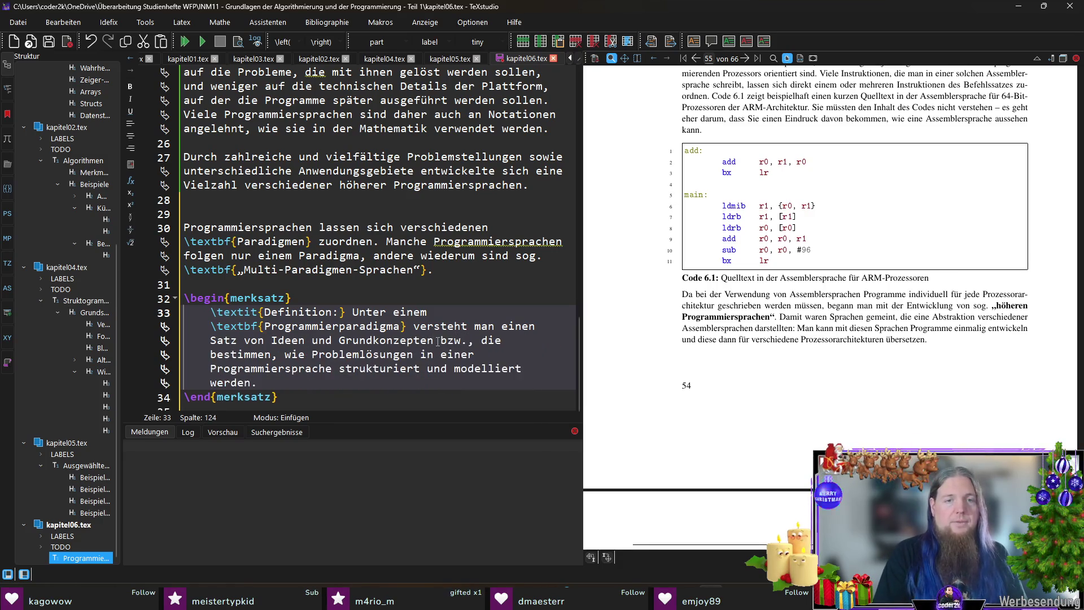
{"action": "type", "text": " eine Denkweise"}
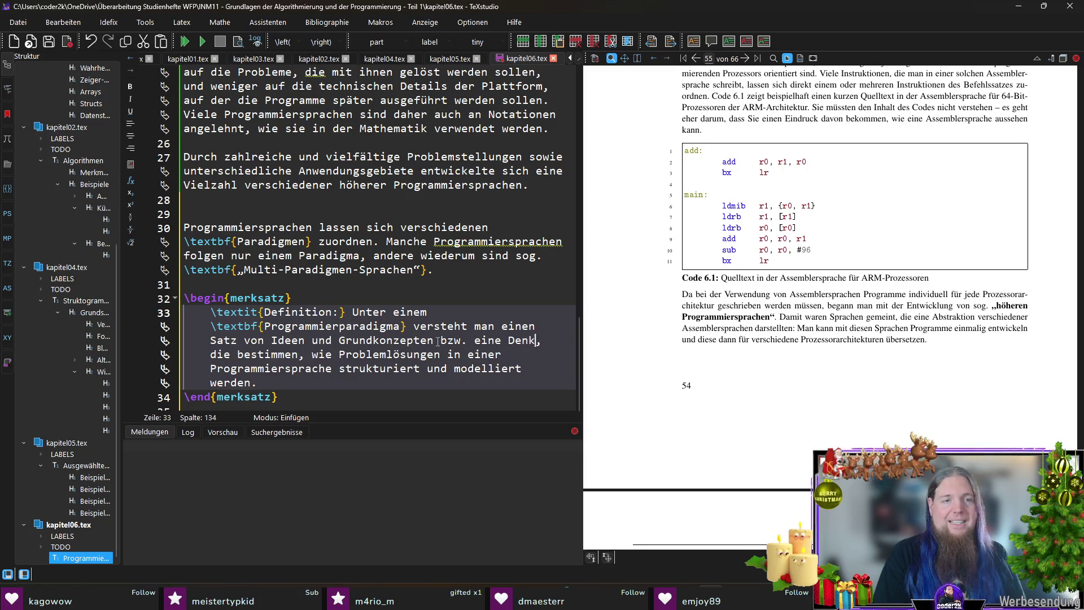
{"action": "key", "text": "ctrl+shift+Left"}
{"action": "key", "text": "ctrl+shift+Left"}
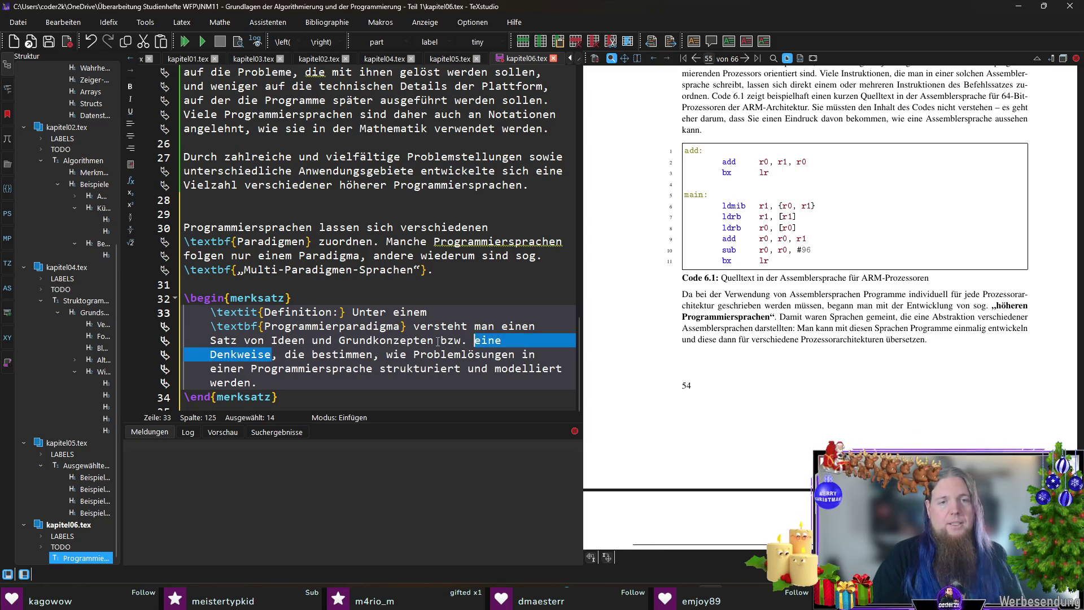
{"action": "key", "text": "Left"}
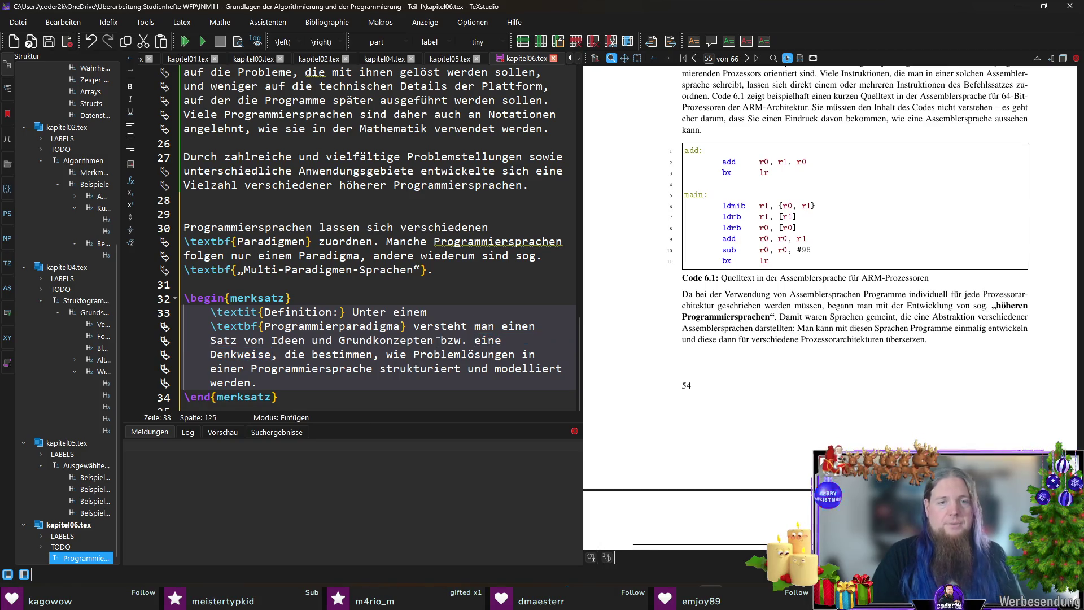
{"action": "key", "text": "Left"}
{"action": "key", "text": "Left"}
{"action": "key", "text": "Left"}
{"action": "key", "text": "ctrl+shift+Right"}
{"action": "key", "text": "ctrl+shift+Right"}
{"action": "key", "text": "ctrl+shift+Right"}
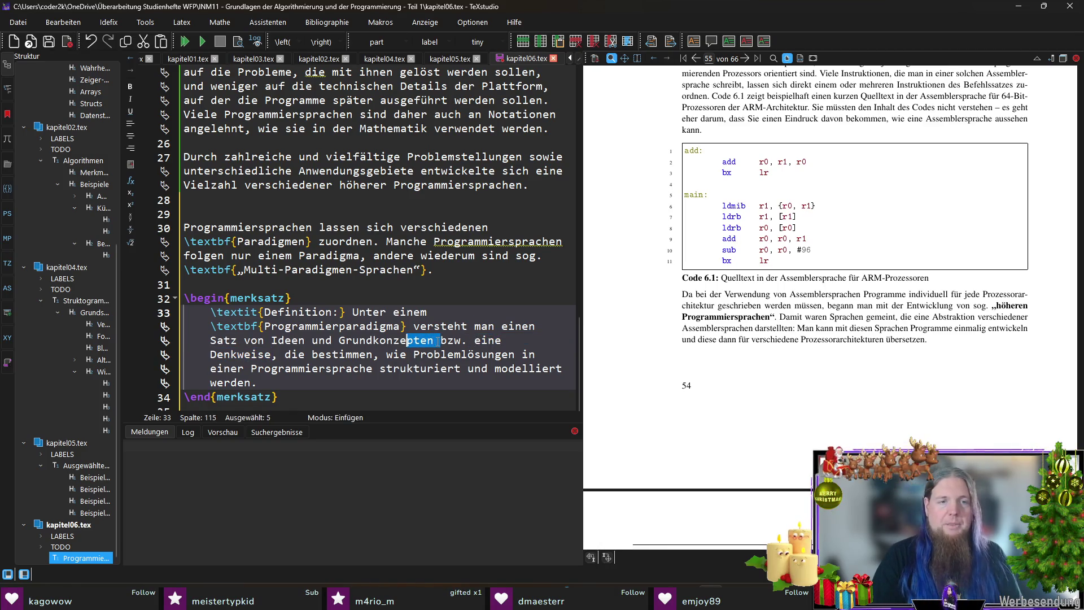
{"action": "key", "text": "ctrl+shift+Left"}
{"action": "key", "text": "ctrl+shift+Left"}
{"action": "key", "text": "ctrl+shift+Left"}
{"action": "key", "text": "Delete"}
{"action": "key", "text": "BackSpace"}
{"action": "key", "text": "End"}
{"action": "type", "text": "Man "}
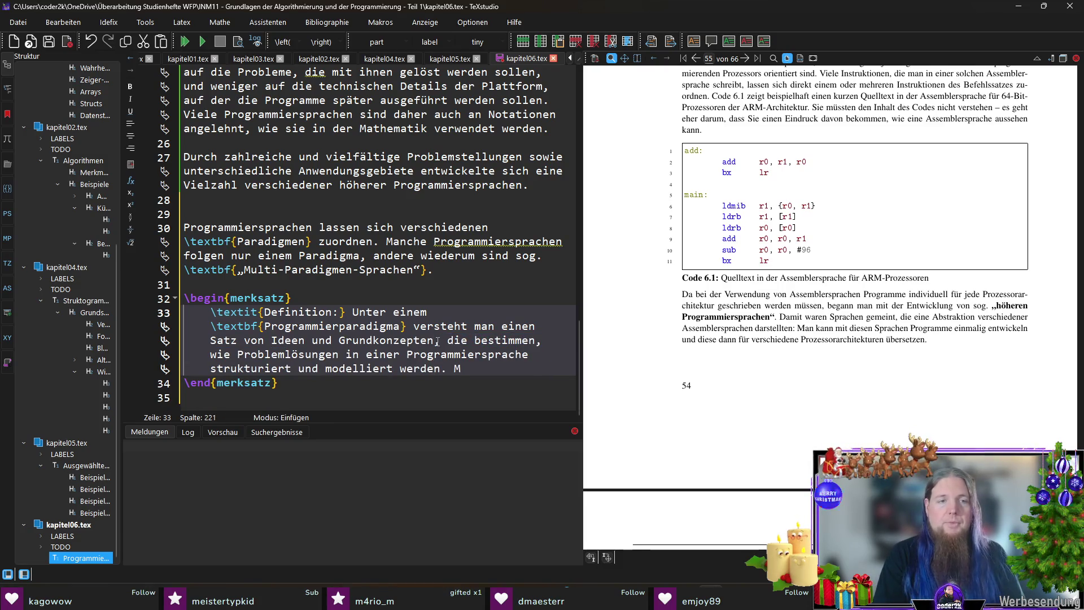
{"action": "type", "text": "kann "}
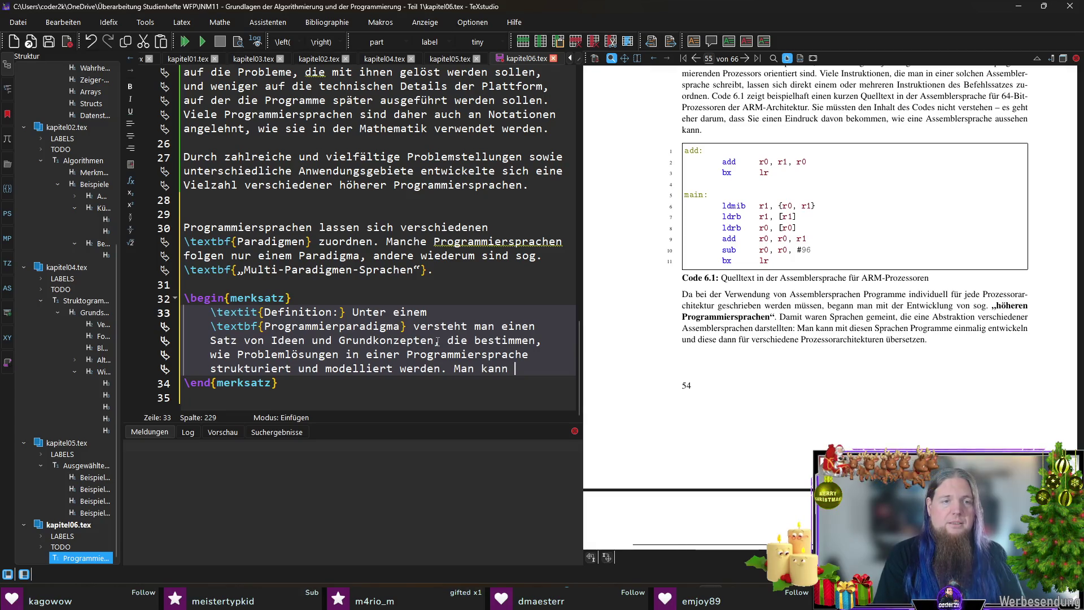
{"action": "type", "text": "ein "}
{"action": "type", "text": "Programmierparadig"}
{"action": "type", "text": "ma als eine bestimmt"}
{"action": "type", "text": "e \\t"}
{"action": "type", "text": "\textit{Denkweise}"}
{"action": "type", "text": " interpretieren."}
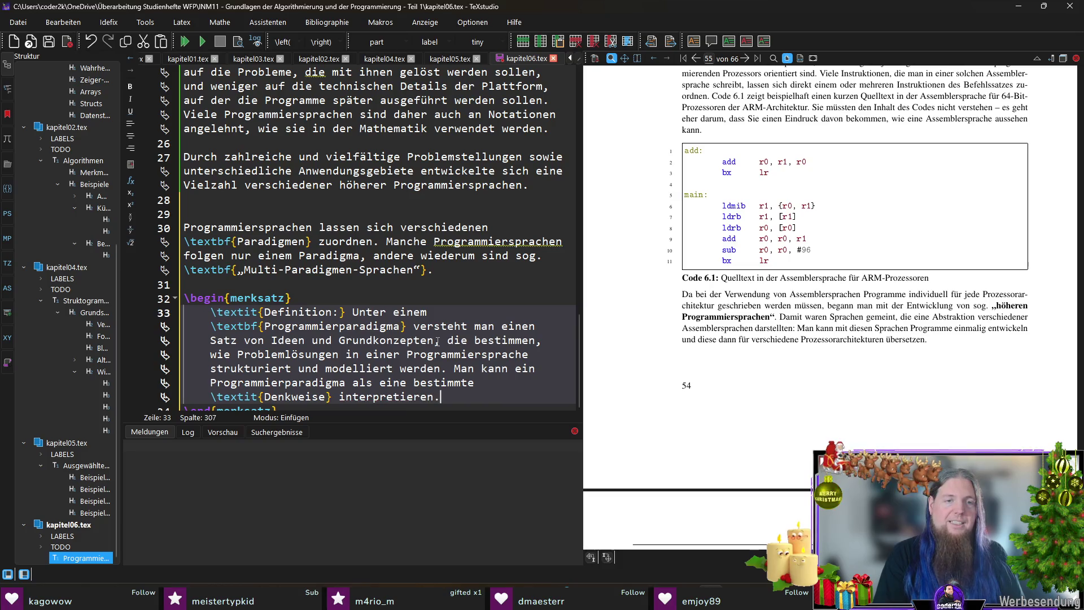
End the sentence with ', der man folgt.' and save and compile the chapter.
{"action": "key", "text": "BackSpace"}
{"action": "type", "text": ", der "}
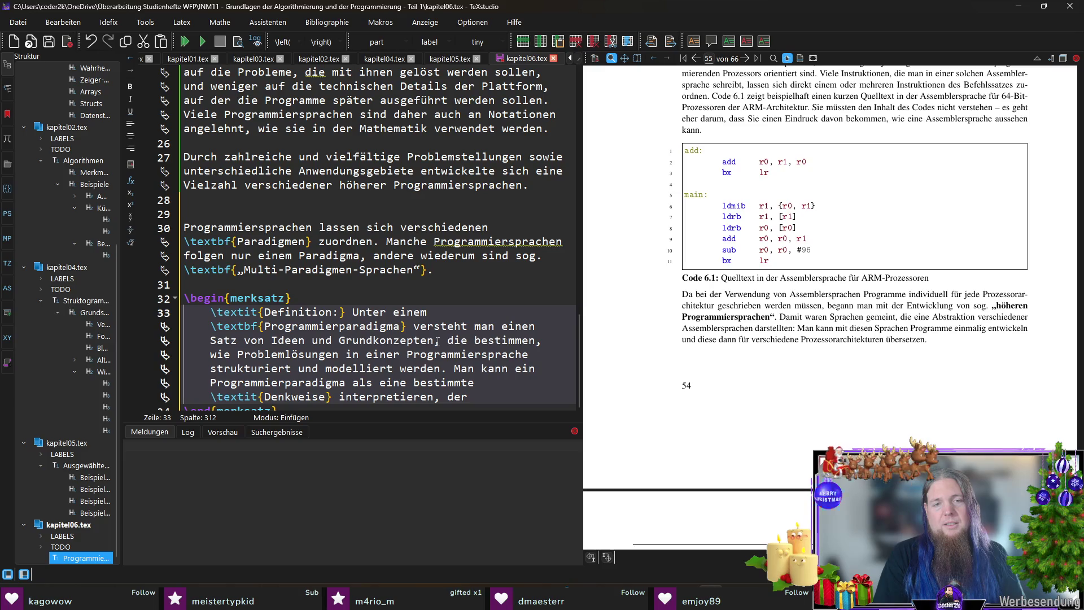
{"action": "type", "text": "man folgt."}
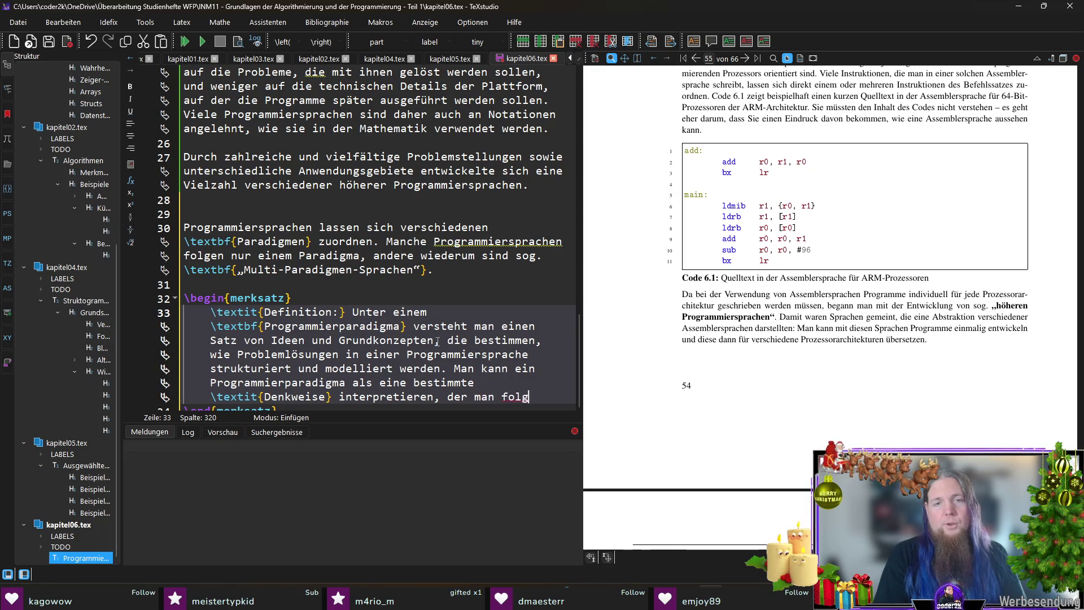
{"action": "key", "text": "F5"}
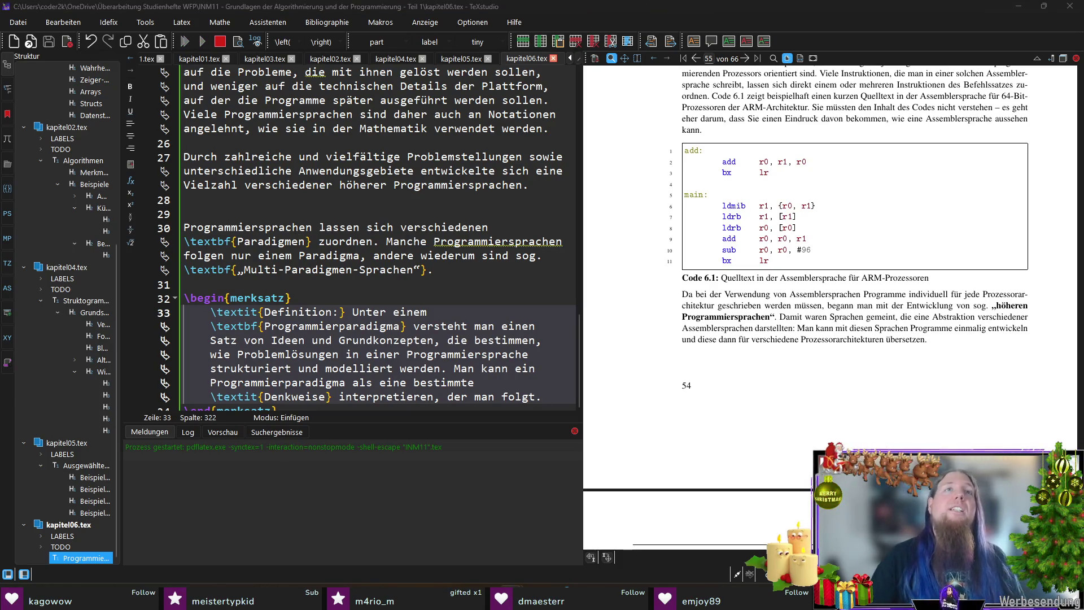
Scroll to the new Programmierparadigma definition and select its text inside the box.
{"action": "scroll", "coordinate": [378, 237], "scroll_direction": "down", "scroll_amount": 1}
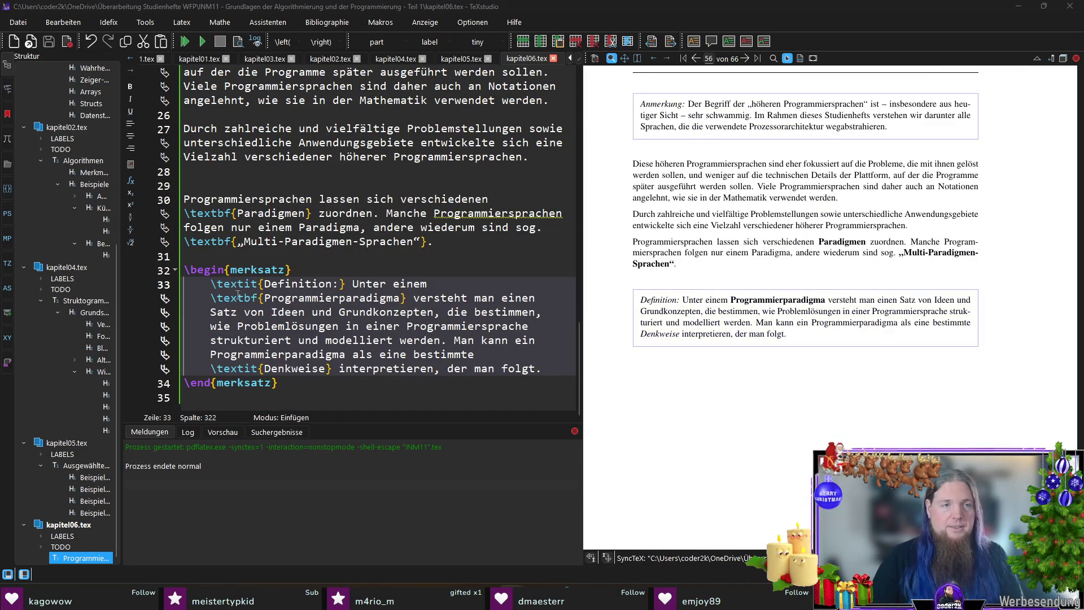
{"action": "mouse_move", "coordinate": [542, 368]}
{"action": "left_mouse_down"}
{"action": "mouse_move", "coordinate": [317, 285]}
{"action": "mouse_move", "coordinate": [213, 284]}
{"action": "left_mouse_up"}
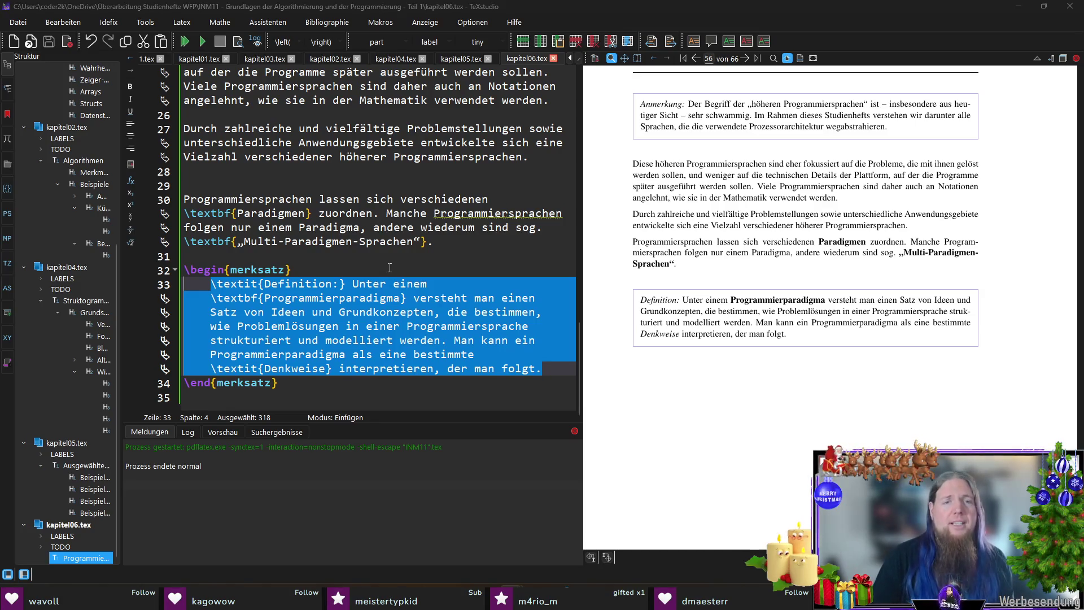
{"action": "left_click", "coordinate": [470, 297]}
Change 'einen Satz von' to 'eine Menge oder ein Bündel von' in the definition.
{"action": "double_click", "coordinate": [225, 311]}
{"action": "left_click", "coordinate": [535, 298]}
{"action": "key", "text": "BackSpace"}
{"action": "type", "text": "e"}
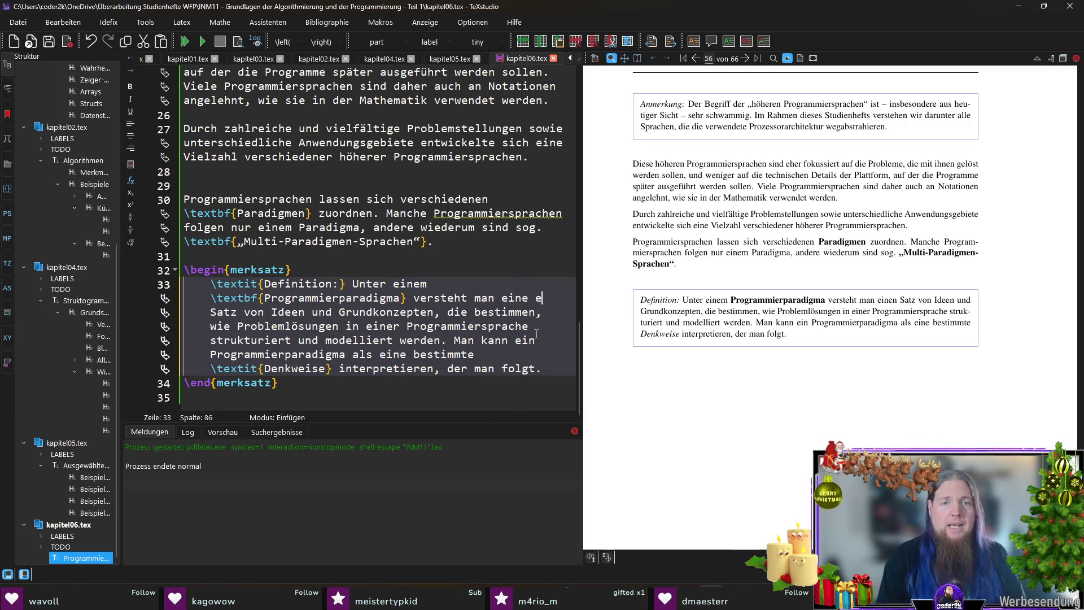
{"action": "type", "text": "ine Menge oder ein Bündel"}
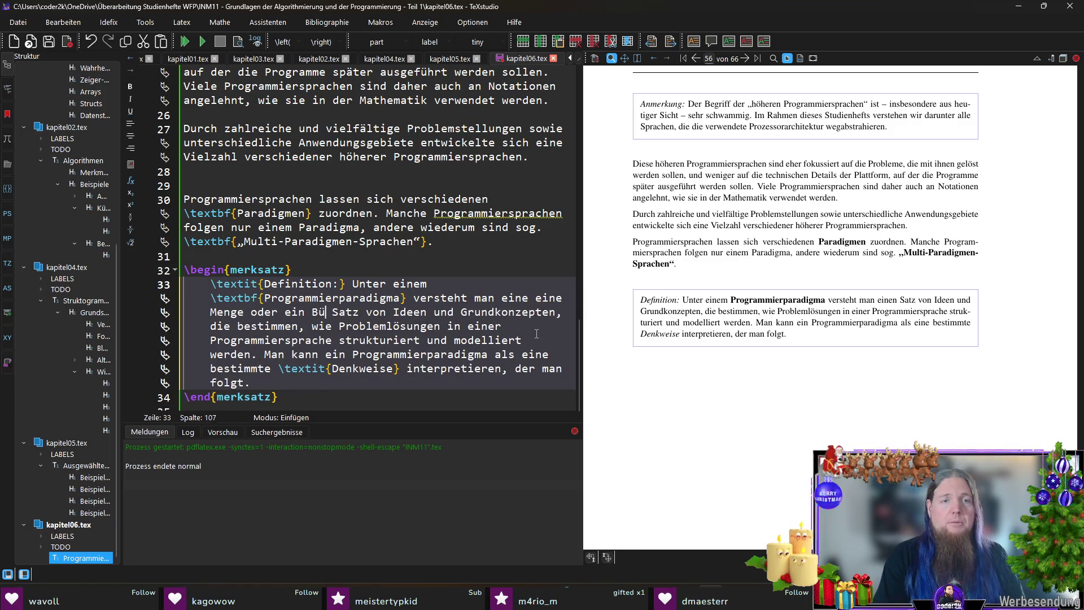
{"action": "key", "text": "ctrl+shift+Right"}
{"action": "key", "text": "ctrl+shift+Right"}
{"action": "key", "text": "ctrl+shift+Right"}
{"action": "key", "text": "BackSpace"}
{"action": "type", "text": "von"}
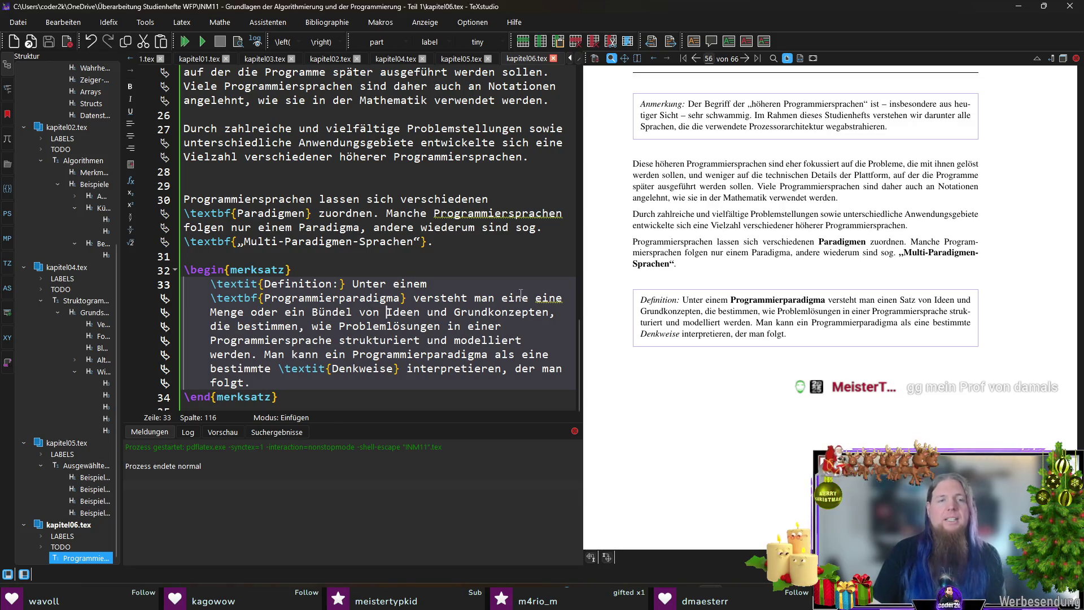
Replace 'bestimmen' with 'prägen bzw. leiten' and save the chapter file.
{"action": "double_click", "coordinate": [267, 326]}
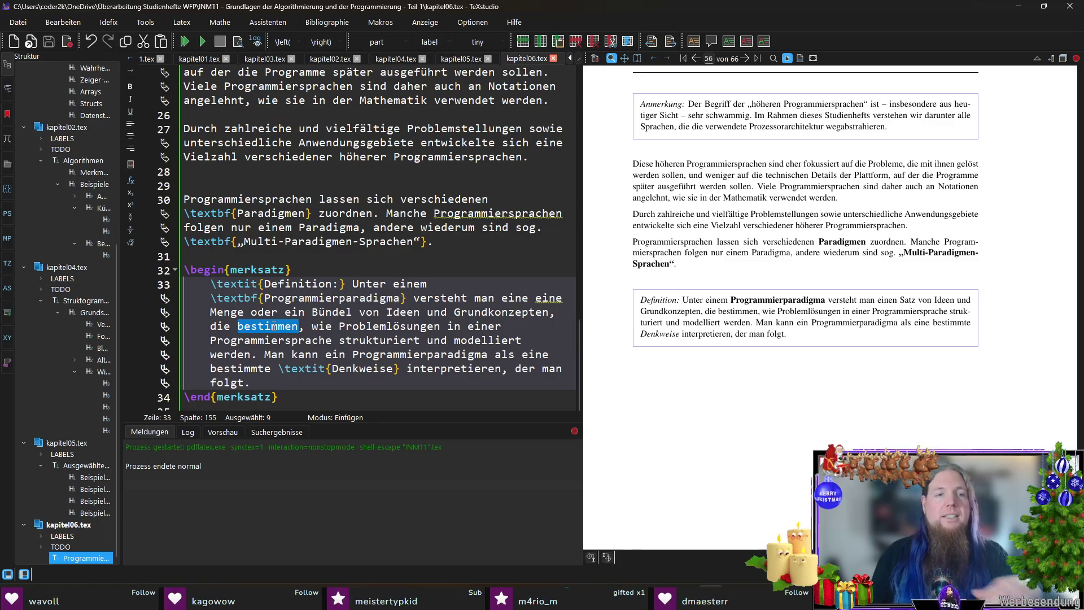
{"action": "type", "text": "prägen"}
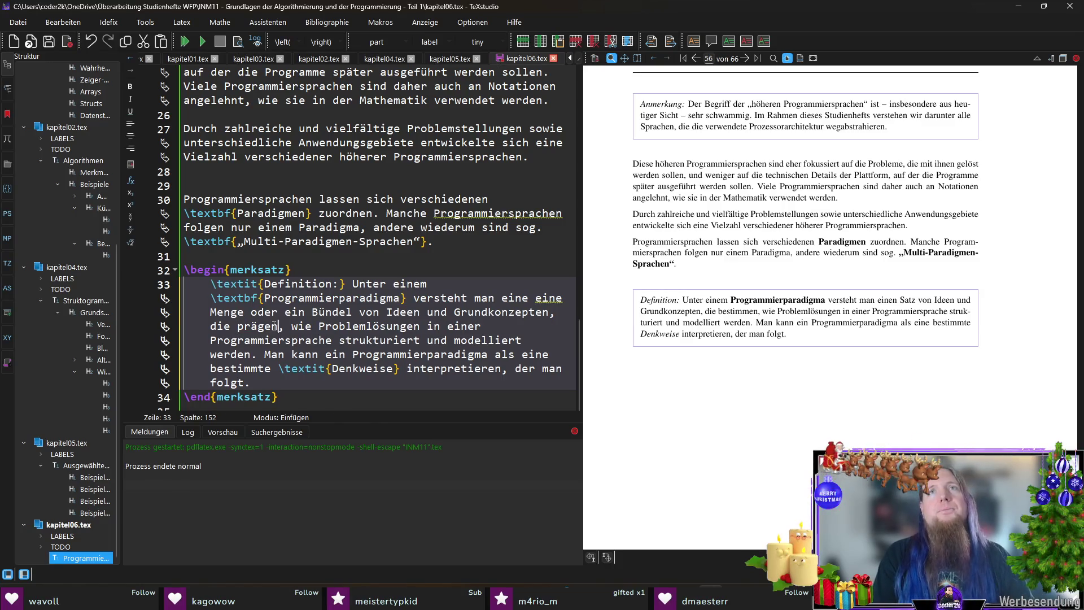
{"action": "type", "text": " bzw. l"}
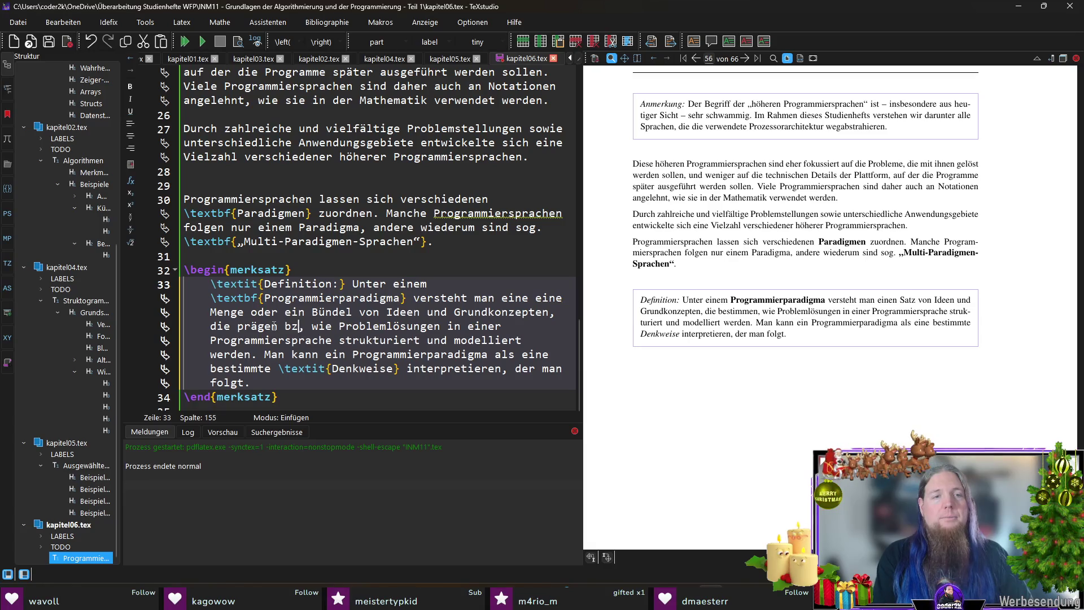
{"action": "type", "text": "eiten"}
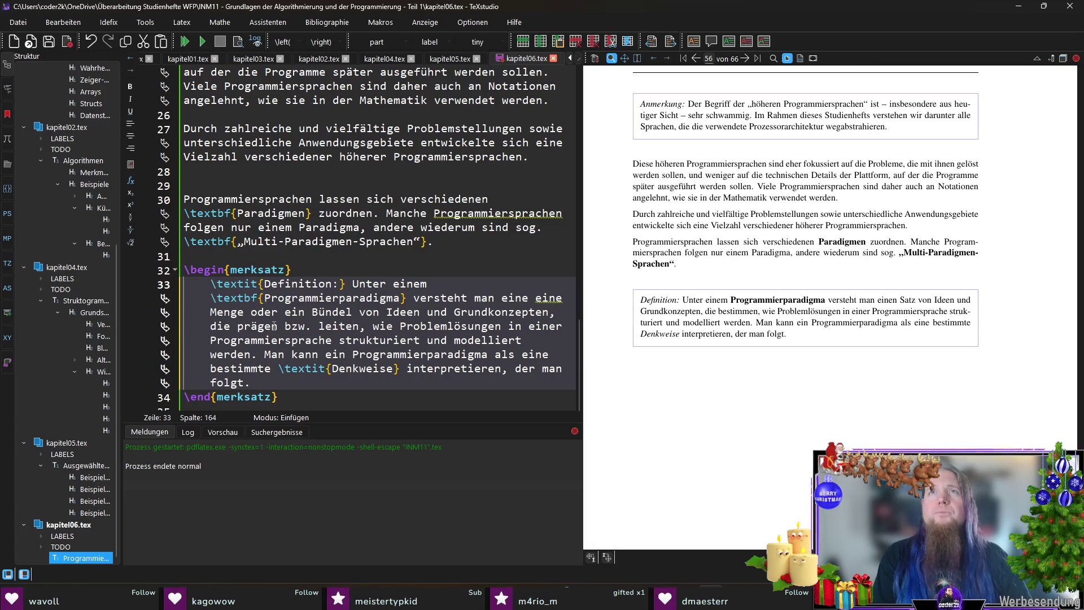
{"action": "key", "text": "ctrl+s"}
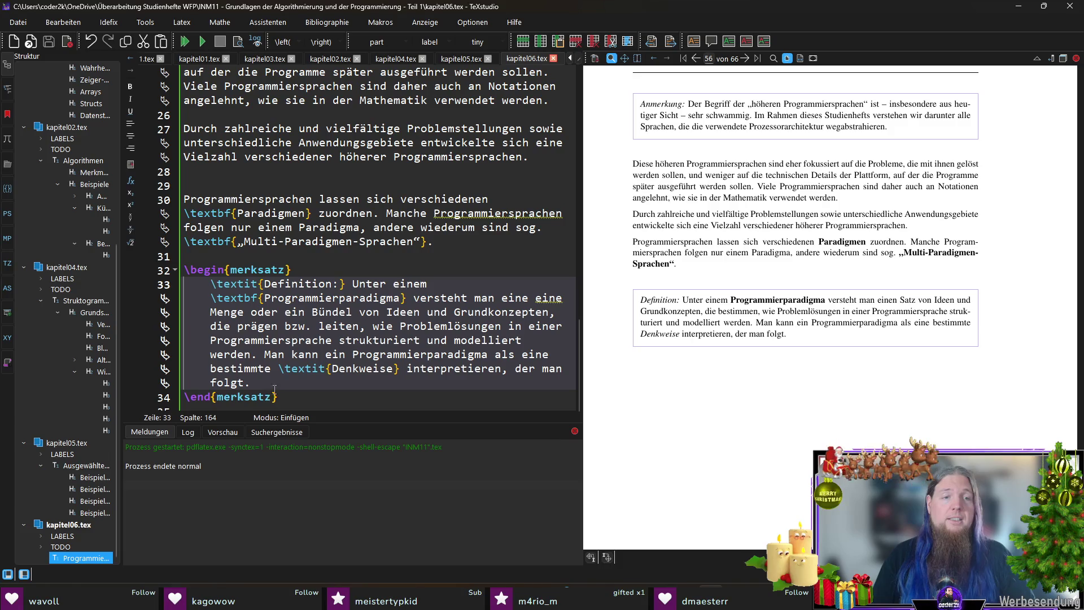
{"action": "scroll", "coordinate": [452, 236], "scroll_direction": "down", "scroll_amount": 1}
Start a new paragraph reading 'Diese Grundkonzepte bestimmen, wie bzw. in welche'.
{"action": "key", "text": "Return"}
{"action": "key", "text": "Return"}
{"action": "type", "text": "Zu diese"}
{"action": "key", "text": "BackSpace"}
{"action": "key", "text": "BackSpace"}
{"action": "key", "text": "BackSpace"}
{"action": "type", "text": "Diese Grundkonzue"}
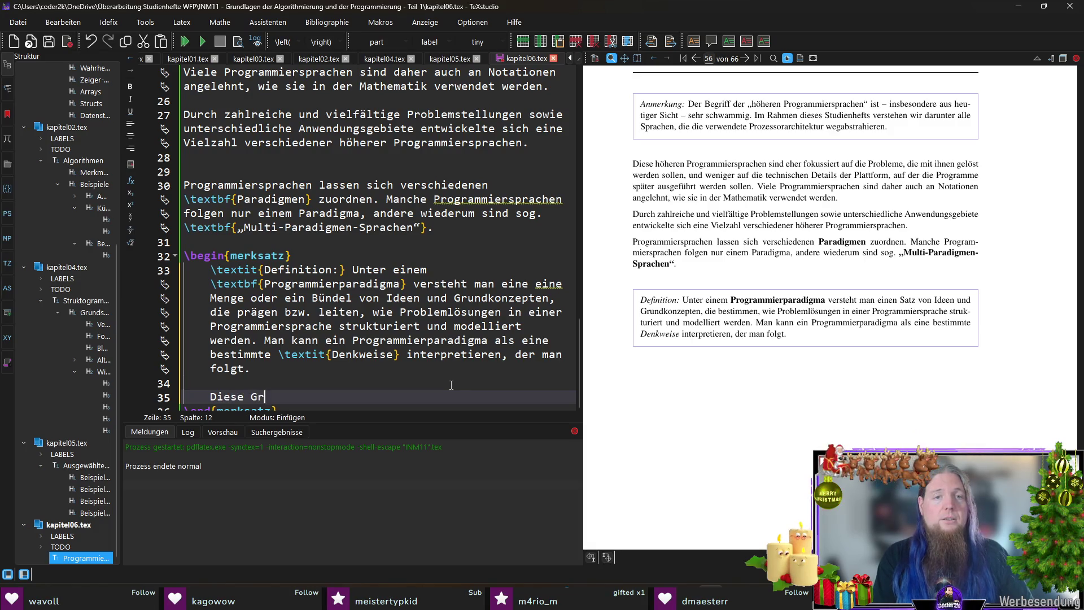
{"action": "key", "text": "BackSpace"}
{"action": "key", "text": "BackSpace"}
{"action": "type", "text": "epte bestimmen, wie"}
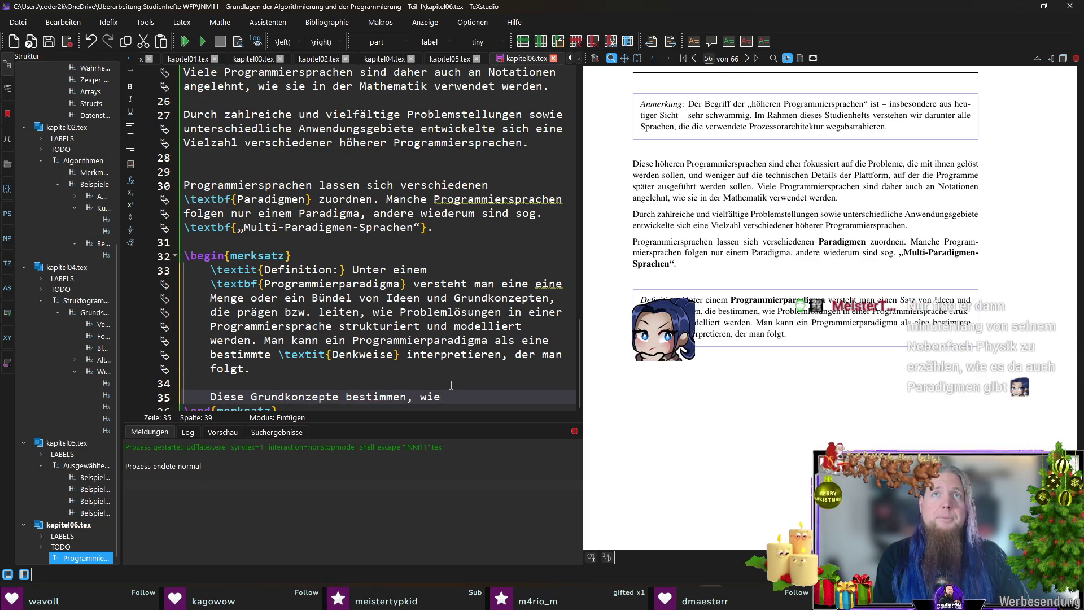
{"action": "key", "text": "ctrl+shift+Left"}
{"action": "type", "text": "in welche"}
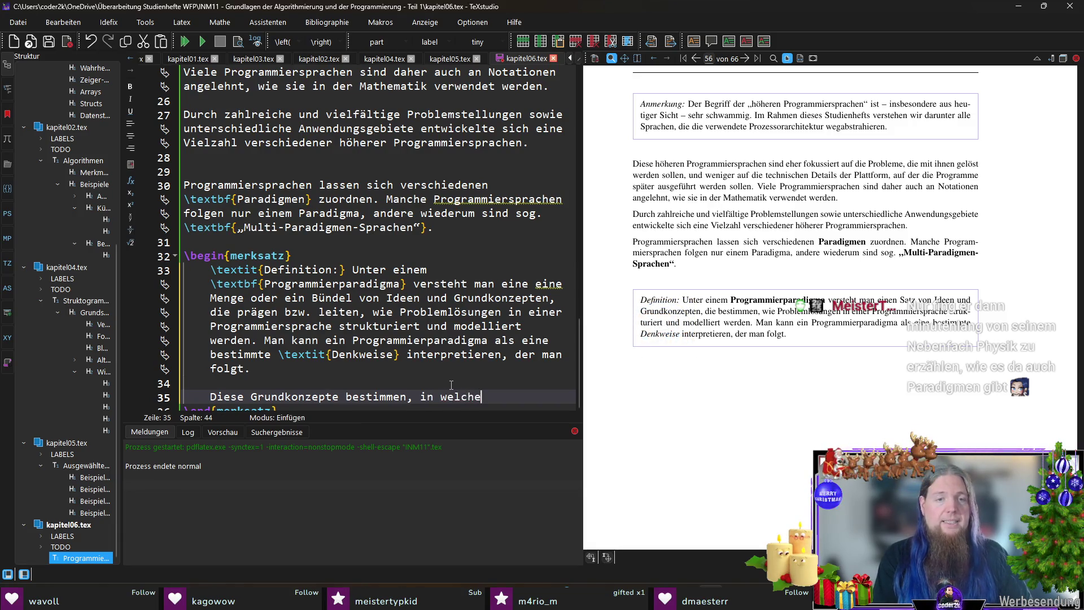
{"action": "key", "text": "ctrl+Left"}
{"action": "key", "text": "ctrl+Left"}
{"action": "type", "text": "wie bzw."}
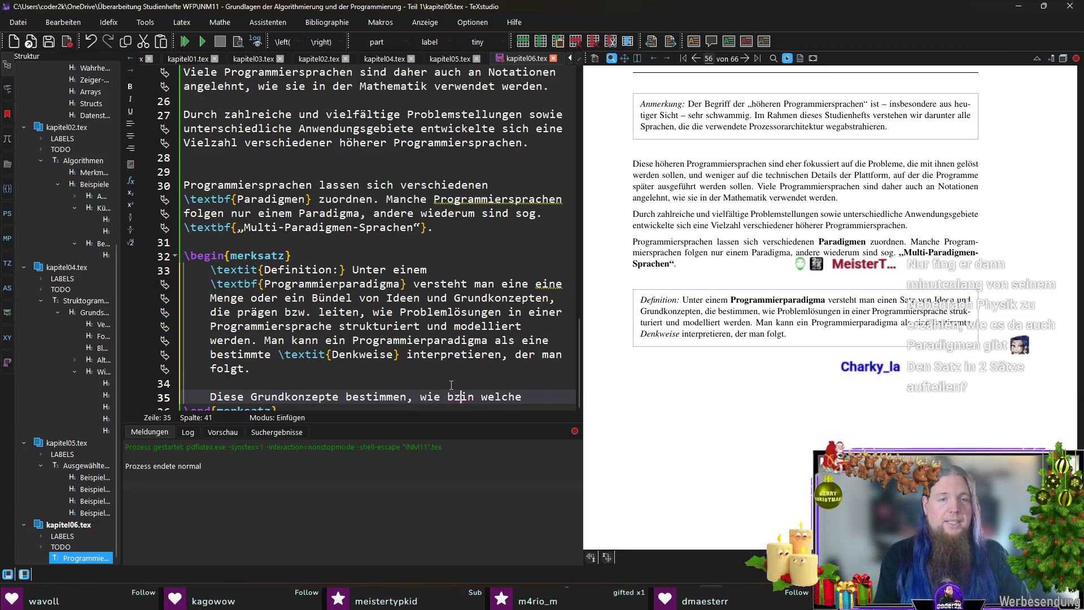
Continue the sentence about Quellcode building blocks and their interaction, with italic \textit{Zustand}.
{"action": "key", "text": "End"}
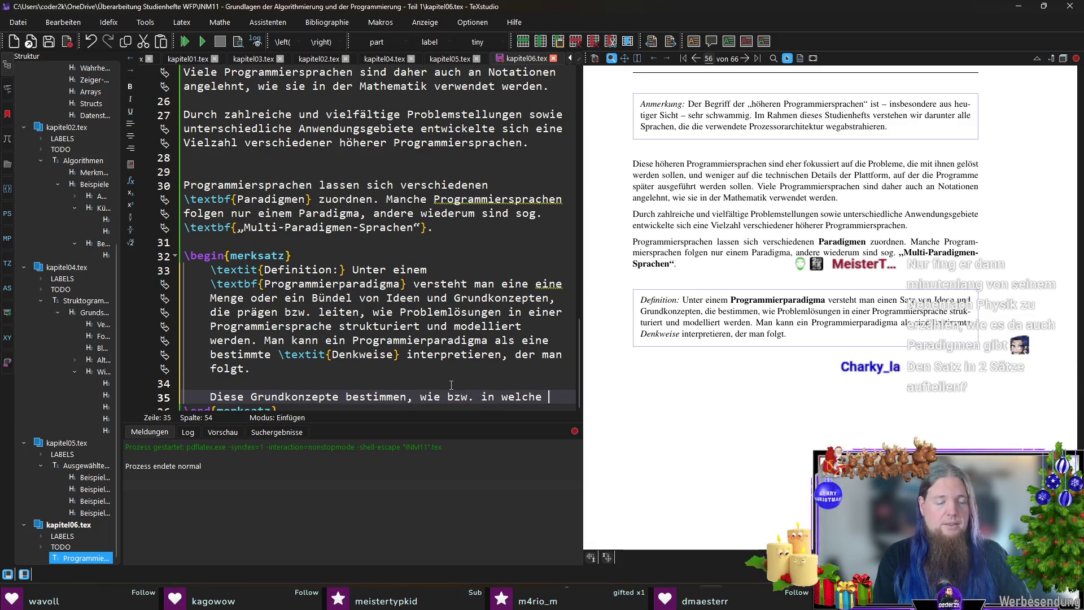
{"action": "type", "text": "Bausteine "}
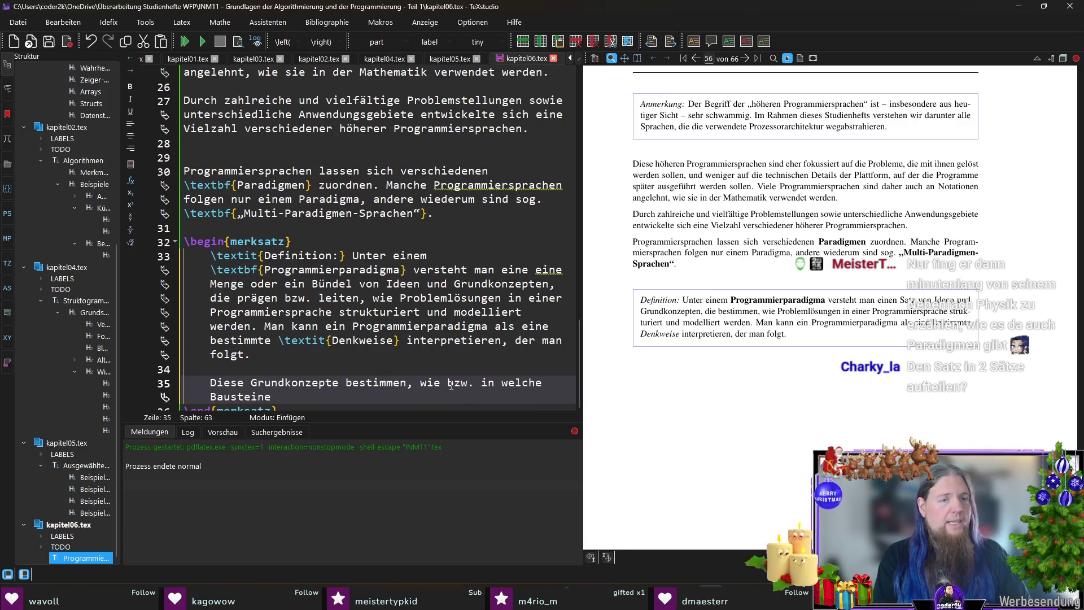
{"action": "type", "text": "der Q"}
{"action": "type", "text": "uellcode "}
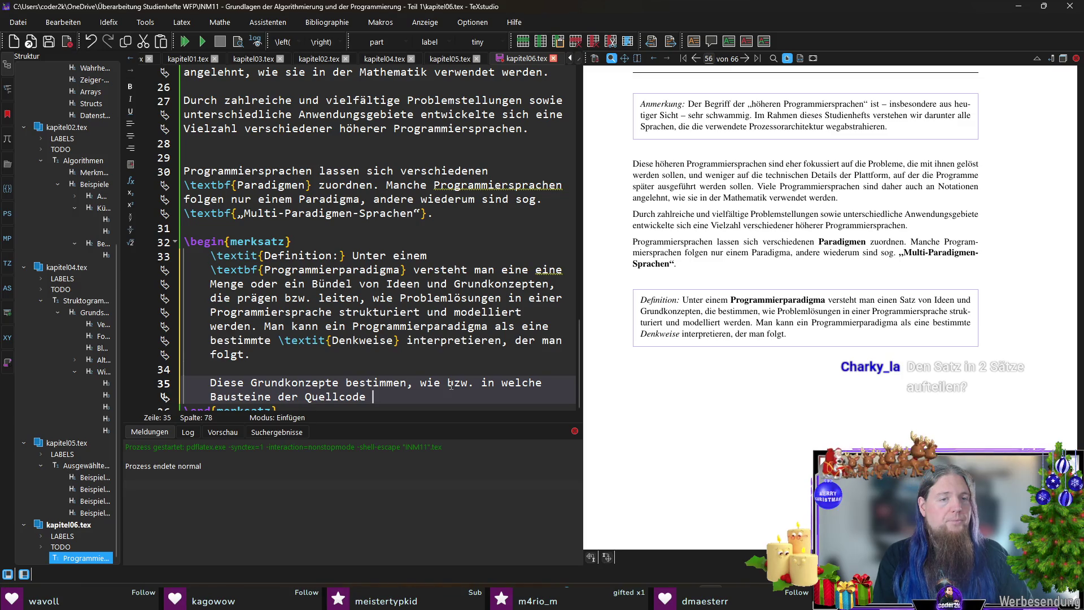
{"action": "type", "text": "aufgete"}
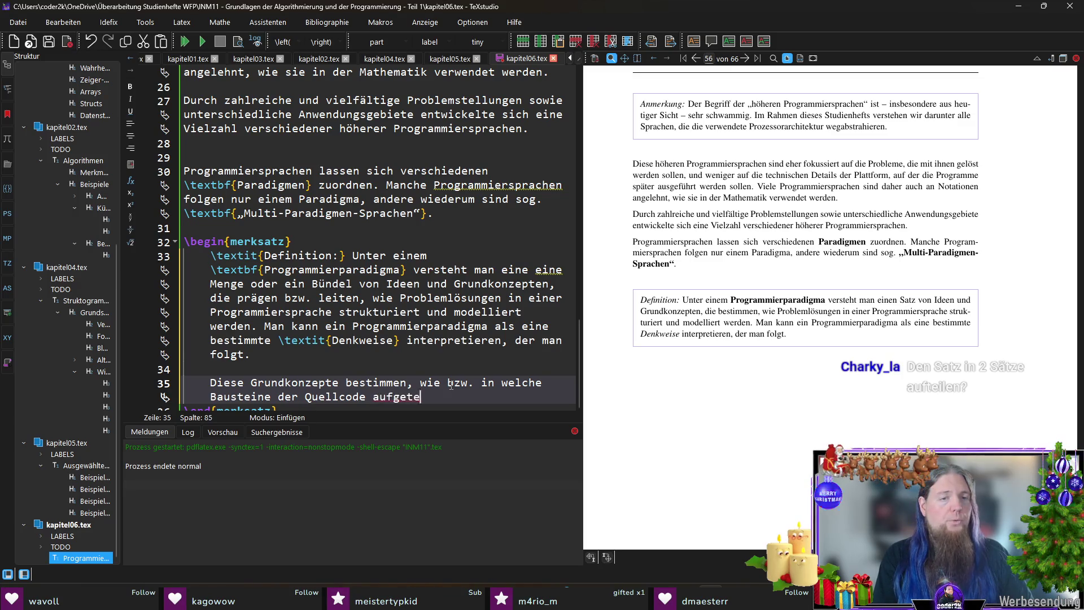
{"action": "type", "text": "ilt wird"}
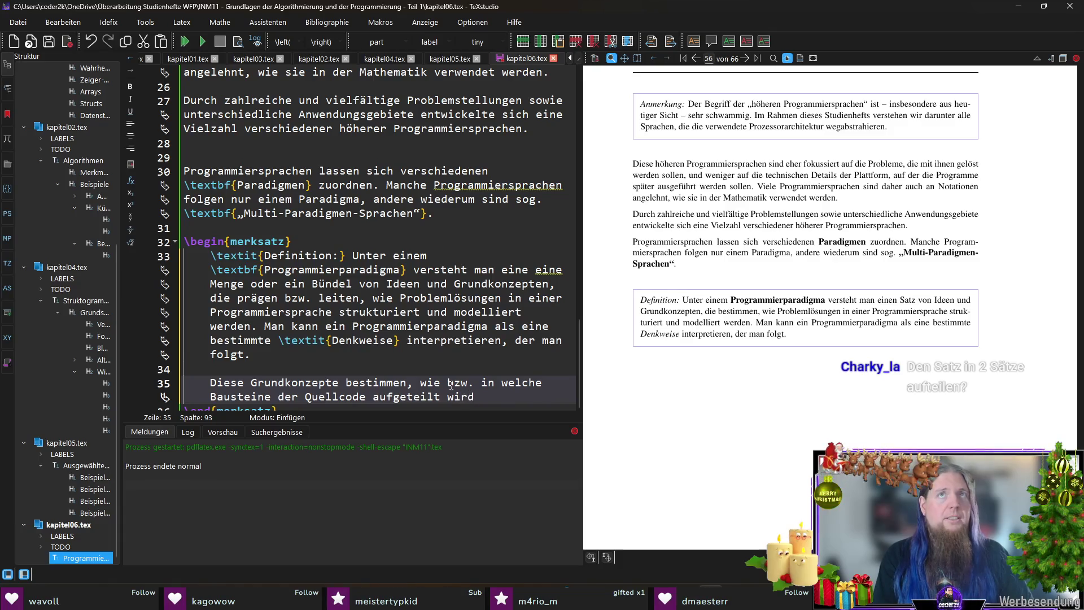
{"action": "type", "text": ", wie diese Bausteine mitei"}
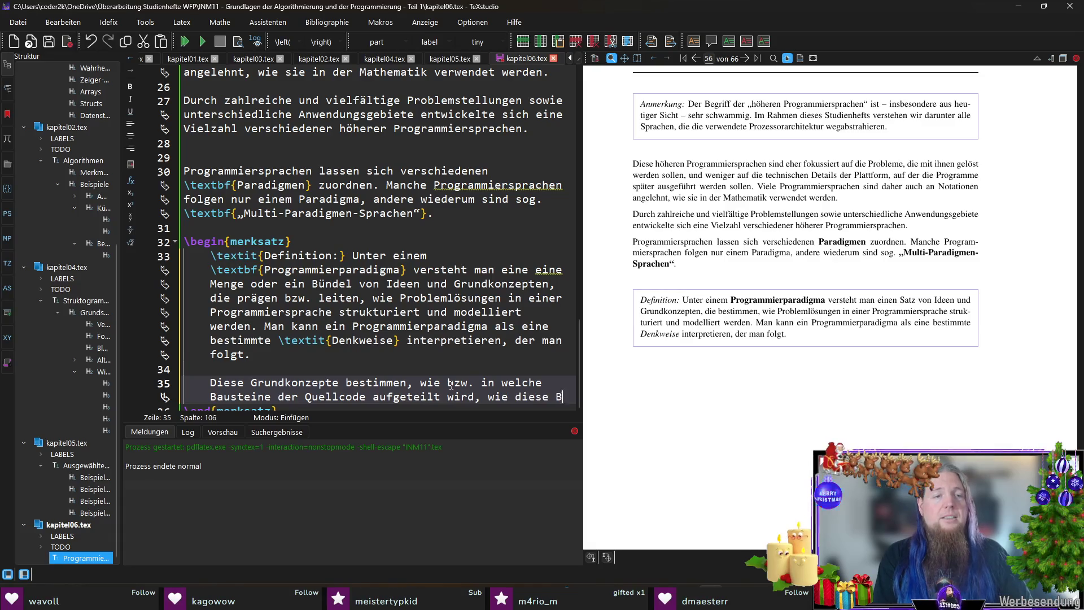
{"action": "type", "text": "nander integri"}
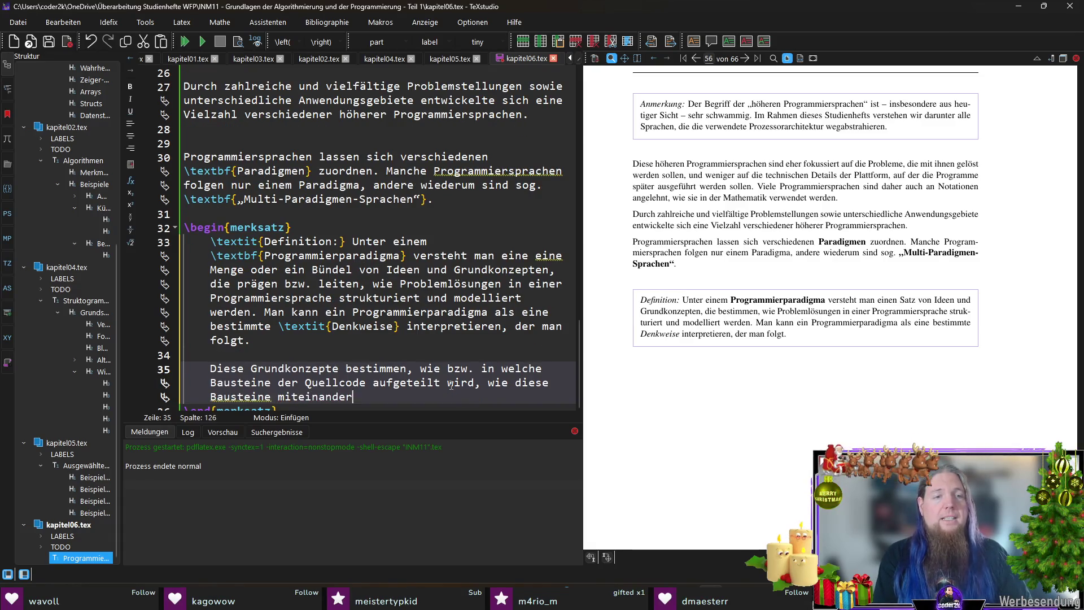
{"action": "key", "text": "BackSpace"}
{"action": "key", "text": "BackSpace"}
{"action": "key", "text": "BackSpace"}
{"action": "type", "text": "ragieren"}
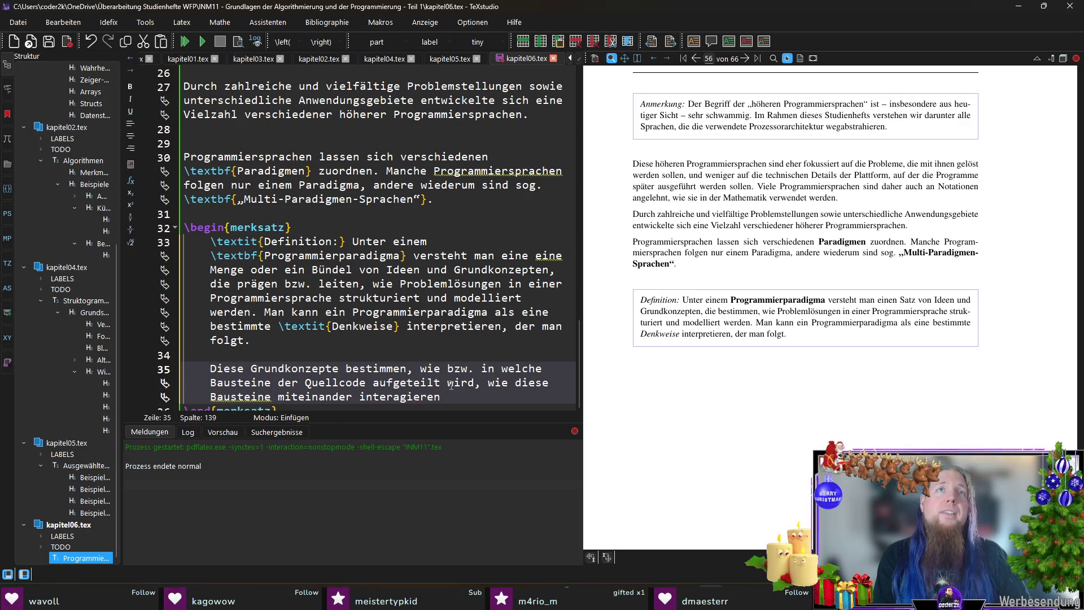
{"action": "type", "text": ","}
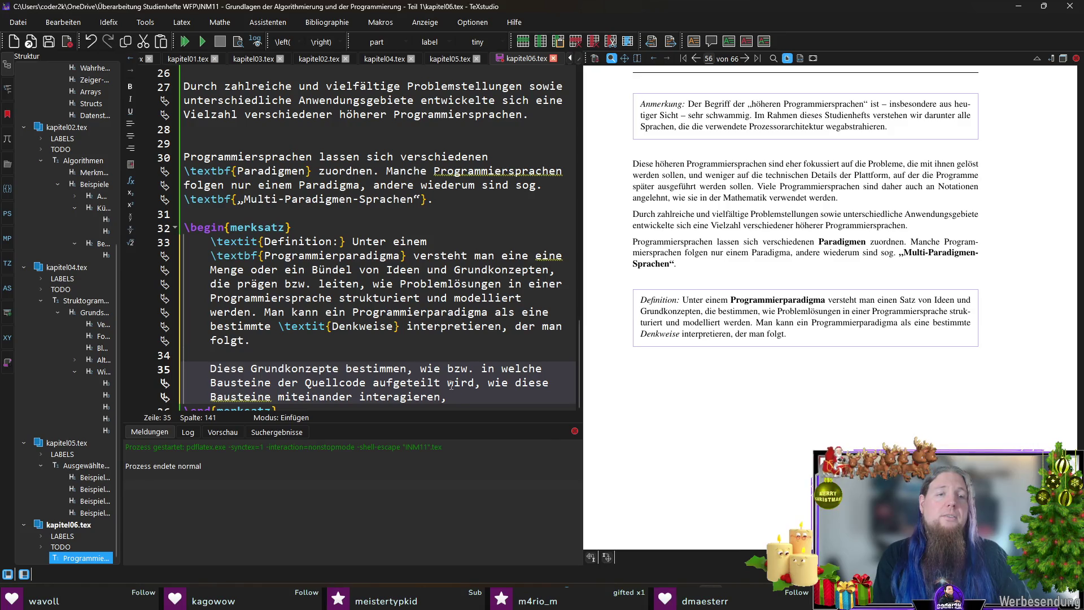
{"action": "type", "text": " wie mit Zustand"}
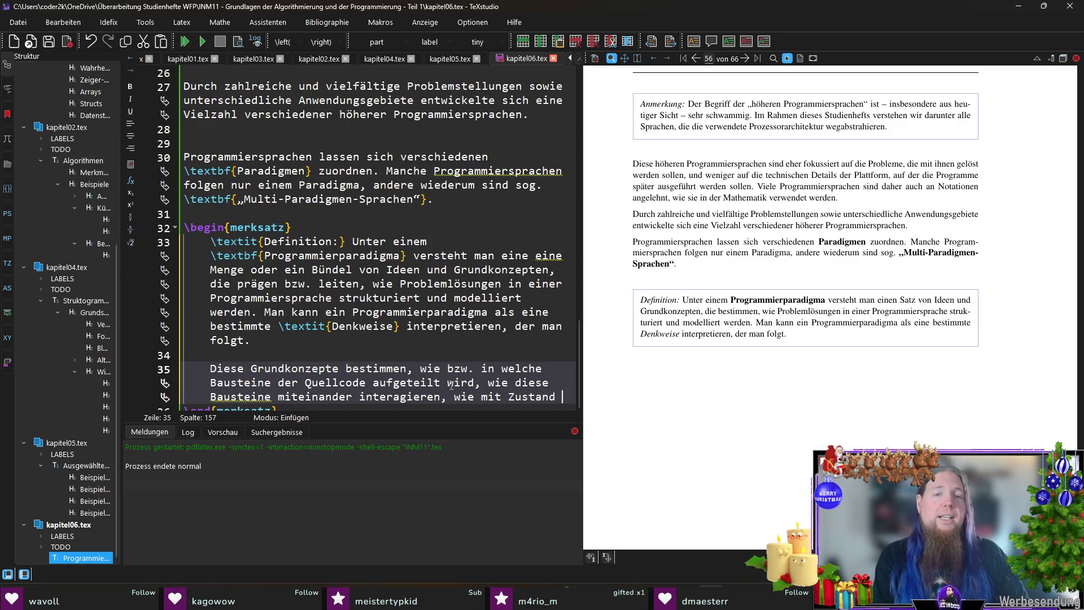
{"action": "key", "text": "BackSpace"}
{"action": "key", "text": "ctrl+shift+Left"}
{"action": "key", "text": "ctrl+i"}
{"action": "type", "text": "u"}
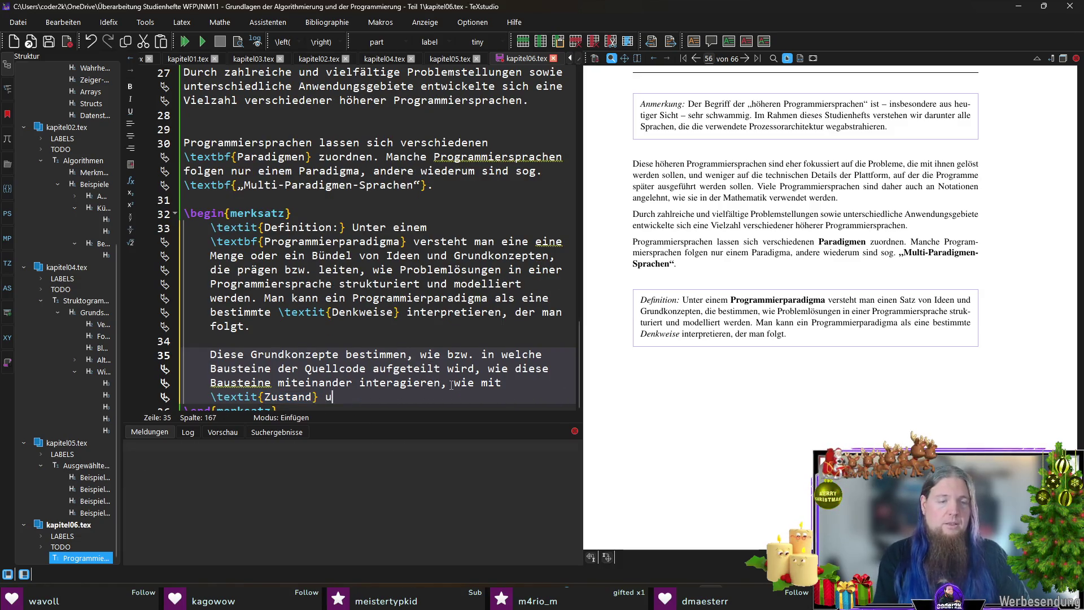
{"action": "type", "text": "mgegangen wird"}
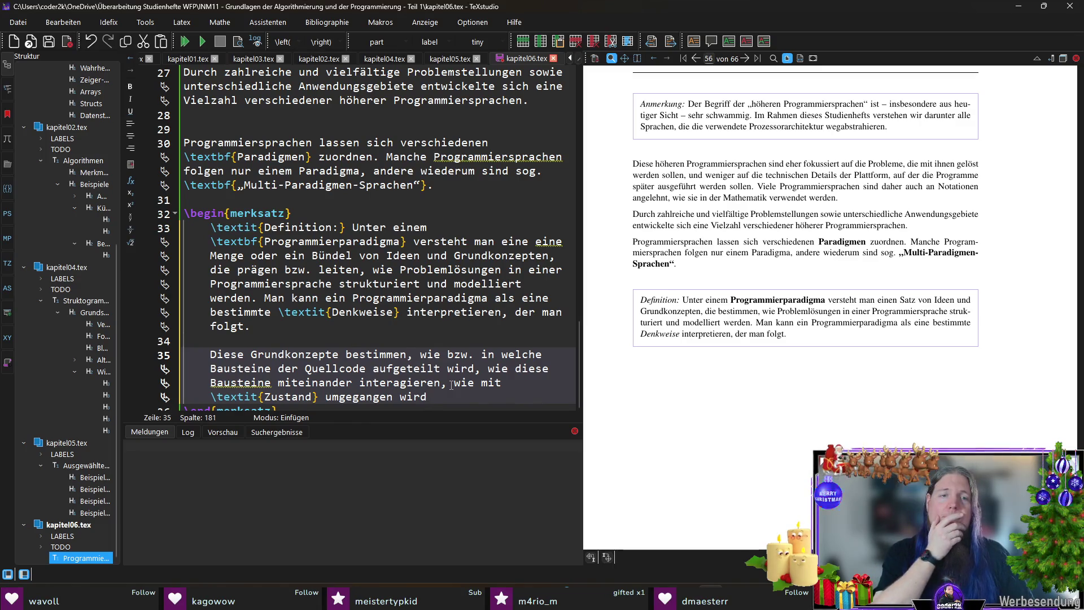
{"action": "type", "text": "."}
Insert 'unter anderem,' after 'bestimmen' and end with 'und weitere Aspekte der Programmierung.'.
{"action": "key", "text": "Up"}
{"action": "key", "text": "Up"}
{"action": "key", "text": "Up"}
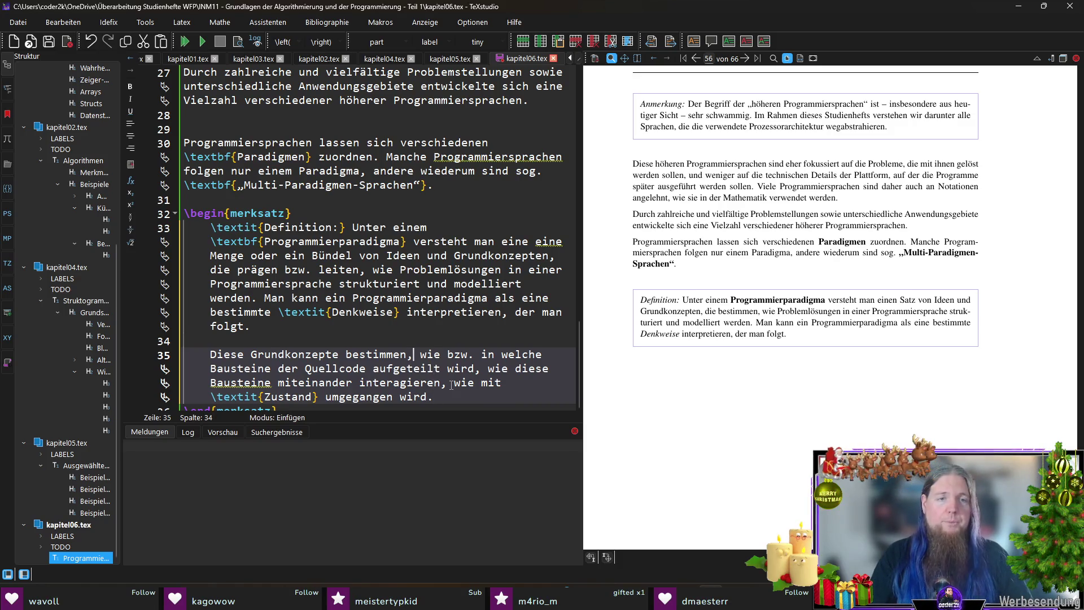
{"action": "type", "text": "unter anderem,"}
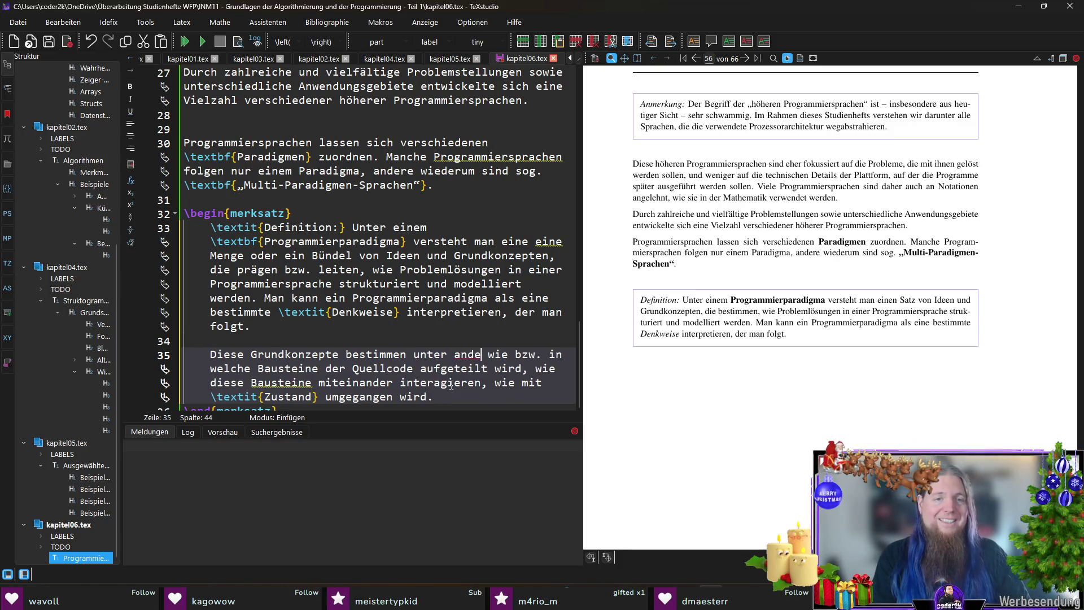
{"action": "key", "text": "End"}
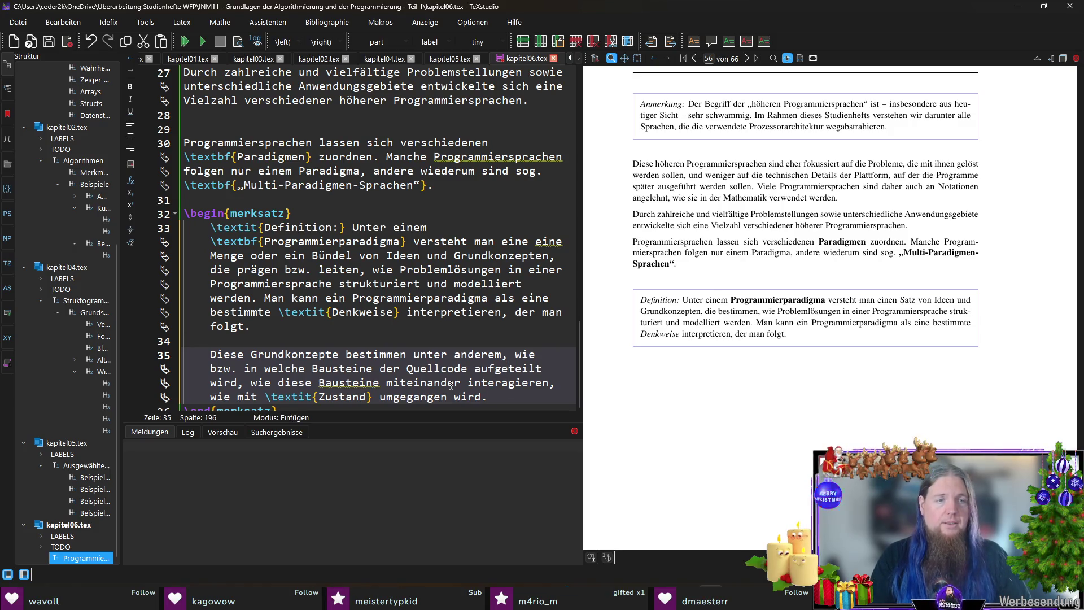
{"action": "key", "text": "Down"}
{"action": "key", "text": "Up"}
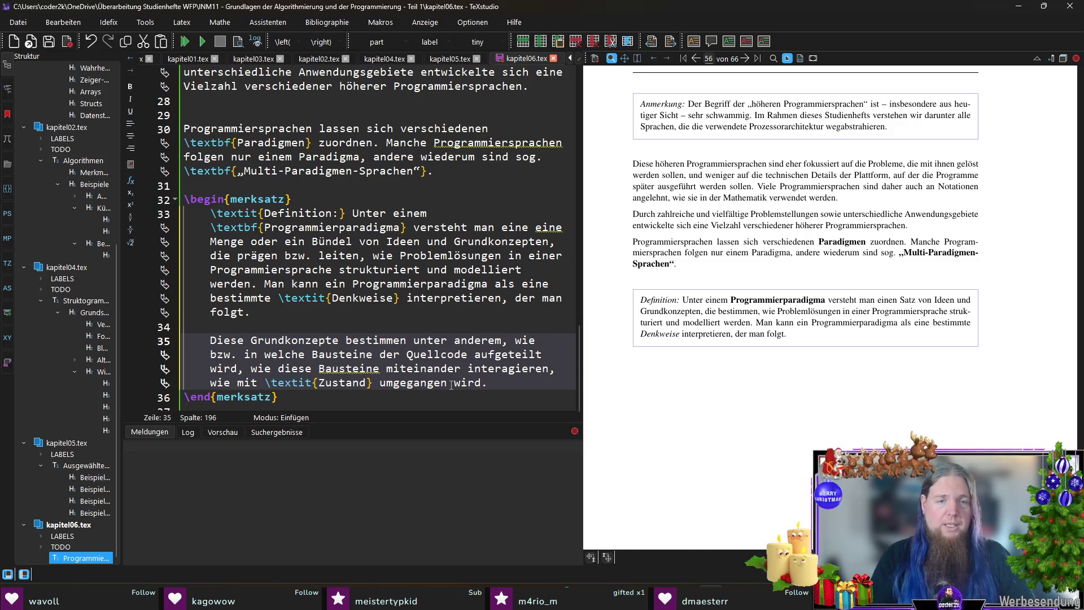
{"action": "key", "text": "BackSpace"}
{"action": "type", "text": "und"}
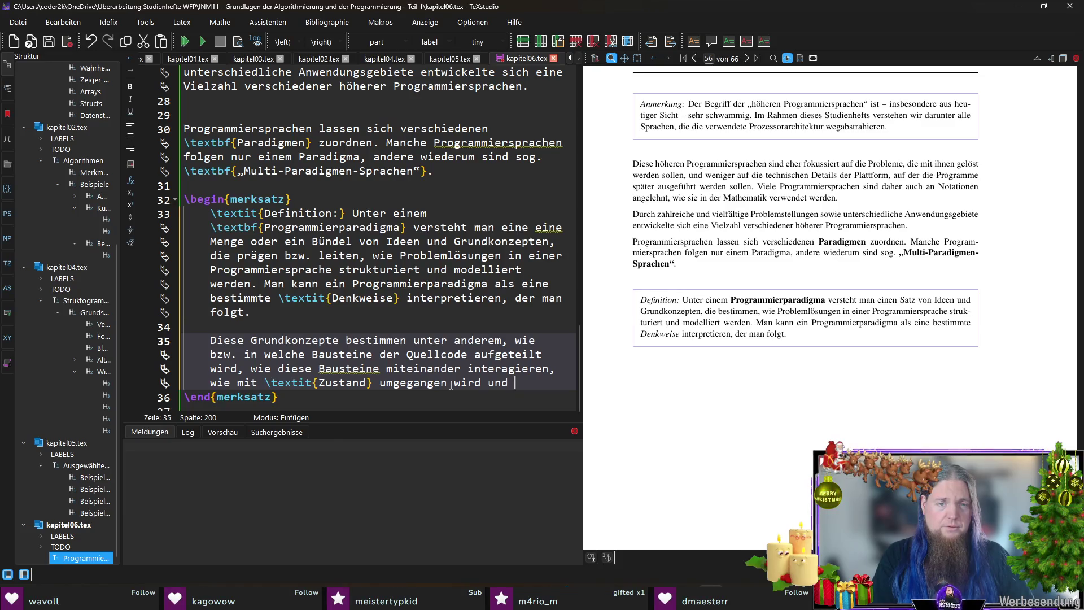
{"action": "type", "text": "weitere Aspe"}
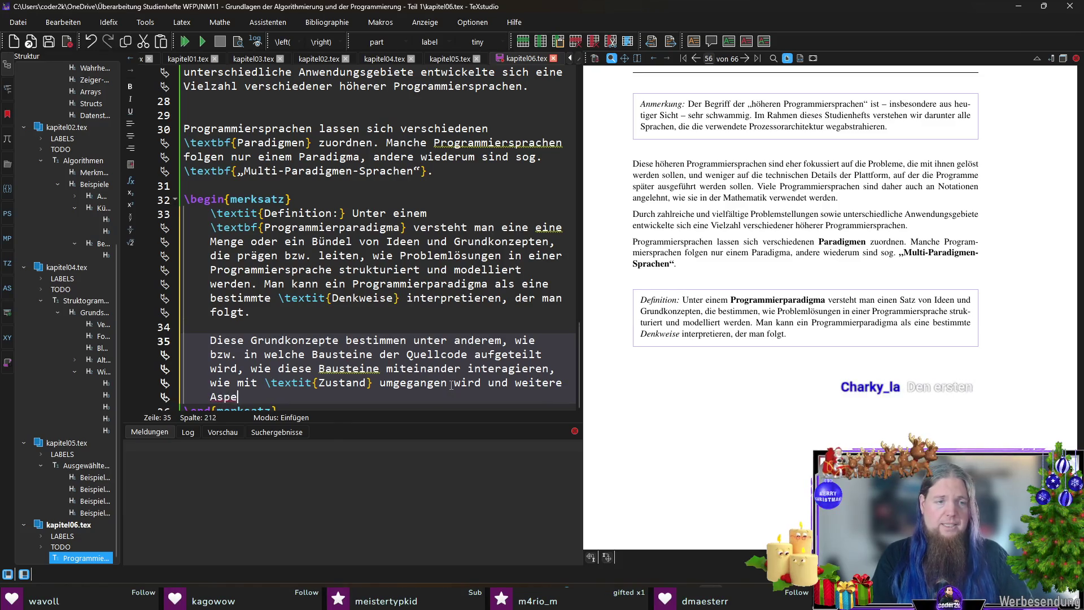
{"action": "type", "text": "kte der Programmierung."}
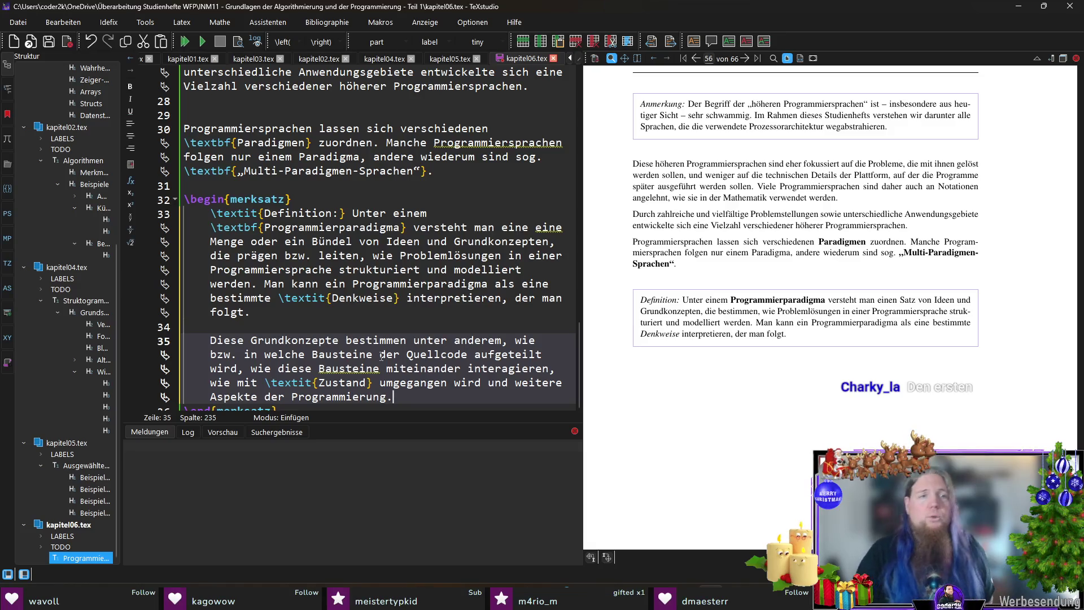
Split the definition after 'Grundkonzepten' so the new sentence starts 'Diese prägen'.
{"action": "left_click", "coordinate": [548, 244]}
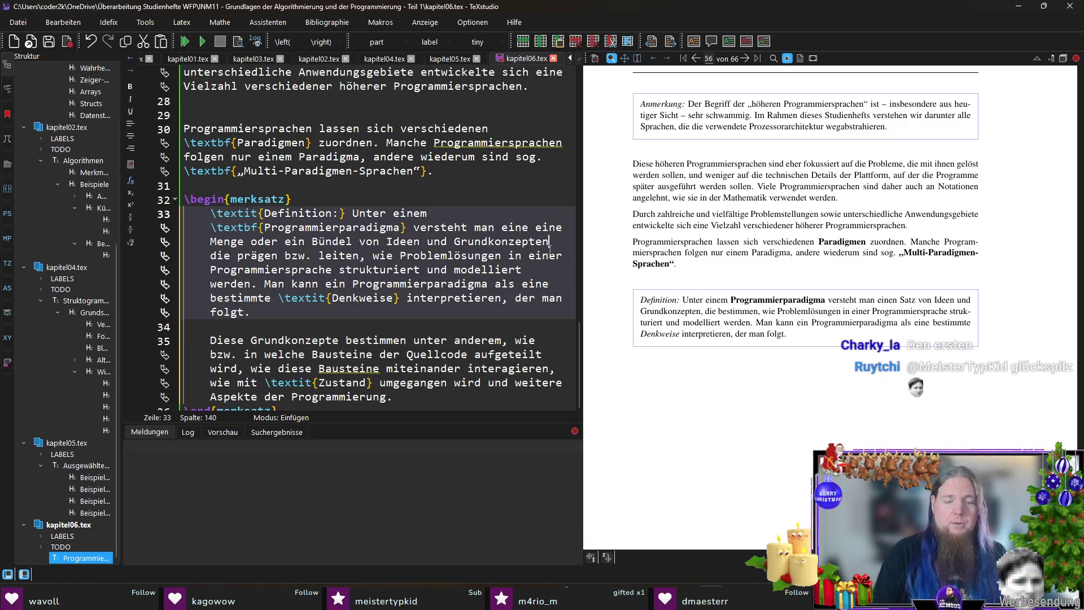
{"action": "key", "text": "BackSpace"}
{"action": "type", "text": ". Diese"}
{"action": "key", "text": "Right"}
{"action": "key", "text": "ctrl+shift+Right"}
{"action": "key", "text": "Delete"}
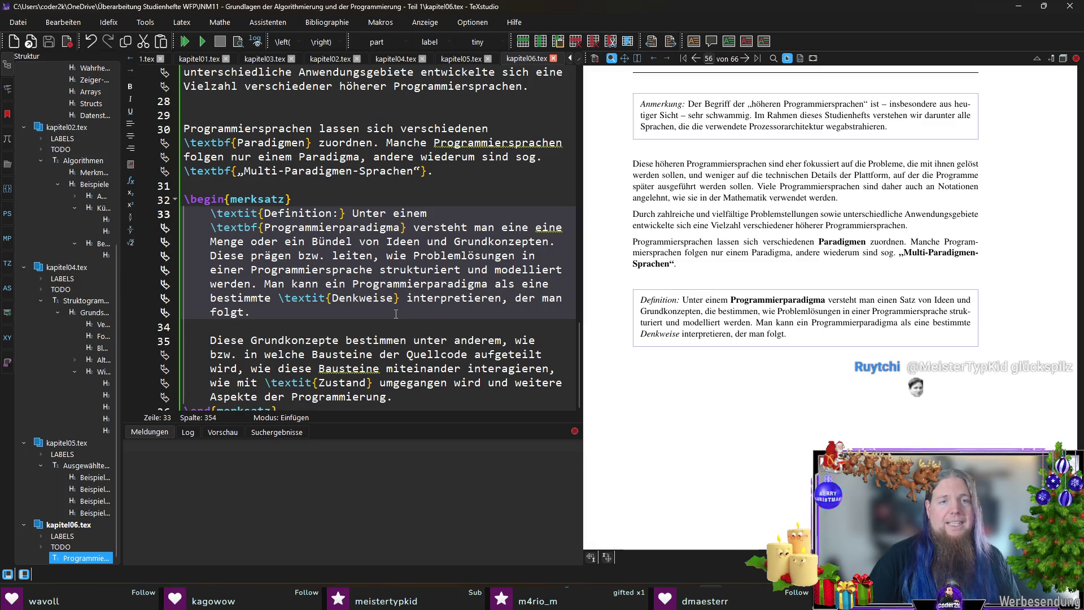
Replace 'interpretieren' with 'ansehen, der man beim Programmieren' and compile the PDF preview.
{"action": "double_click", "coordinate": [444, 303]}
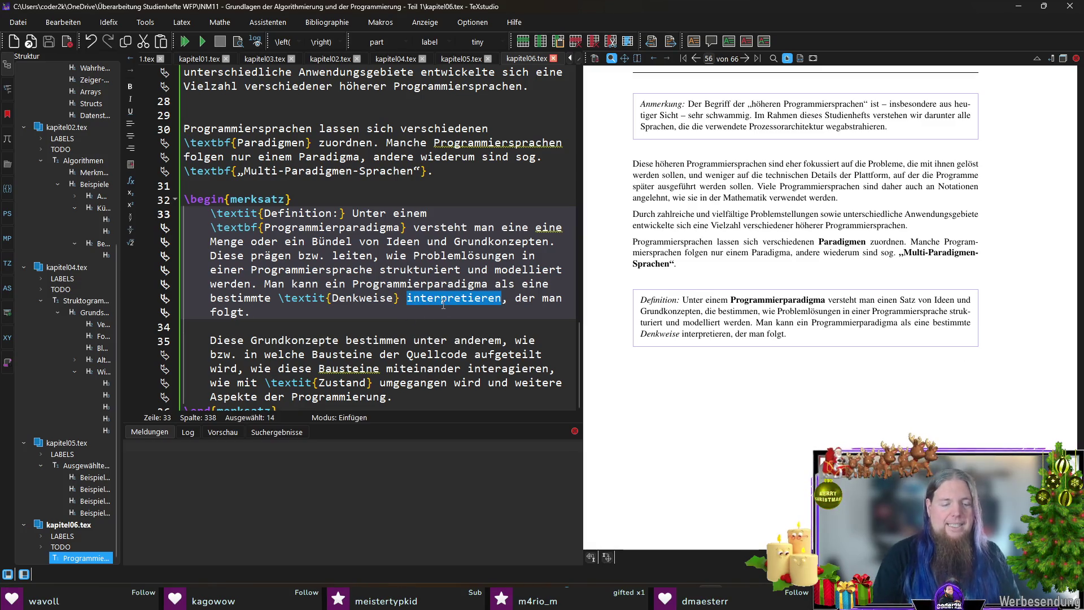
{"action": "type", "text": "ansehen, der man "}
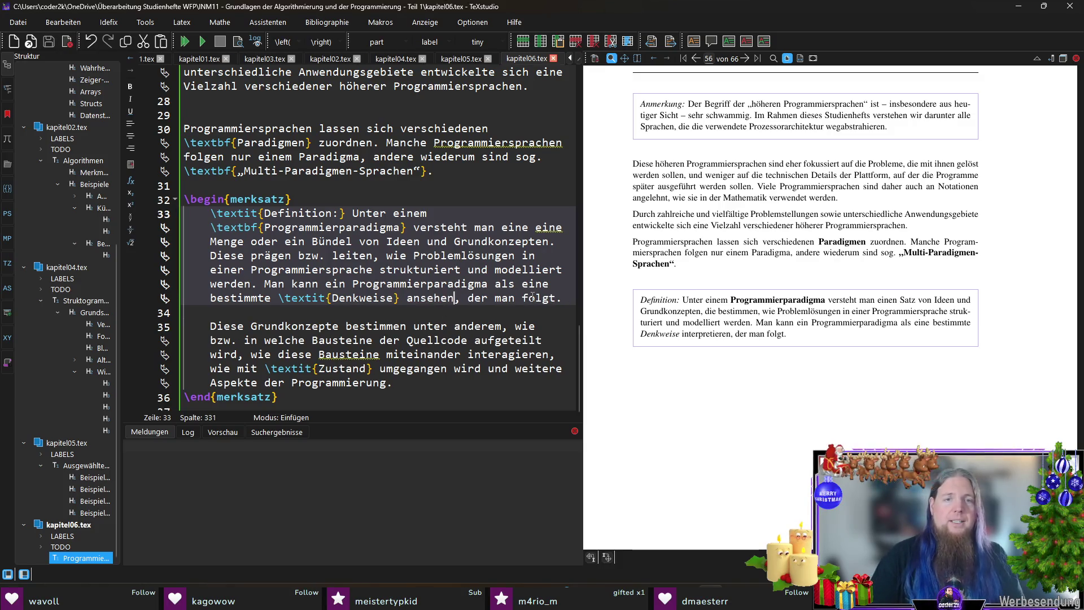
{"action": "type", "text": "beim Programmieren"}
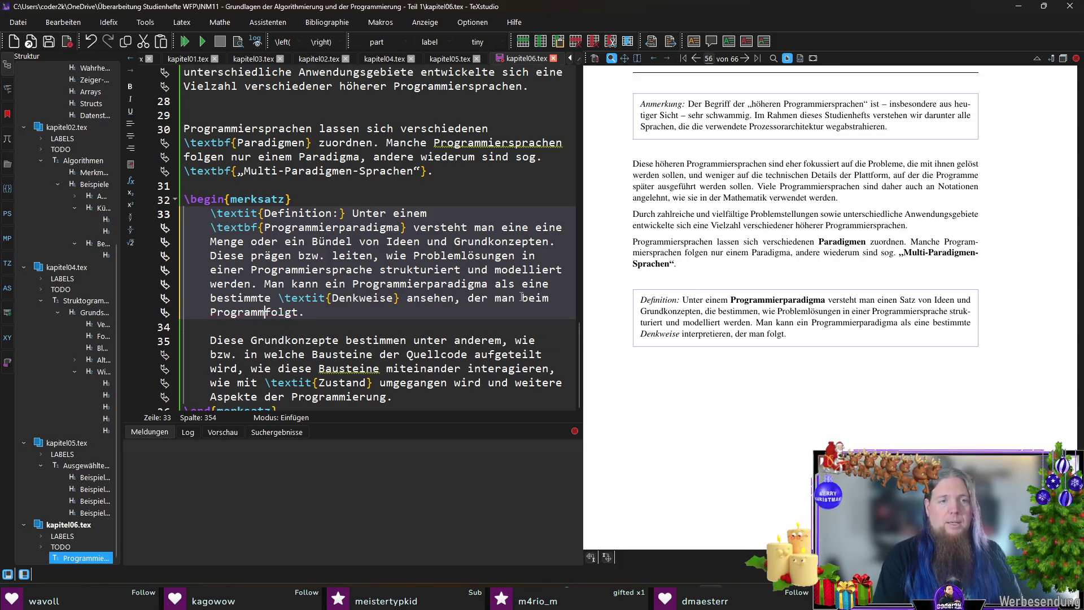
{"action": "key", "text": "End"}
{"action": "key", "text": "F5"}
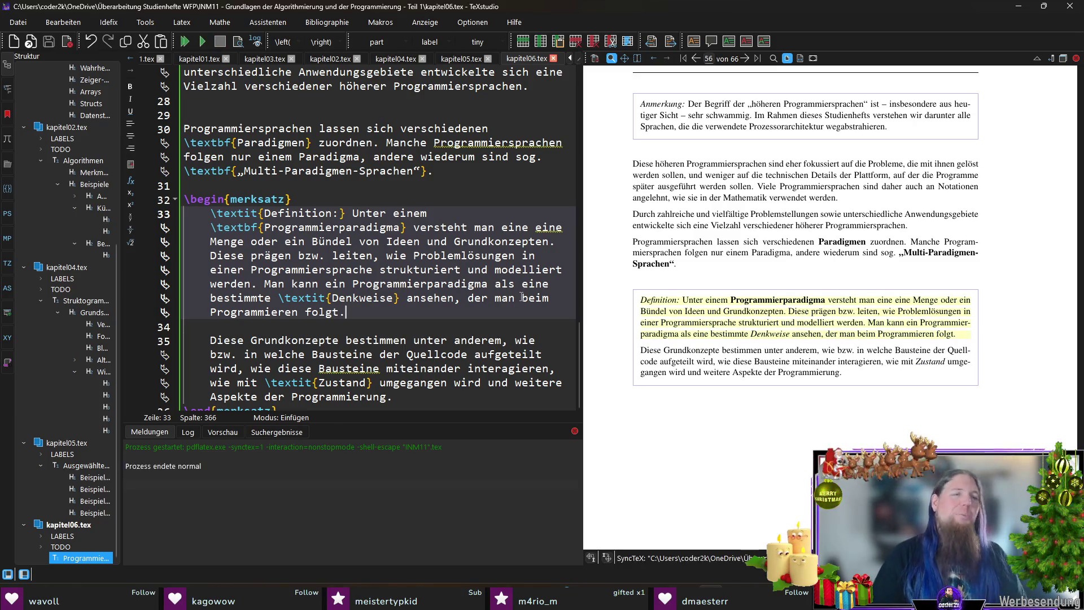
Change 'oder' to 'bzw.' in the definition, recompile, and magnify the preview box to check it.
{"action": "scroll", "coordinate": [813, 313], "scroll_direction": "down", "scroll_amount": 1}
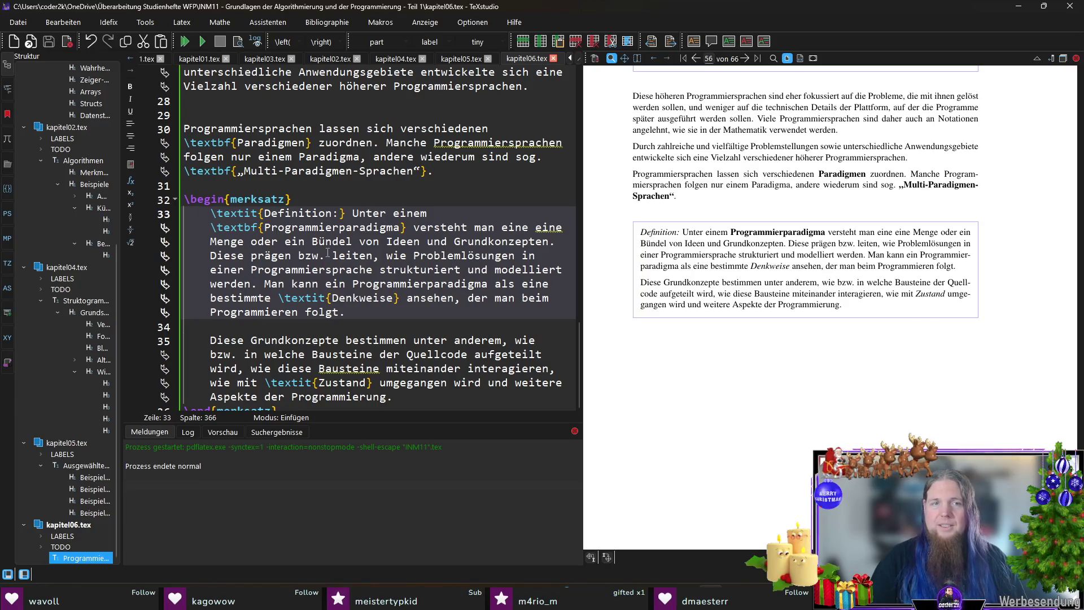
{"action": "double_click", "coordinate": [267, 241]}
{"action": "type", "text": "bzw."}
{"action": "key", "text": "F5"}
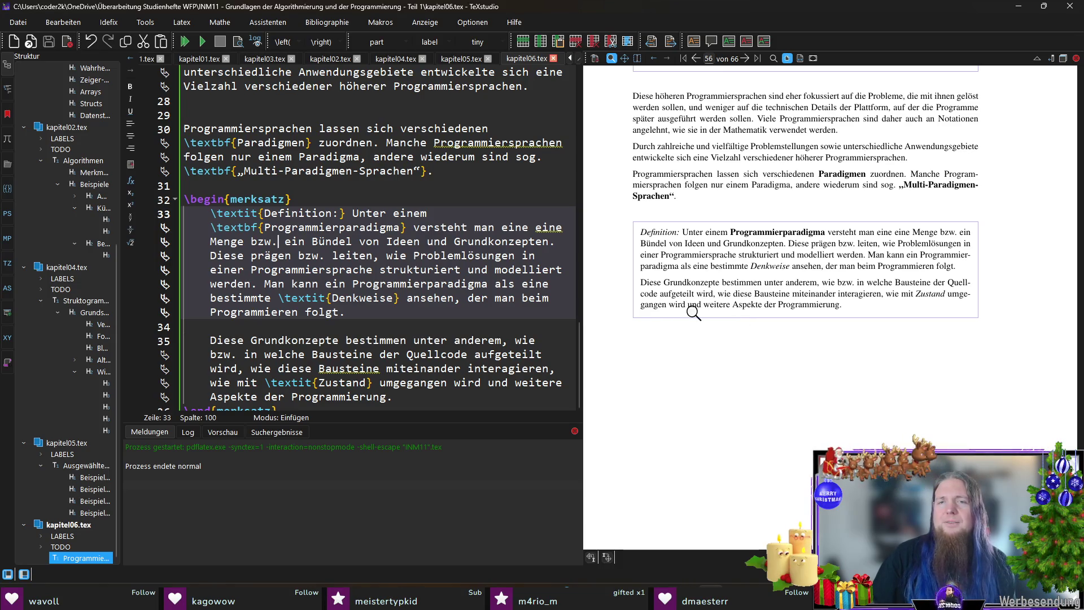
{"action": "mouse_move", "coordinate": [697, 311]}
{"action": "left_mouse_down"}
{"action": "mouse_move", "coordinate": [774, 315]}
{"action": "mouse_move", "coordinate": [765, 314]}
{"action": "left_mouse_up"}
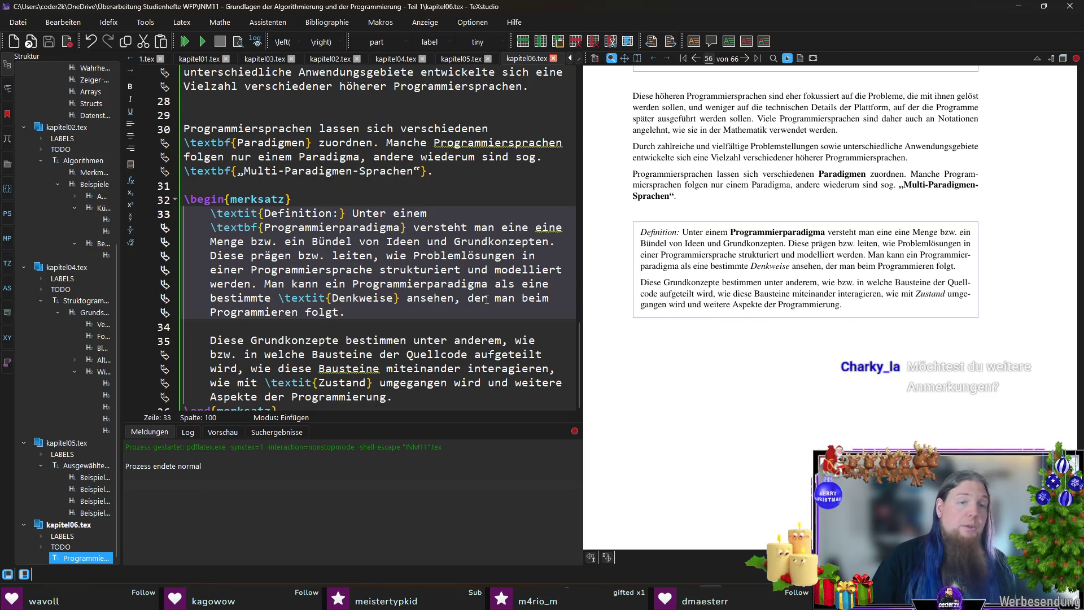
Place the cursor on the empty line after \end{merksatz}.
{"action": "scroll", "coordinate": [391, 339], "scroll_direction": "down", "scroll_amount": 1}
{"action": "left_click", "coordinate": [390, 389]}
{"action": "left_click", "coordinate": [393, 399]}
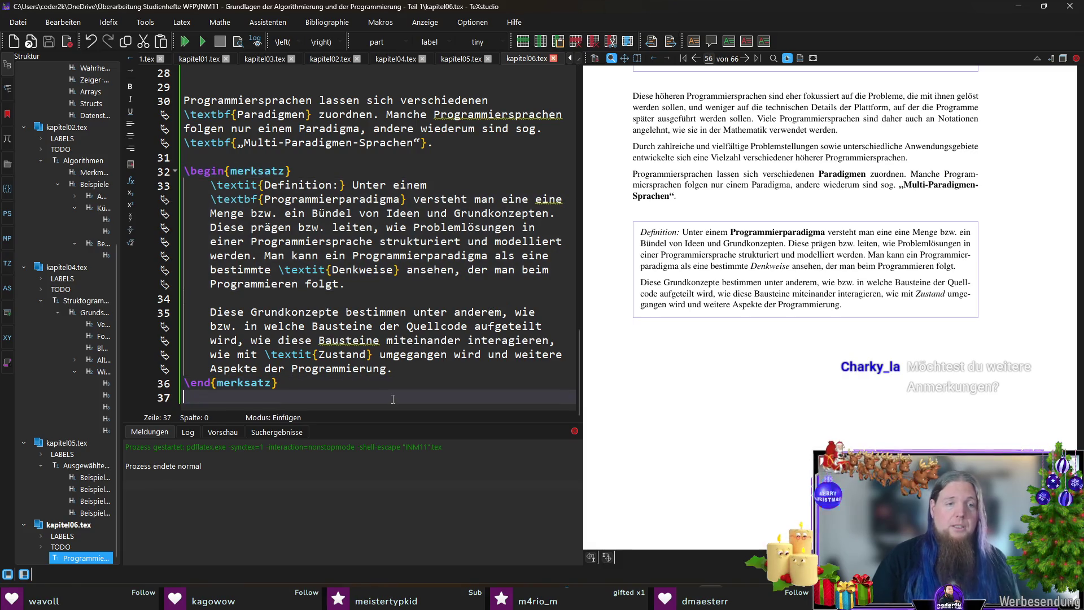